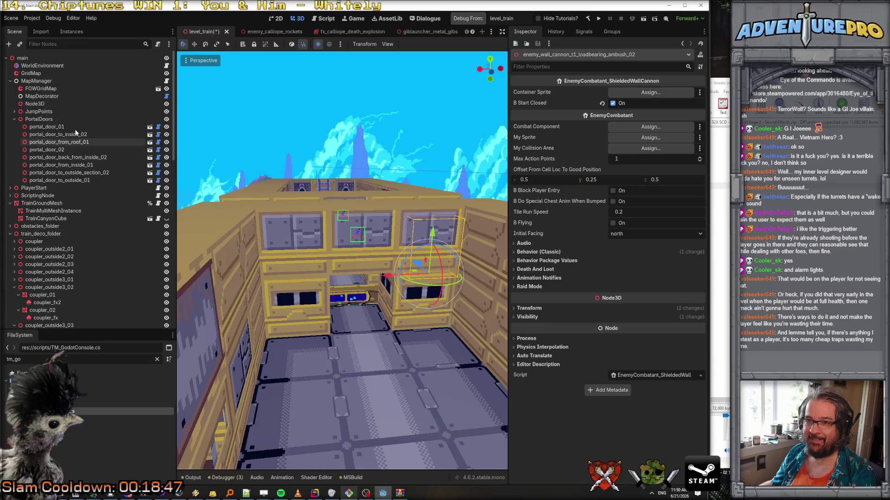
Step: Paint wall_interior_01 panels on GridMap floor 1 along the back, right and left walls
{"action": "left_click", "coordinate": [54, 74]}
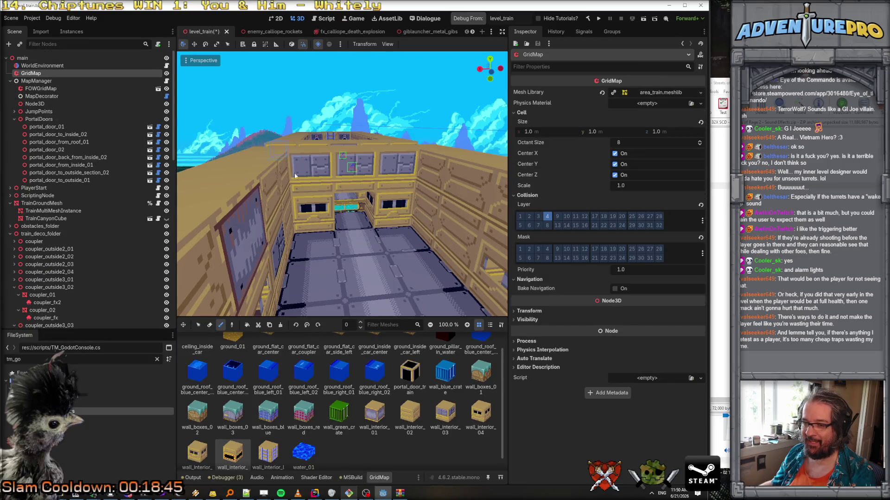
{"action": "left_click", "coordinate": [376, 417]}
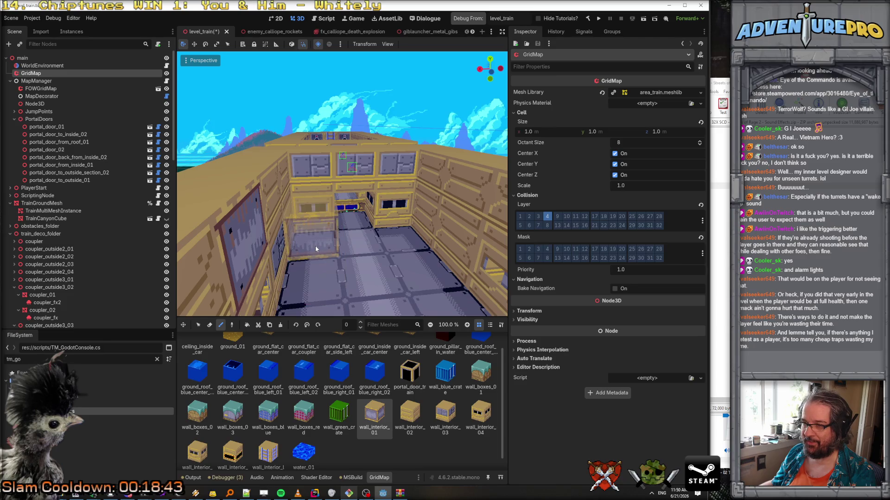
{"action": "key", "text": "e"}
{"action": "left_click", "coordinate": [312, 203]}
{"action": "left_click", "coordinate": [388, 192]}
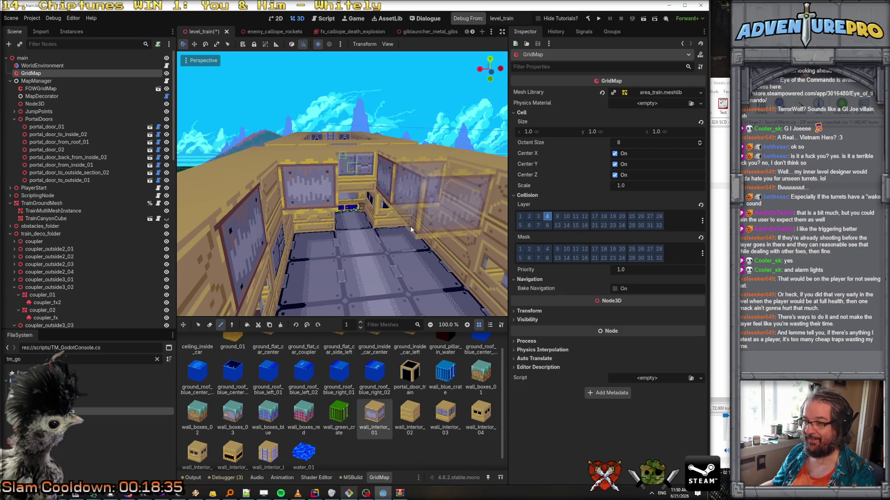
{"action": "left_click_drag", "start_coordinate": [412, 228], "coordinate": [279, 205]}
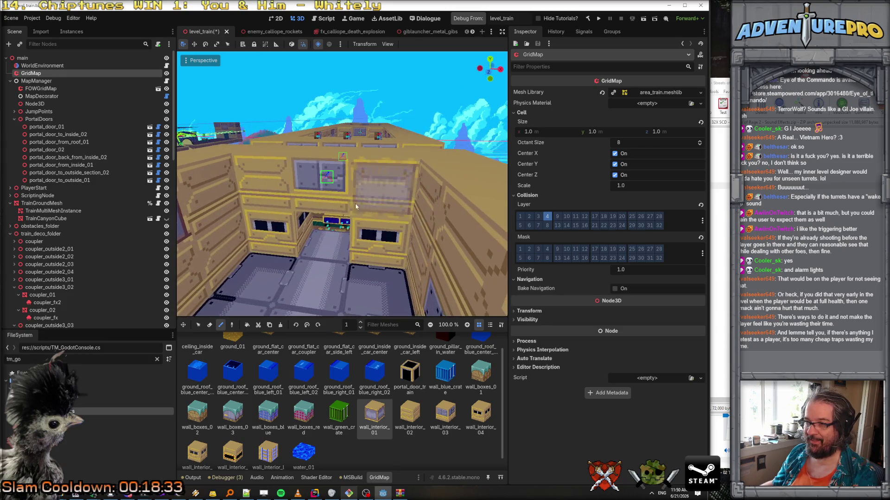
{"action": "left_click", "coordinate": [278, 206]}
{"action": "left_click", "coordinate": [396, 228]}
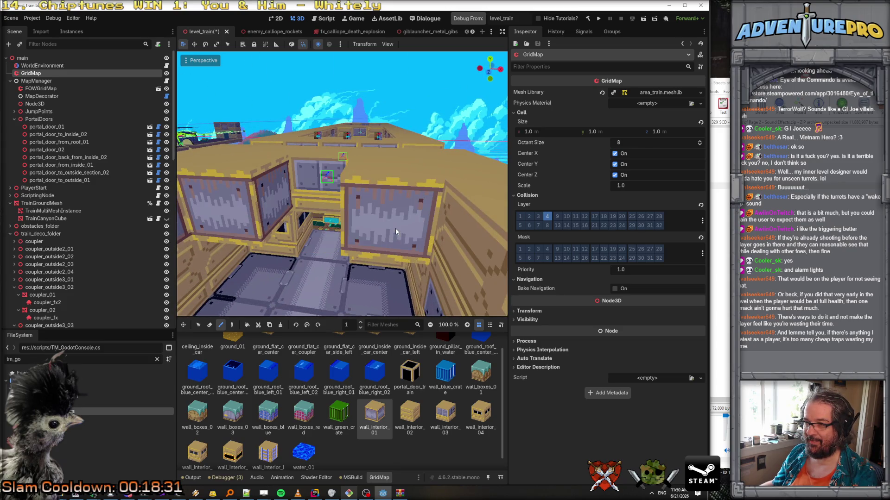
{"action": "left_click", "coordinate": [302, 276]}
{"action": "mouse_move", "coordinate": [302, 277]}
{"action": "left_mouse_down"}
{"action": "mouse_move", "coordinate": [334, 292]}
{"action": "mouse_move", "coordinate": [320, 268]}
{"action": "mouse_move", "coordinate": [333, 260]}
{"action": "mouse_move", "coordinate": [315, 222]}
{"action": "mouse_move", "coordinate": [302, 130]}
{"action": "mouse_move", "coordinate": [308, 172]}
{"action": "mouse_move", "coordinate": [321, 171]}
{"action": "left_mouse_up"}
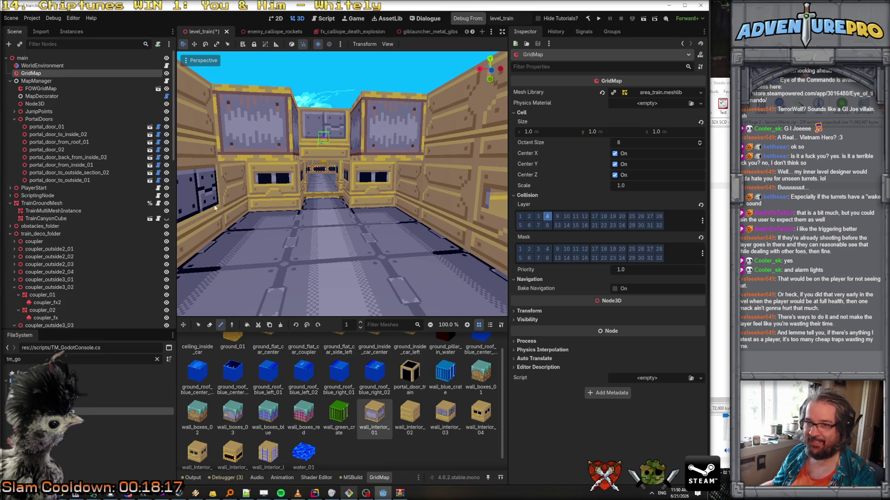
Step: Erase the stray cube placed on a ground cell and return to selection mode
{"action": "scroll", "coordinate": [282, 237], "scroll_direction": "up", "scroll_amount": 5}
{"action": "scroll", "coordinate": [281, 238], "scroll_direction": "down", "scroll_amount": 5}
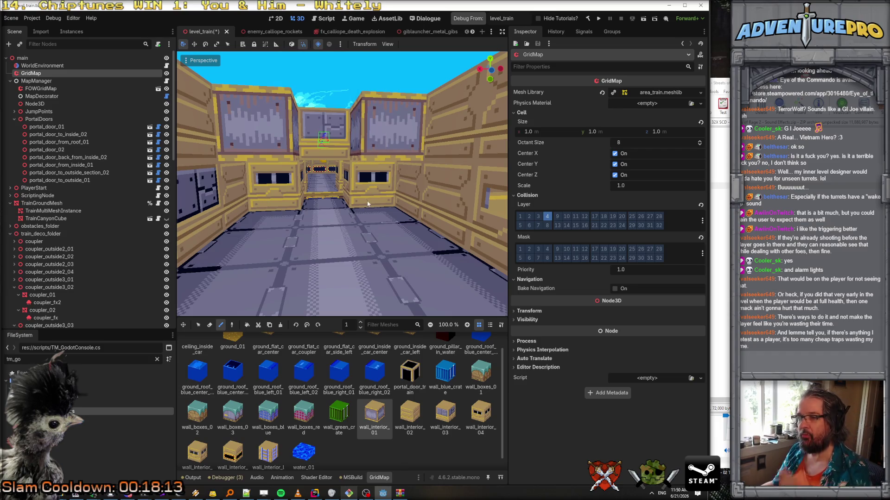
{"action": "scroll", "coordinate": [382, 221], "scroll_direction": "down", "scroll_amount": 10}
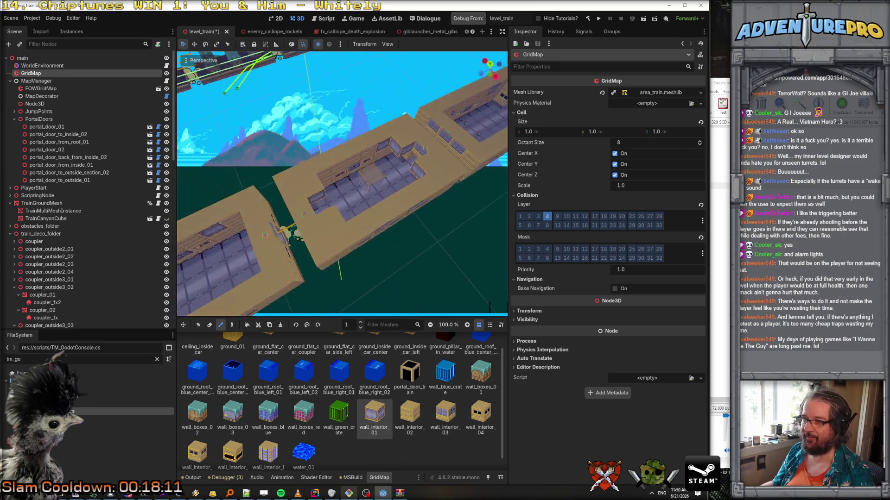
{"action": "left_click_drag", "start_coordinate": [351, 278], "coordinate": [351, 240]}
{"action": "left_click", "coordinate": [344, 235]}
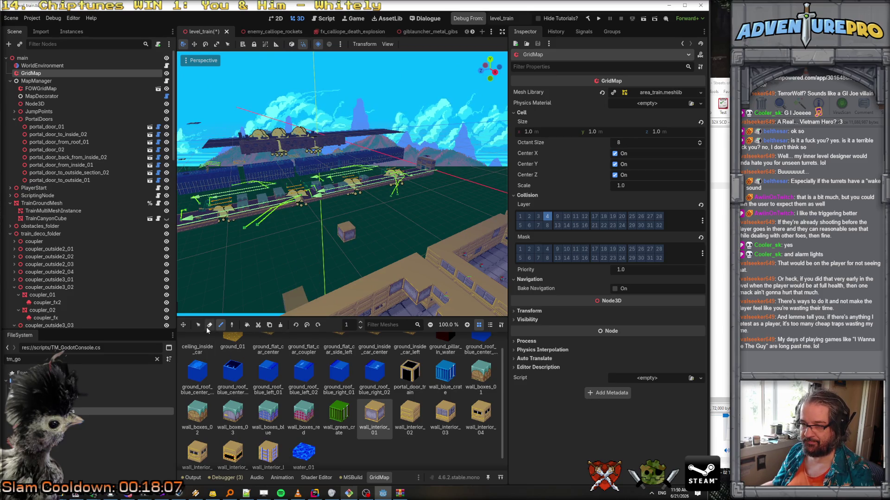
{"action": "left_click", "coordinate": [208, 325]}
{"action": "left_click", "coordinate": [345, 233]}
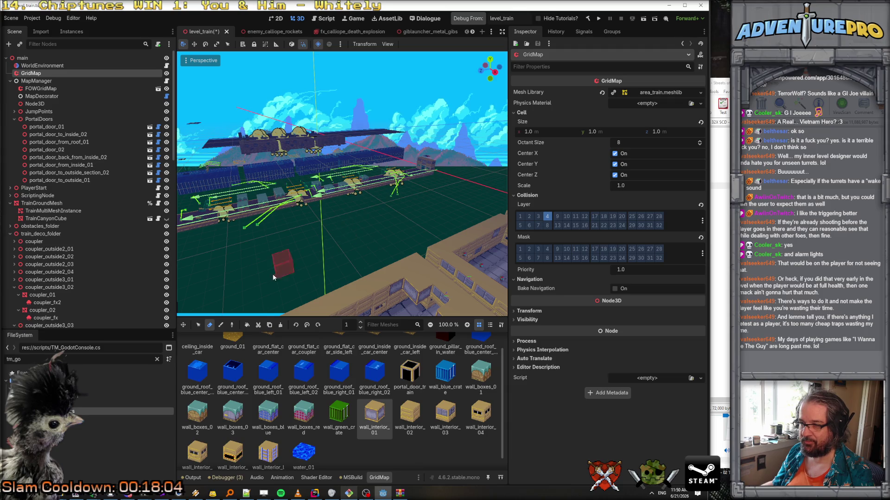
{"action": "left_click", "coordinate": [198, 325]}
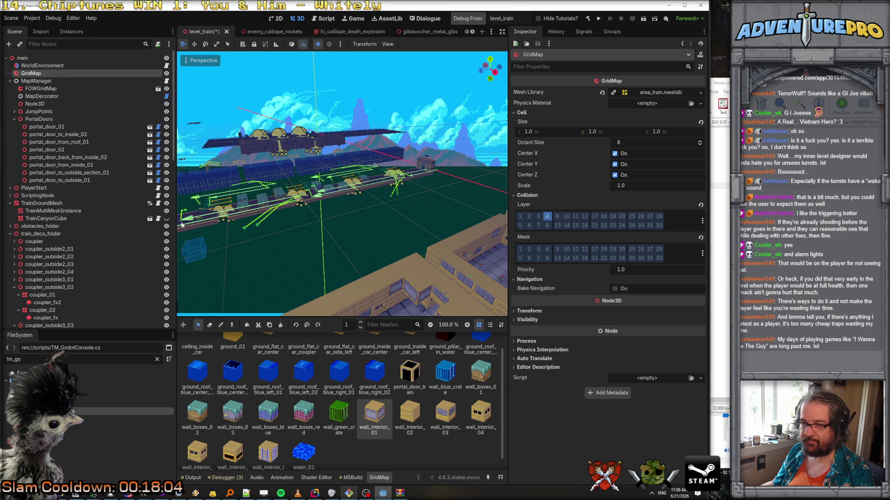
Step: Expand ScriptingNode, select Trigger_SecondTrain_LastGuy and focus the 3D view on it with F
{"action": "left_click", "coordinate": [46, 65]}
{"action": "scroll", "coordinate": [82, 185], "scroll_direction": "down", "scroll_amount": 10}
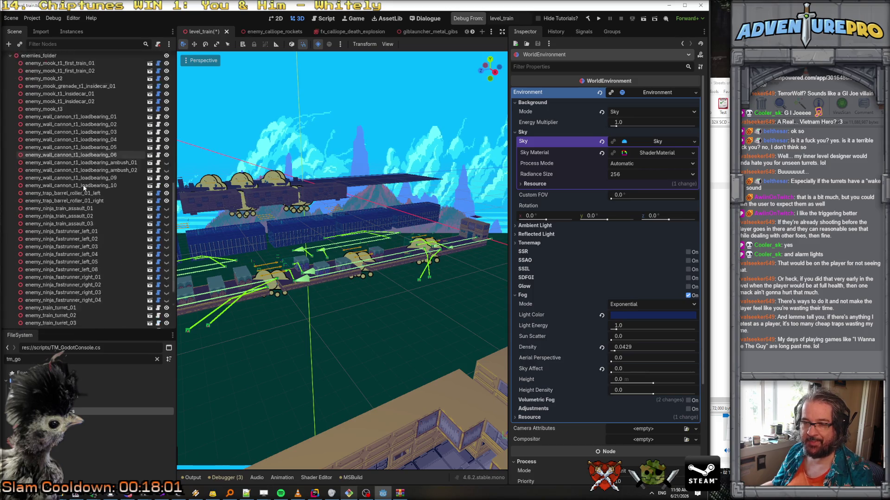
{"action": "scroll", "coordinate": [82, 185], "scroll_direction": "up", "scroll_amount": 5}
{"action": "scroll", "coordinate": [37, 208], "scroll_direction": "up", "scroll_amount": 5}
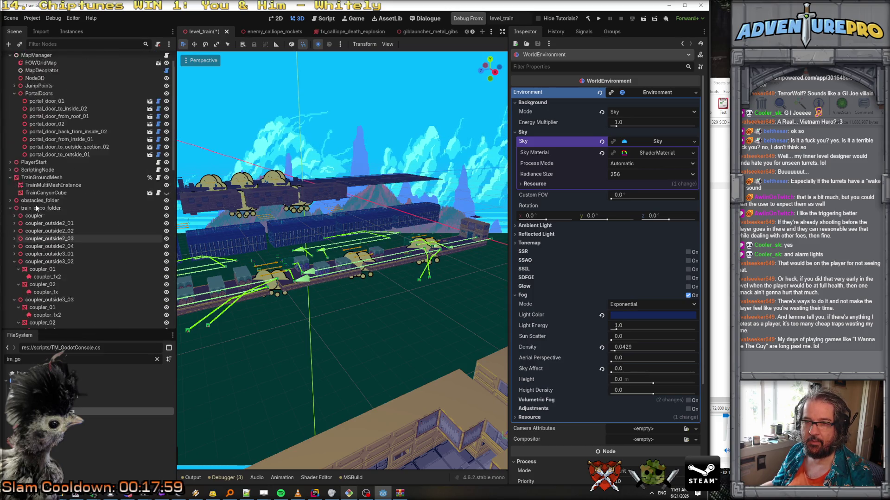
{"action": "scroll", "coordinate": [36, 208], "scroll_direction": "up", "scroll_amount": 2}
{"action": "left_click", "coordinate": [10, 195]}
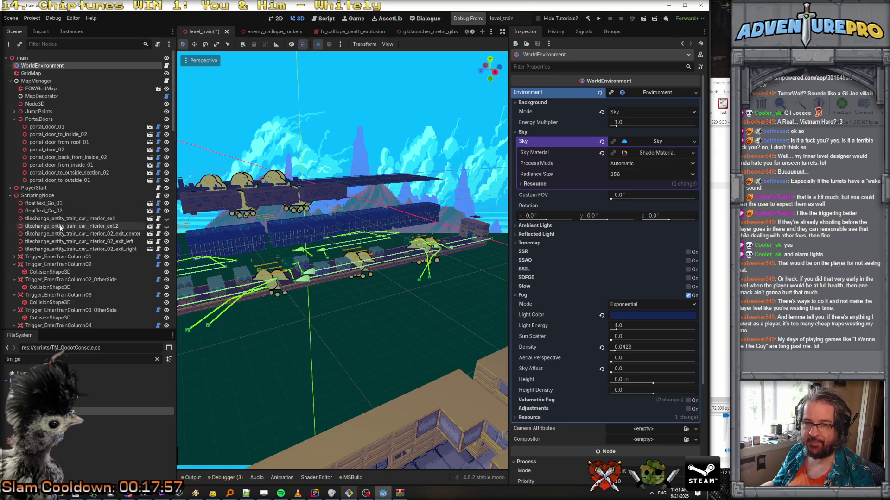
{"action": "scroll", "coordinate": [63, 203], "scroll_direction": "down", "scroll_amount": 3}
{"action": "scroll", "coordinate": [31, 214], "scroll_direction": "down", "scroll_amount": 8}
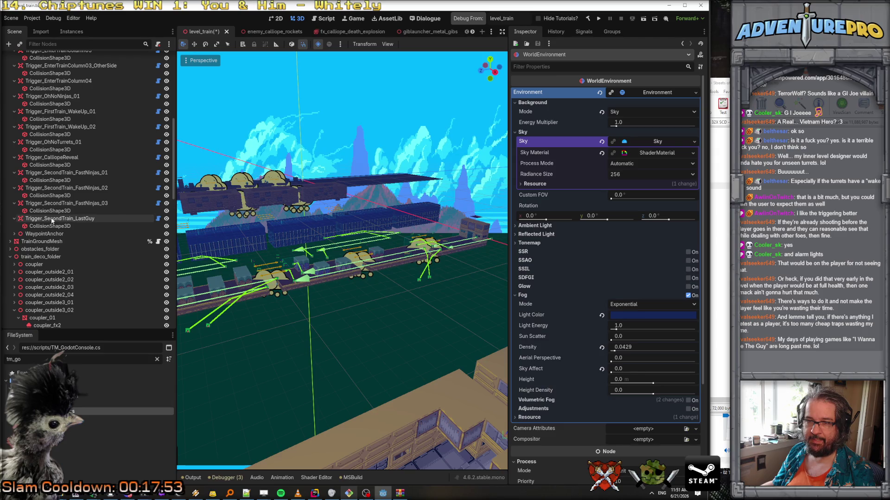
{"action": "left_click", "coordinate": [52, 221]}
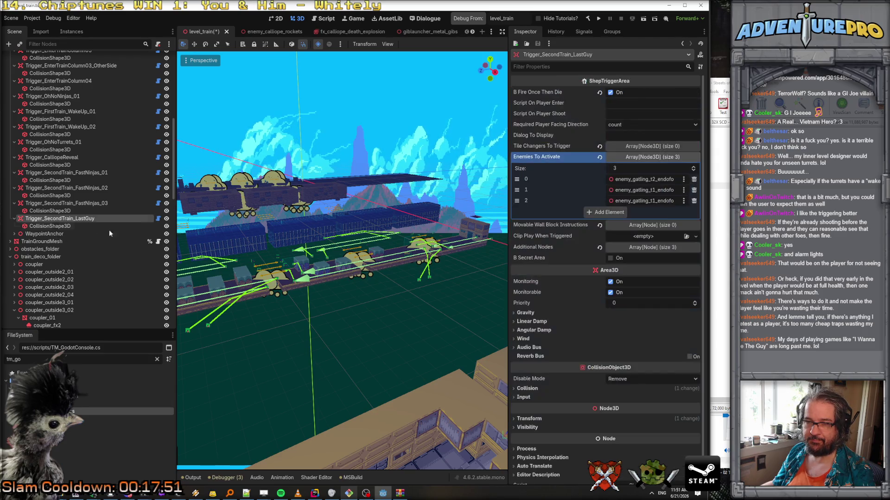
{"action": "key", "text": "f"}
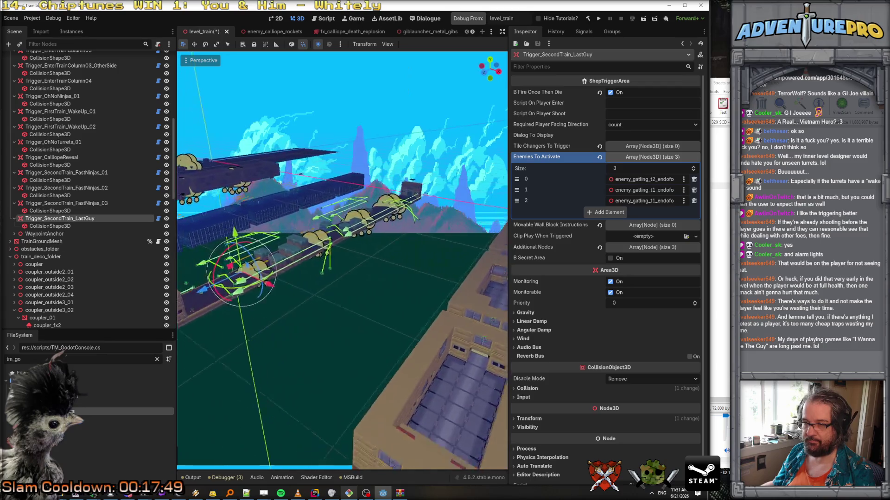
Step: Duplicate Trigger_SecondTrain_LastGuy and rename the copy Trigger_InCar_Ambush
{"action": "right_click", "coordinate": [67, 220]}
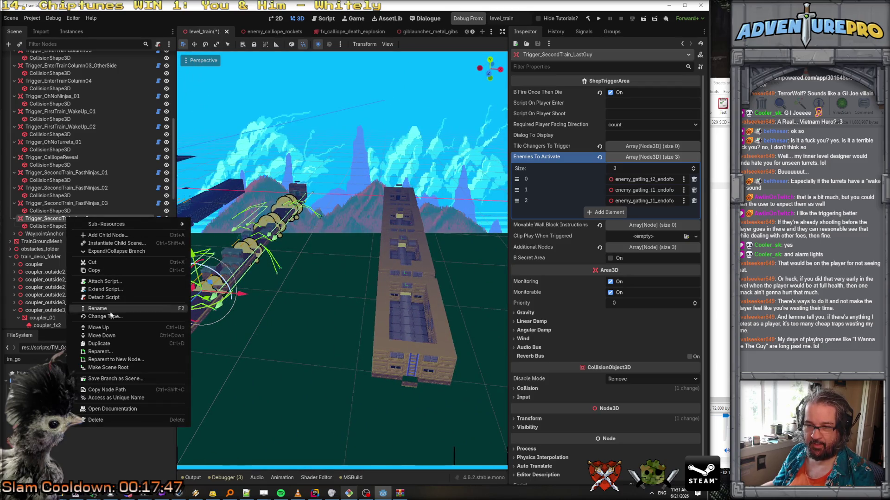
{"action": "left_click", "coordinate": [91, 337]}
{"action": "double_click", "coordinate": [46, 234]}
{"action": "left_click_drag", "start_coordinate": [45, 234], "coordinate": [120, 233]}
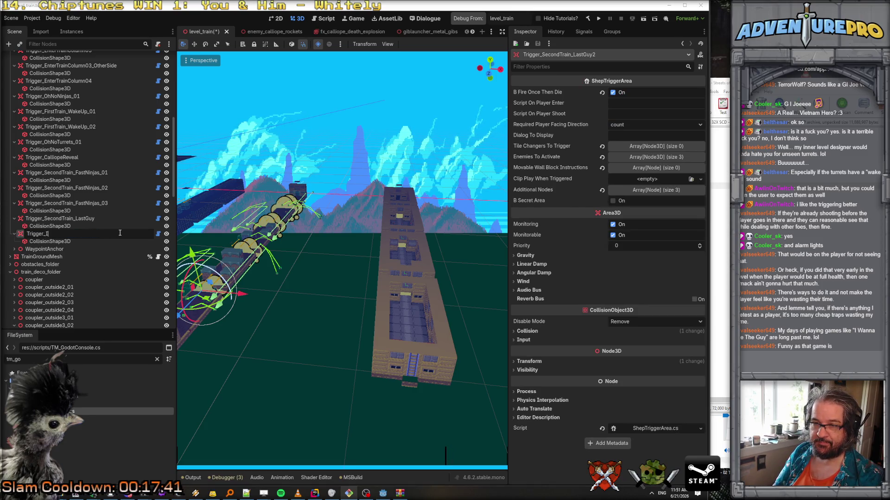
{"action": "key", "text": "Return"}
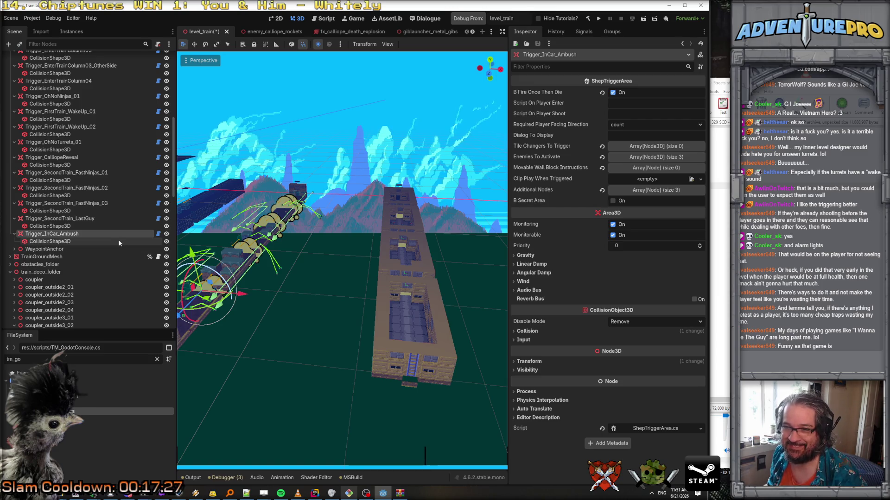
{"action": "left_click", "coordinate": [85, 242]}
Step: Adjust the Shape option of Trigger_InCar_Ambush's CollisionShape3D
{"action": "left_click", "coordinate": [82, 233]}
{"action": "left_click", "coordinate": [83, 242]}
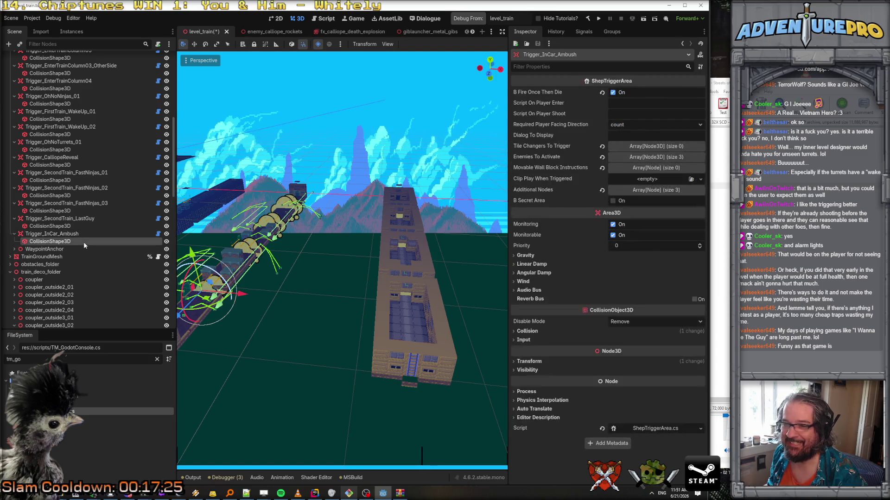
{"action": "left_click", "coordinate": [702, 93]}
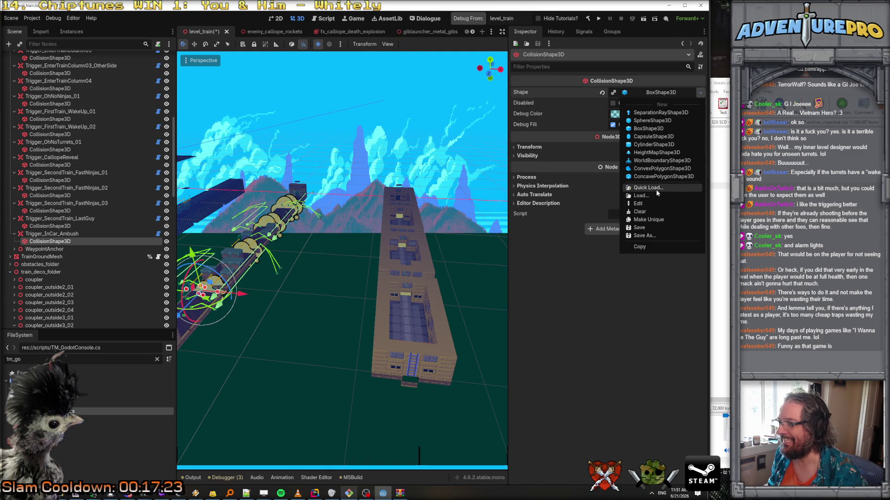
{"action": "left_click", "coordinate": [661, 222]}
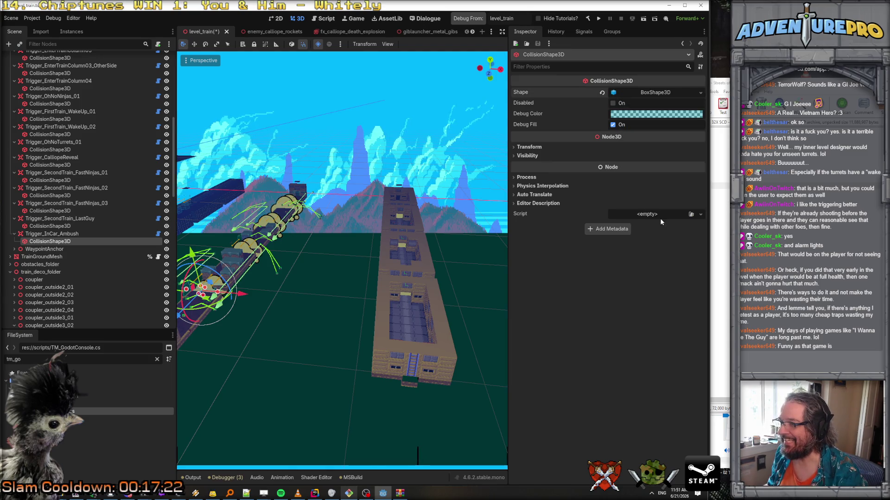
Step: Drag Trigger_InCar_Ambush about 7 units right onto the middle train car
{"action": "left_click", "coordinate": [52, 234]}
{"action": "mouse_move", "coordinate": [242, 293]}
{"action": "left_mouse_down"}
{"action": "mouse_move", "coordinate": [447, 308]}
{"action": "mouse_move", "coordinate": [493, 323]}
{"action": "left_mouse_up"}
{"action": "left_click_drag", "start_coordinate": [462, 293], "coordinate": [348, 291]}
{"action": "key", "text": "f"}
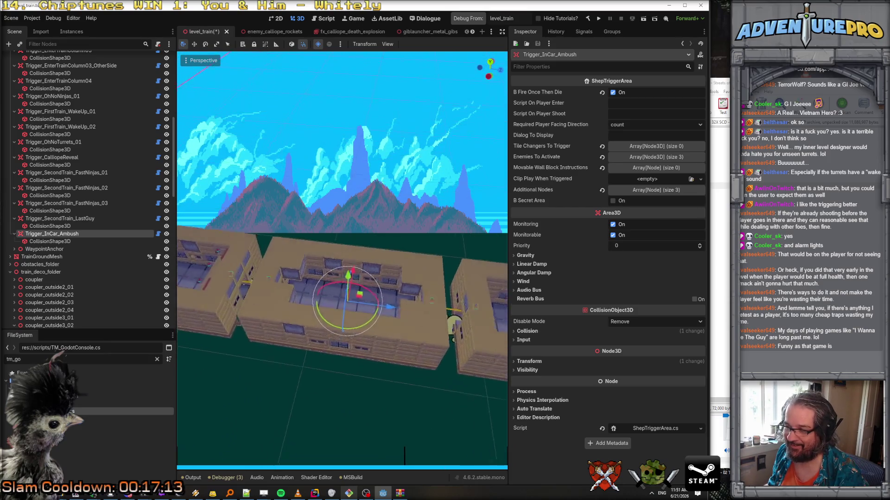
{"action": "key", "text": "w"}
{"action": "key", "text": "s"}
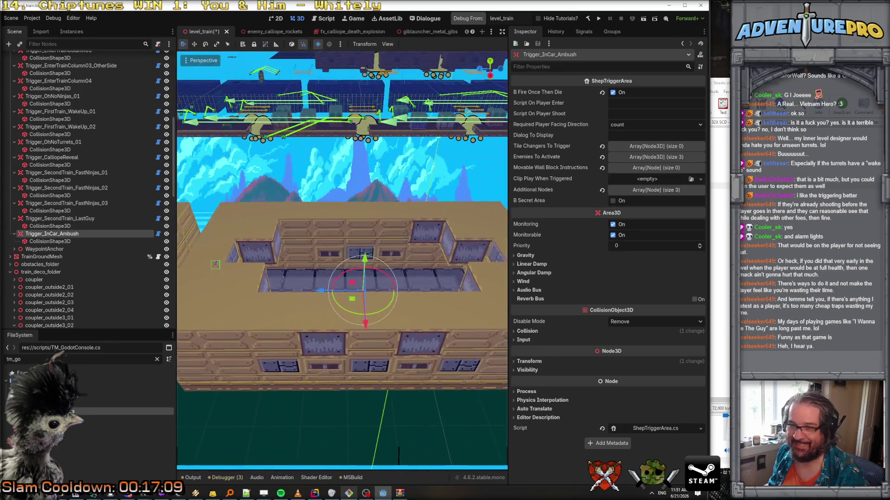
{"action": "left_click", "coordinate": [67, 241]}
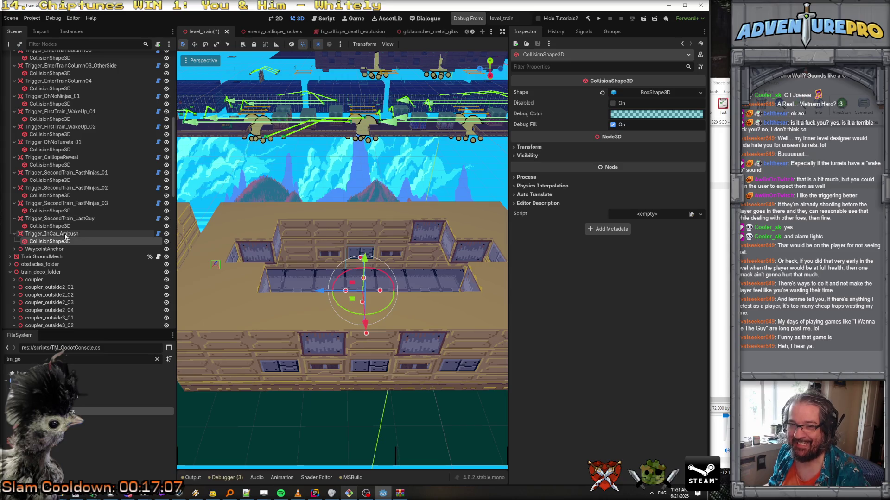
{"action": "left_click", "coordinate": [65, 234]}
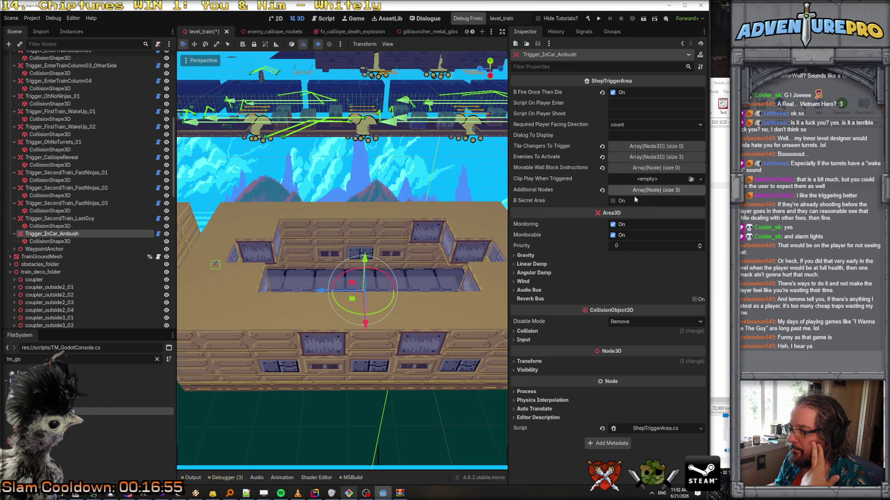
Step: Remove all three entries from Trigger_InCar_Ambush's Additional Nodes list
{"action": "left_click_drag", "start_coordinate": [506, 183], "coordinate": [461, 184]}
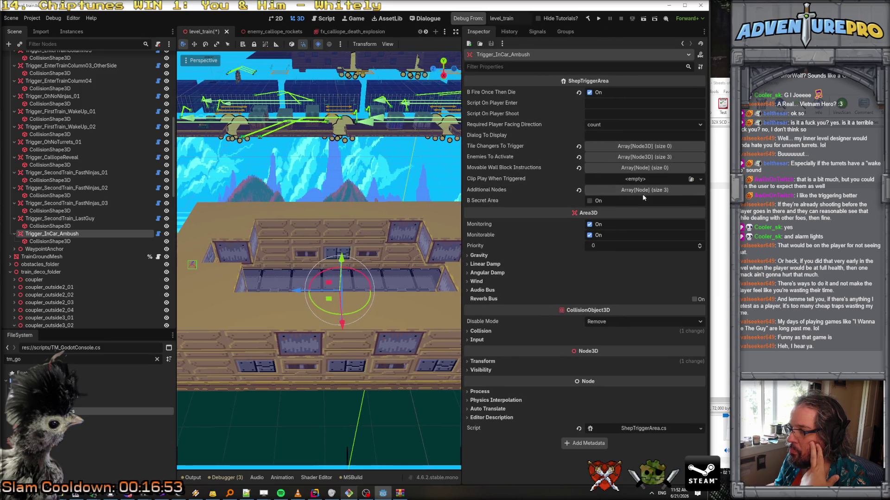
{"action": "left_click", "coordinate": [643, 192]}
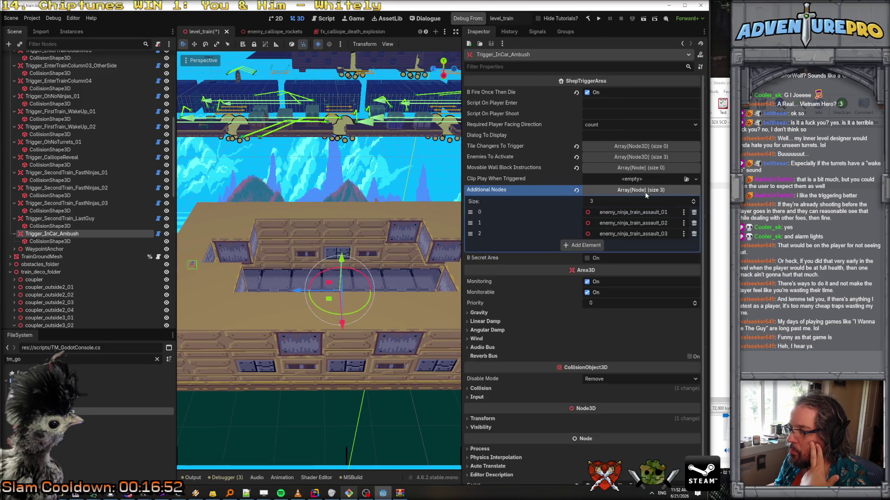
{"action": "left_click", "coordinate": [693, 213]}
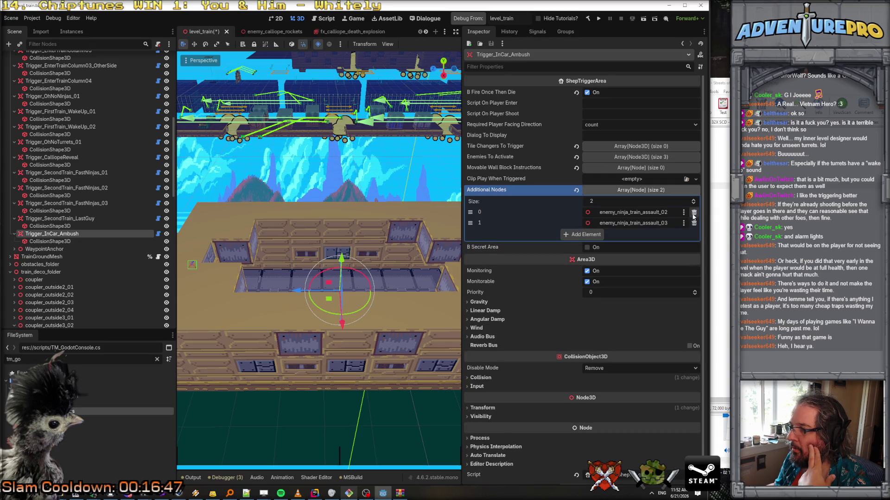
{"action": "left_click", "coordinate": [694, 212]}
{"action": "left_click", "coordinate": [694, 213]}
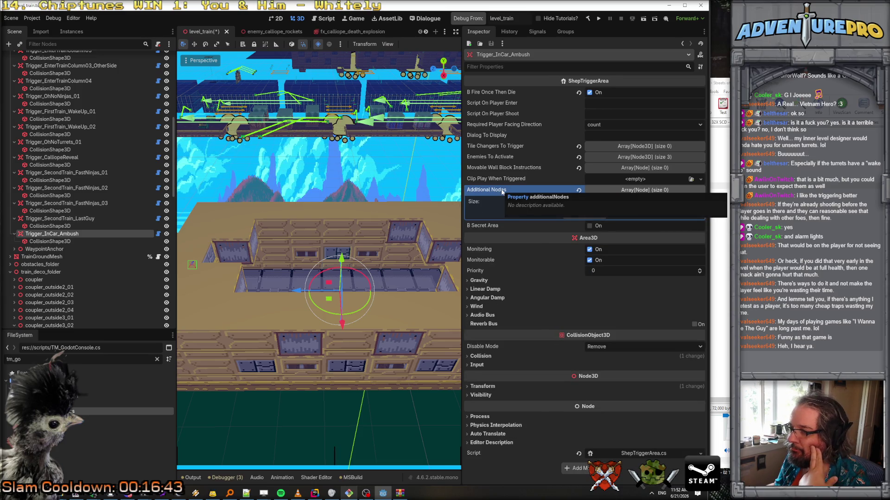
Step: Empty the Enemies To Activate list to size 0 and deselect the trigger
{"action": "left_click", "coordinate": [629, 159]}
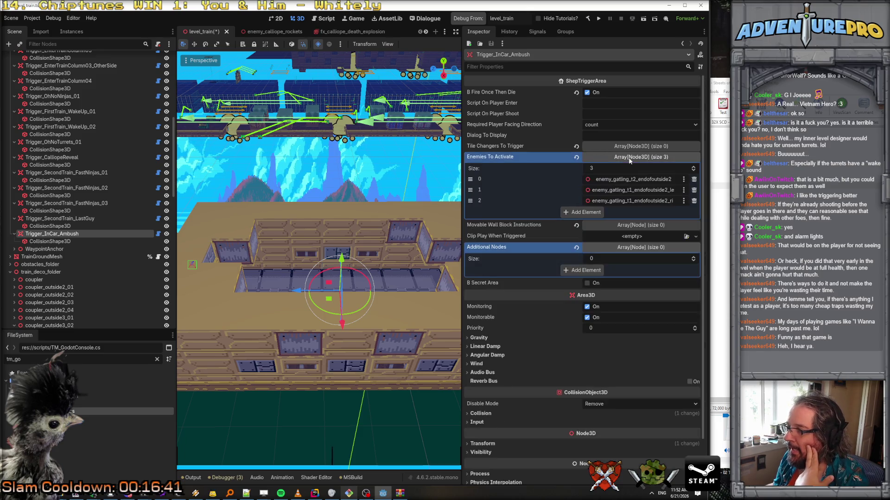
{"action": "left_click", "coordinate": [693, 179]}
{"action": "left_click", "coordinate": [693, 179]}
{"action": "left_click", "coordinate": [693, 179]}
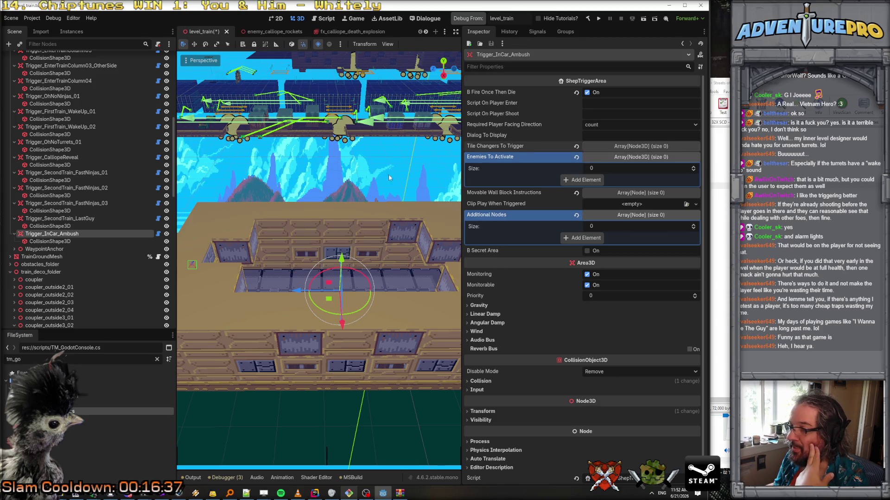
{"action": "left_click_drag", "start_coordinate": [319, 278], "coordinate": [301, 260]}
{"action": "key", "text": "w"}
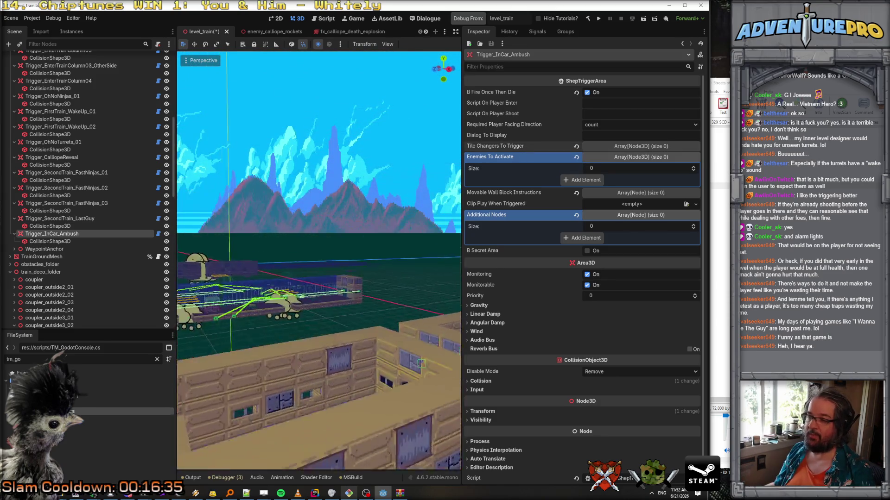
{"action": "key", "text": "s"}
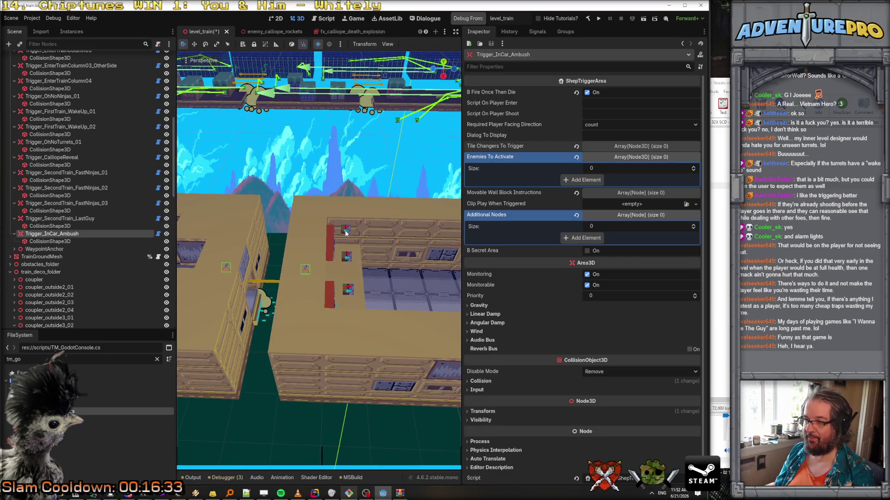
{"action": "left_click", "coordinate": [345, 232]}
{"action": "scroll", "coordinate": [141, 181], "scroll_direction": "up", "scroll_amount": 3}
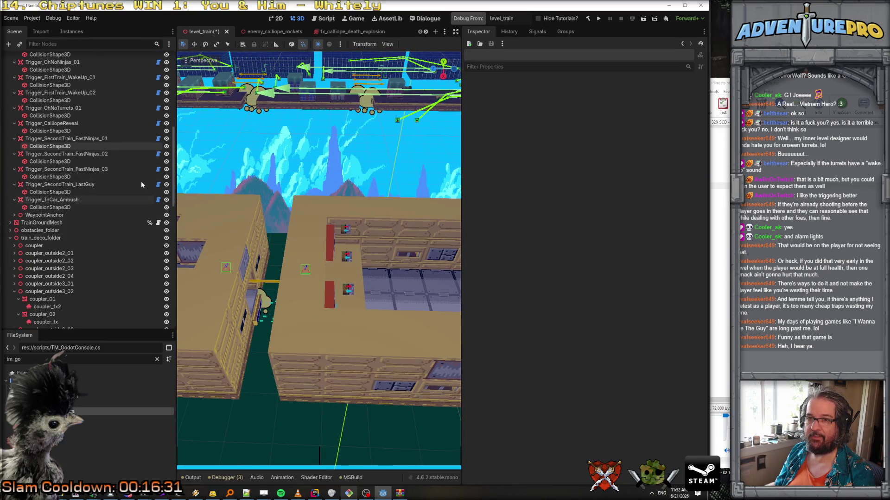
Step: Duplicate the exit_right tile changer as tilechange_ambush_01 and slide it along the train
{"action": "left_click", "coordinate": [346, 230]}
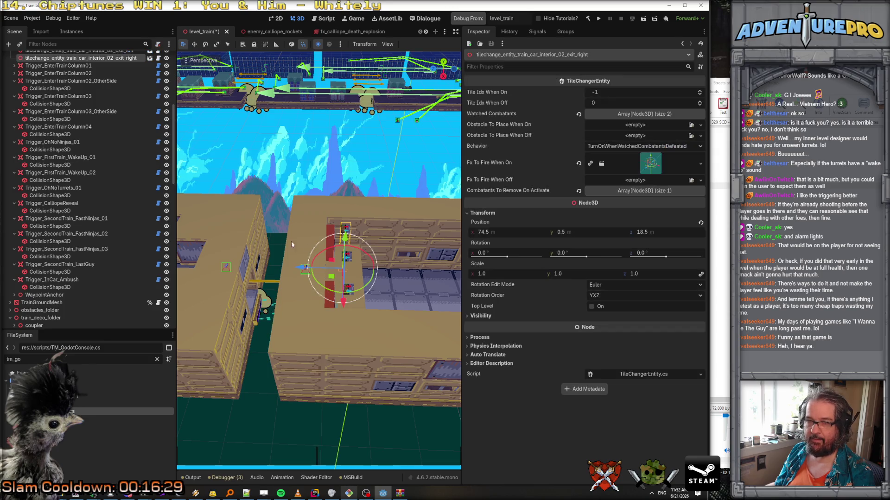
{"action": "scroll", "coordinate": [92, 195], "scroll_direction": "up", "scroll_amount": 5}
{"action": "right_click", "coordinate": [91, 194]}
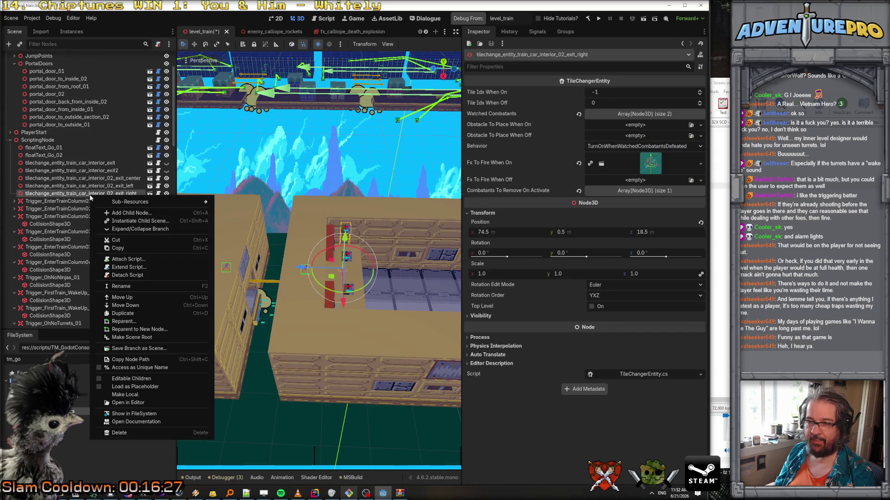
{"action": "left_click", "coordinate": [123, 313]}
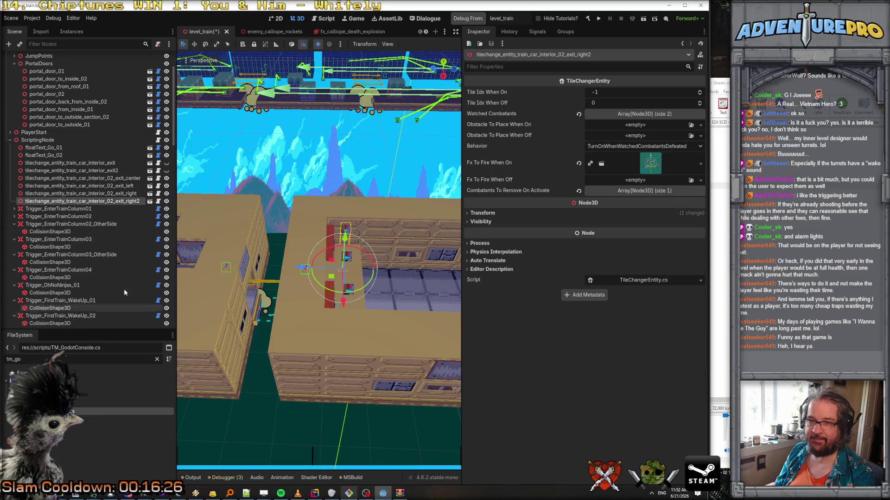
{"action": "double_click", "coordinate": [56, 203]}
{"action": "left_click_drag", "start_coordinate": [53, 203], "coordinate": [151, 203]}
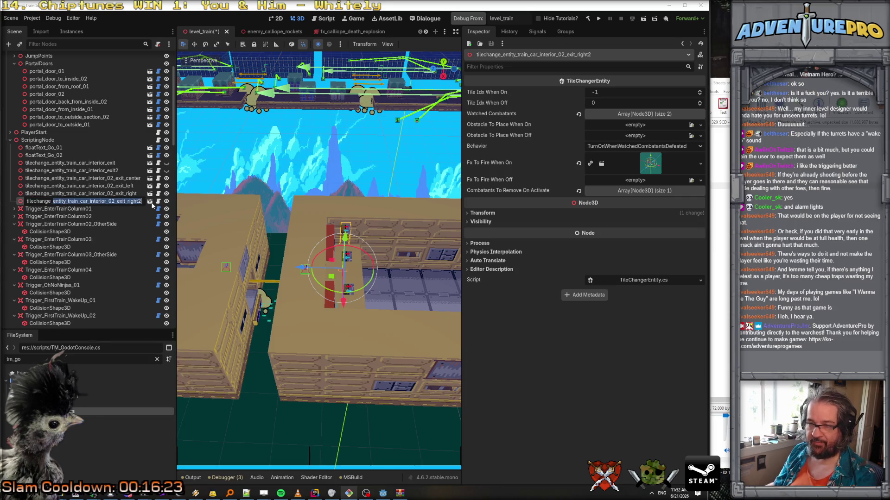
{"action": "type", "text": "ange_ambush_01"}
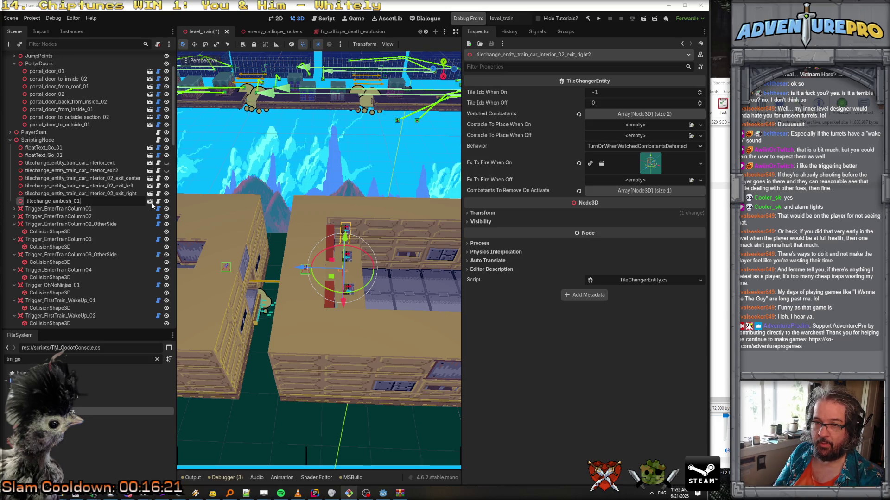
{"action": "key", "text": "Return"}
{"action": "left_click_drag", "start_coordinate": [303, 268], "coordinate": [223, 271]}
{"action": "key", "text": "f"}
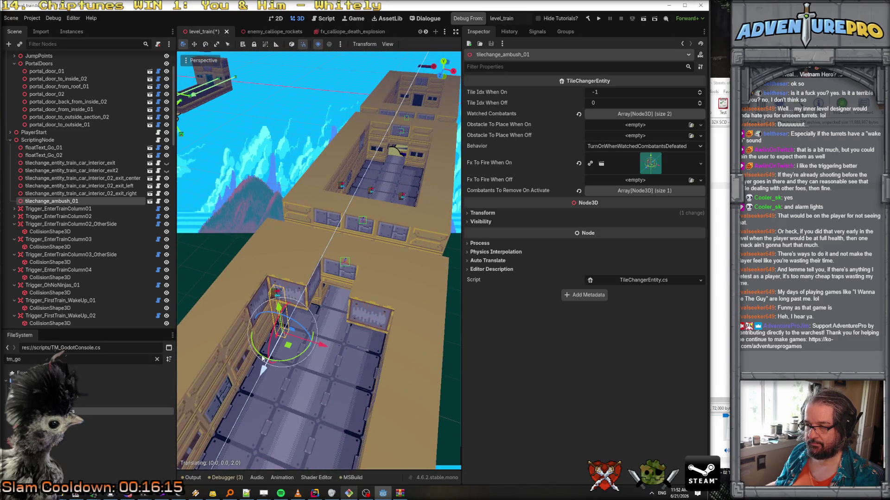
{"action": "mouse_move", "coordinate": [266, 344]}
{"action": "left_mouse_down"}
{"action": "mouse_move", "coordinate": [325, 324]}
{"action": "mouse_move", "coordinate": [404, 267]}
{"action": "mouse_move", "coordinate": [448, 251]}
{"action": "left_mouse_up"}
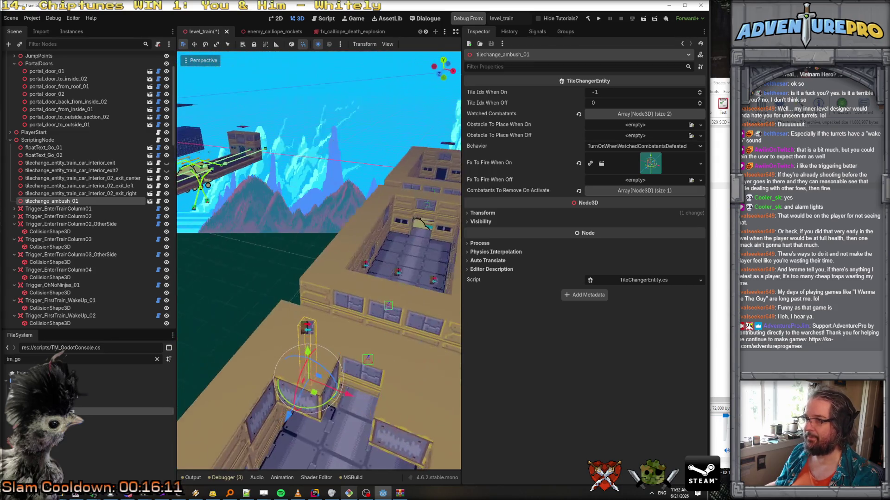
Step: Set tilechange_ambush_01's Behavior to ActivateViaSwitch and empty its Watched Combatants list
{"action": "left_click", "coordinate": [671, 147]}
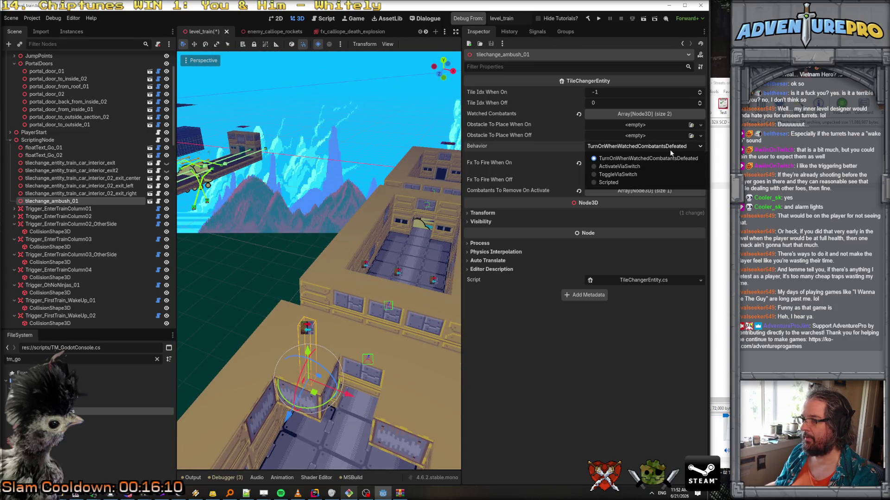
{"action": "left_click", "coordinate": [621, 166]}
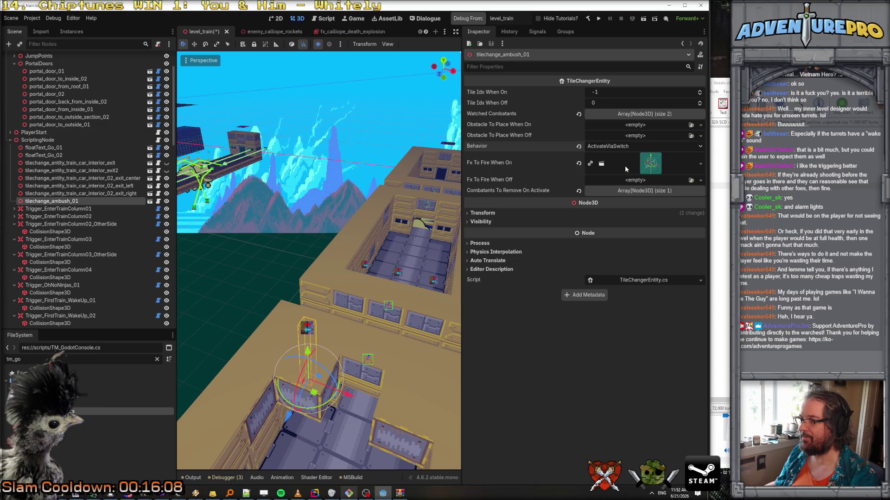
{"action": "left_click", "coordinate": [644, 113]}
{"action": "left_click", "coordinate": [698, 138]}
{"action": "left_click", "coordinate": [698, 137]}
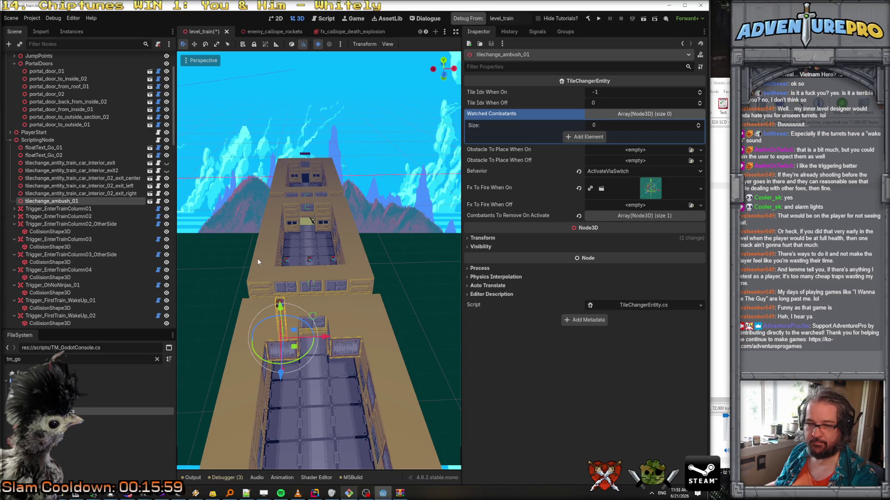
{"action": "right_click", "coordinate": [85, 202]}
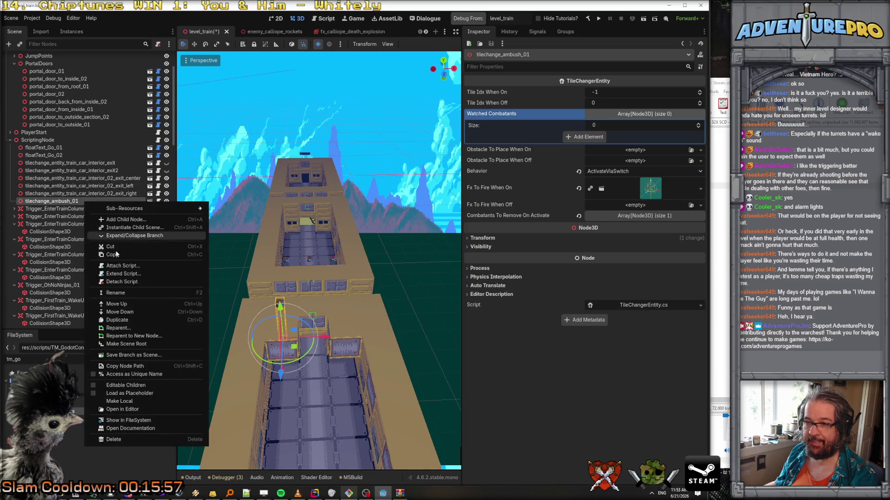
Step: Duplicate tilechange_ambush_01 into _02, then copy both into _03 and _04 across the train roof
{"action": "left_click", "coordinate": [117, 320]}
{"action": "left_click_drag", "start_coordinate": [324, 336], "coordinate": [355, 336]}
{"action": "left_click", "coordinate": [72, 202], "text": "ctrl"}
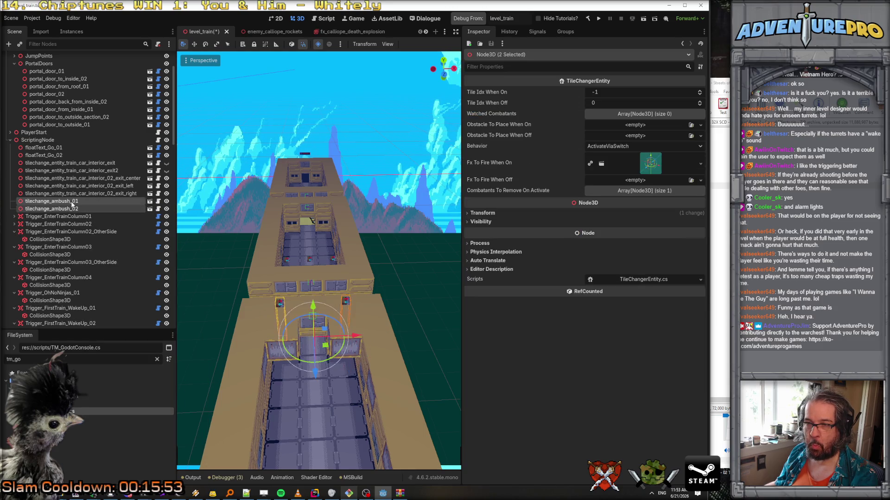
{"action": "right_click", "coordinate": [72, 203]}
{"action": "left_click", "coordinate": [117, 264]}
{"action": "left_click_drag", "start_coordinate": [261, 221], "coordinate": [241, 213]}
{"action": "left_click_drag", "start_coordinate": [307, 299], "coordinate": [369, 238]}
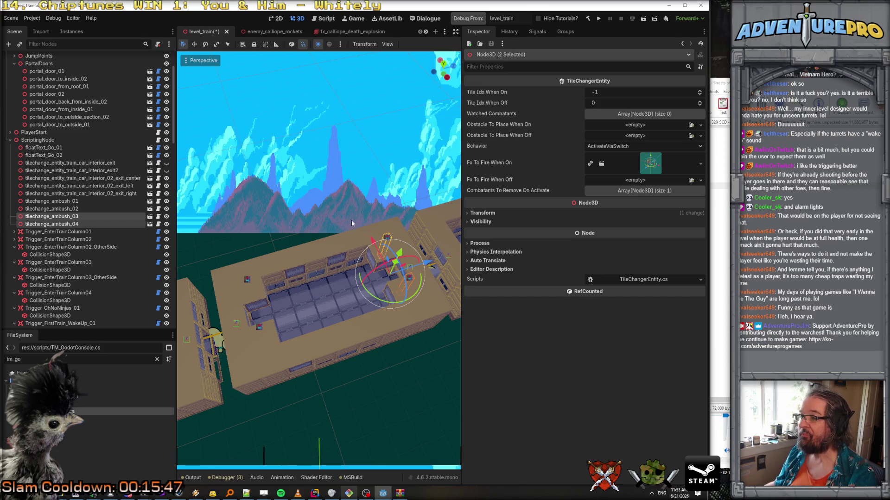
{"action": "left_click", "coordinate": [74, 209]}
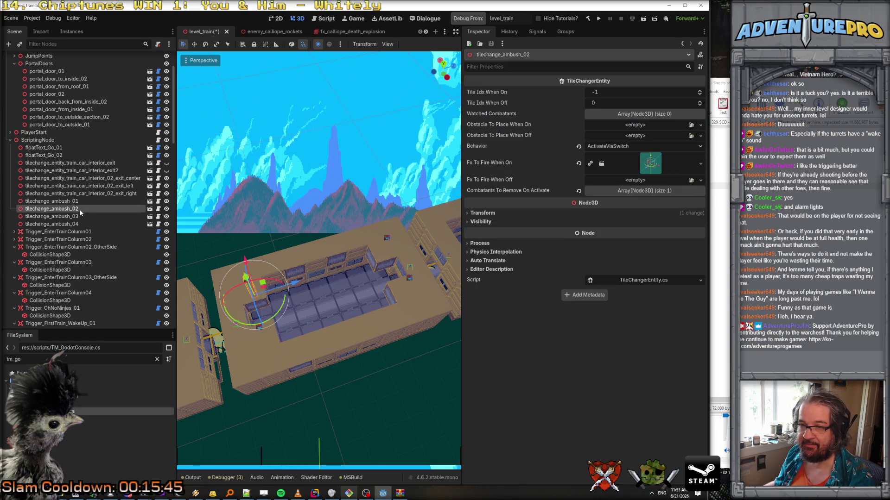
{"action": "left_click", "coordinate": [81, 223]}
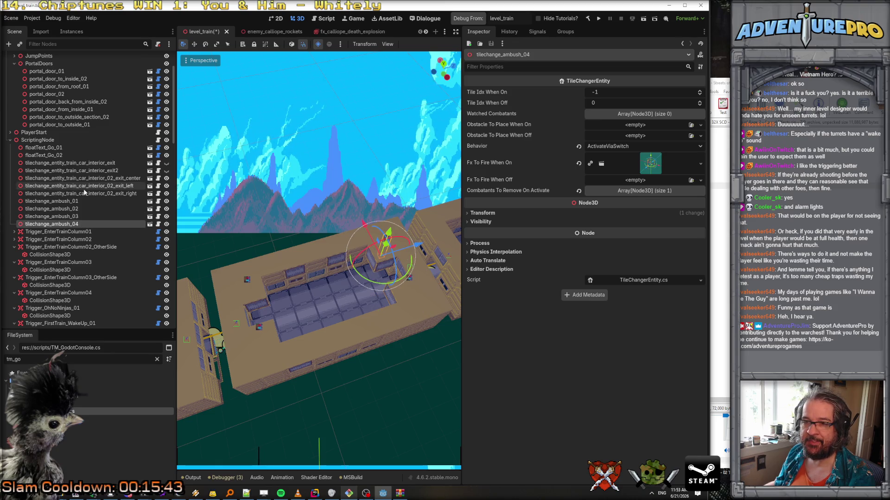
{"action": "scroll", "coordinate": [79, 245], "scroll_direction": "down", "scroll_amount": 5}
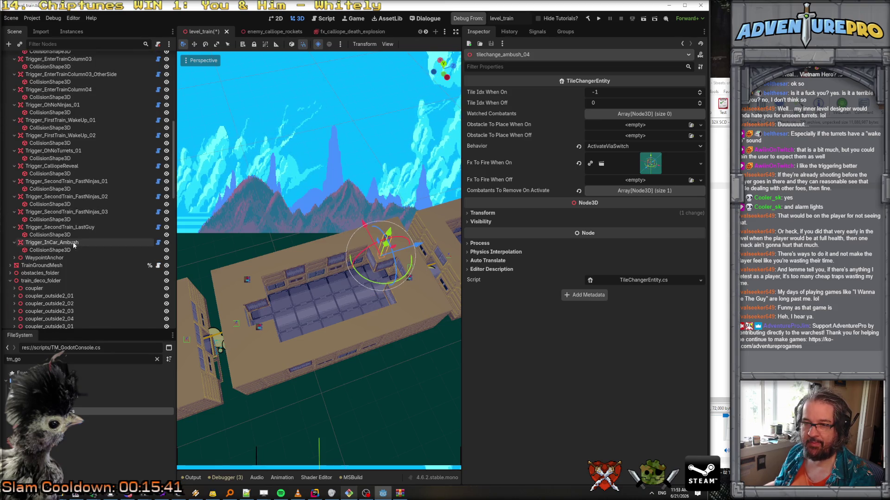
Step: Add four slots to Trigger_InCar_Ambush's Tile Changers To Trigger list
{"action": "left_click", "coordinate": [73, 242]}
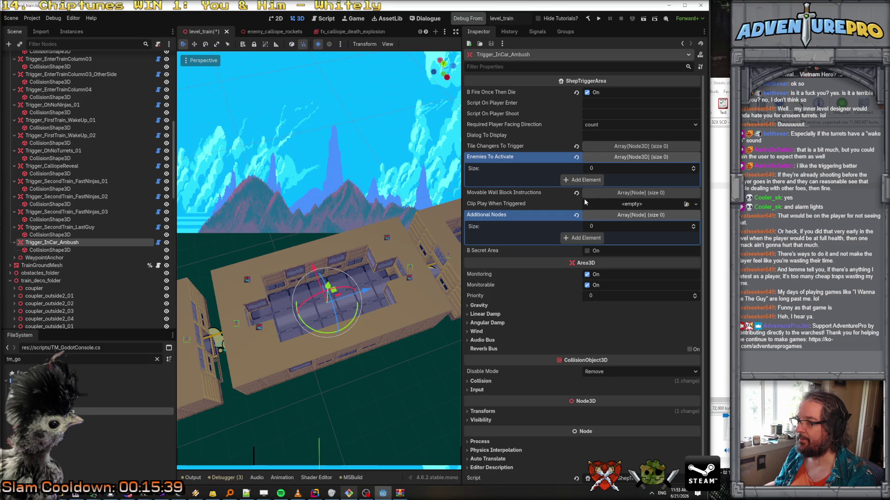
{"action": "left_click", "coordinate": [603, 146]}
{"action": "left_click", "coordinate": [598, 171]}
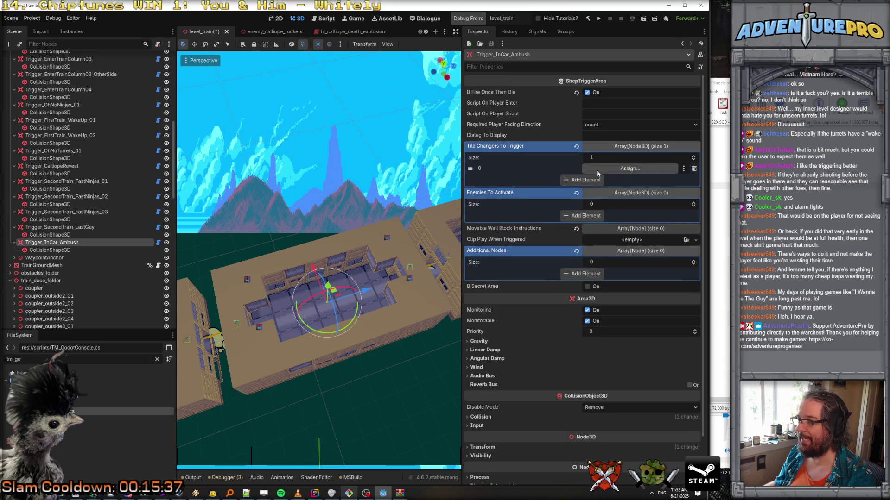
{"action": "left_click", "coordinate": [586, 179]}
{"action": "left_click", "coordinate": [587, 191]}
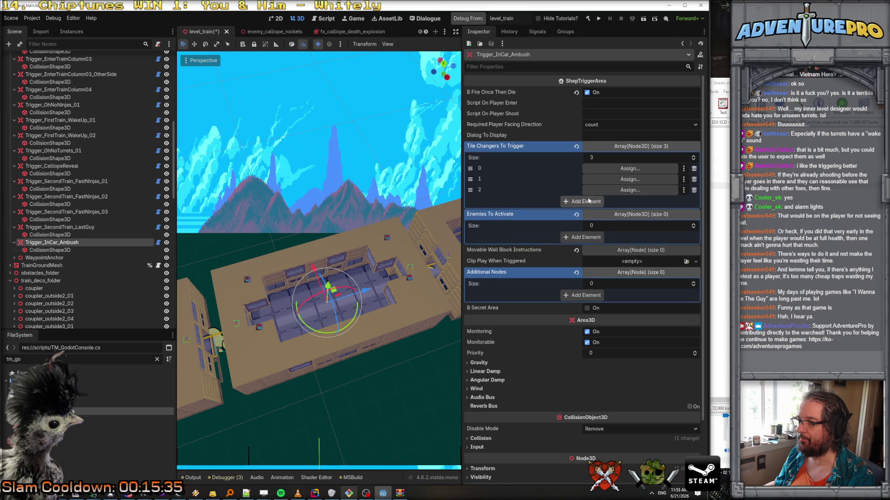
{"action": "left_click", "coordinate": [586, 201]}
Step: Assign tilechange_ambush_01 and tilechange_ambush_02 to the first two slots
{"action": "left_click", "coordinate": [619, 168]}
{"action": "type", "text": "ambs"}
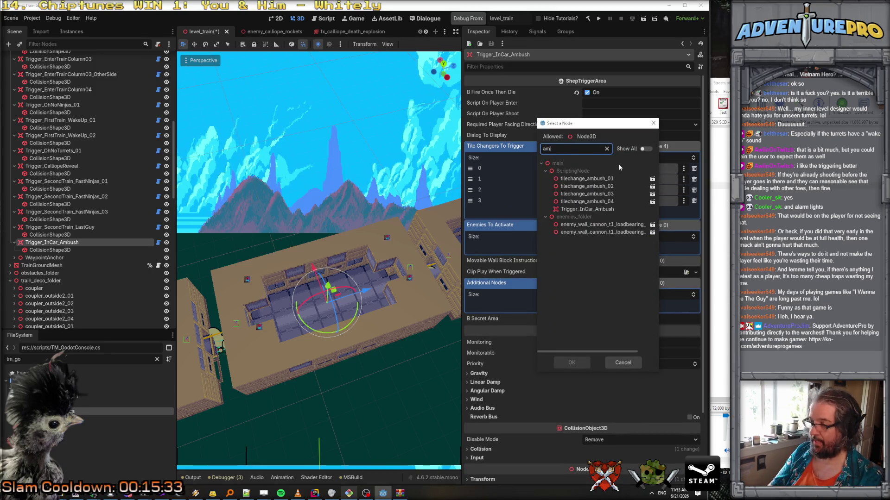
{"action": "key", "text": "Down"}
{"action": "key", "text": "Return"}
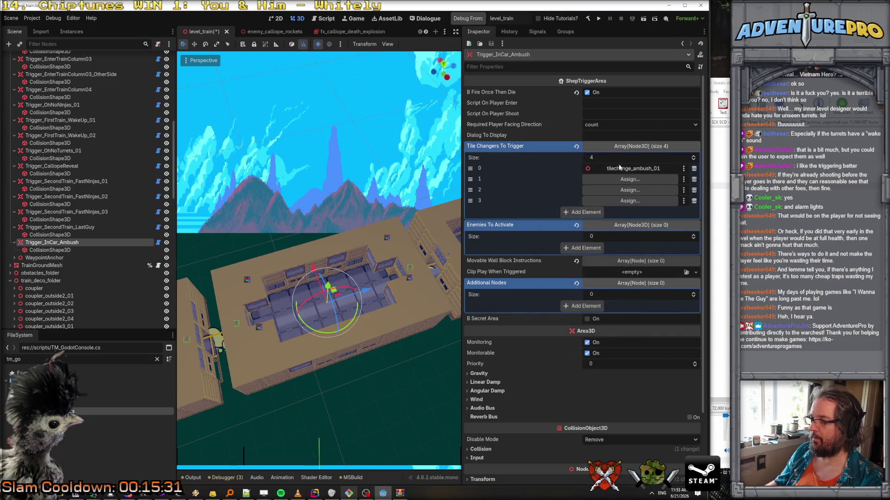
{"action": "left_click", "coordinate": [630, 180]}
{"action": "type", "text": "amb"}
{"action": "key", "text": "Down"}
{"action": "key", "text": "Return"}
Step: Assign tilechange_ambush_03 and tilechange_ambush_04 to the third and fourth slots
{"action": "left_click", "coordinate": [626, 190]}
{"action": "type", "text": "amb 03"}
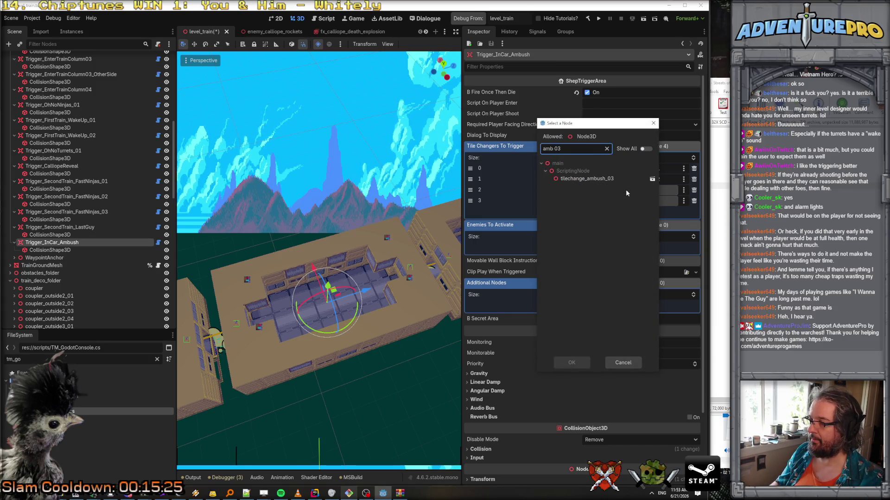
{"action": "left_click", "coordinate": [606, 180]}
{"action": "double_click", "coordinate": [605, 180]}
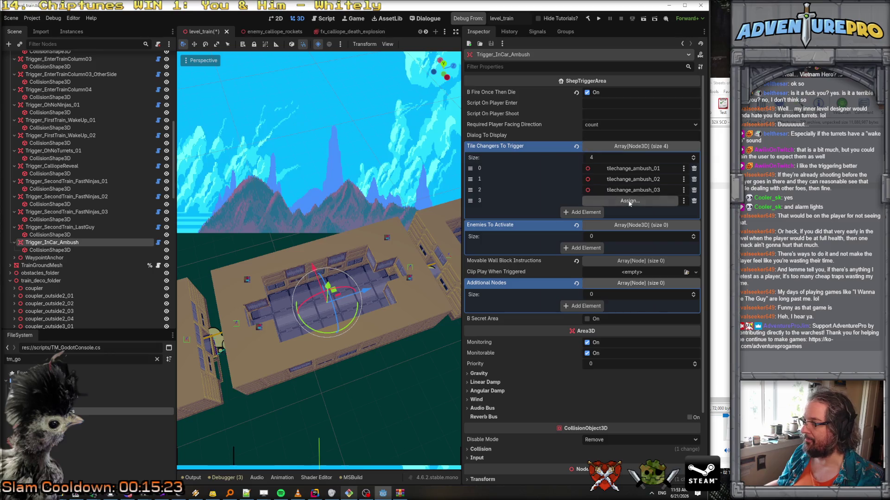
{"action": "left_click", "coordinate": [630, 202]}
{"action": "type", "text": "amb 04"}
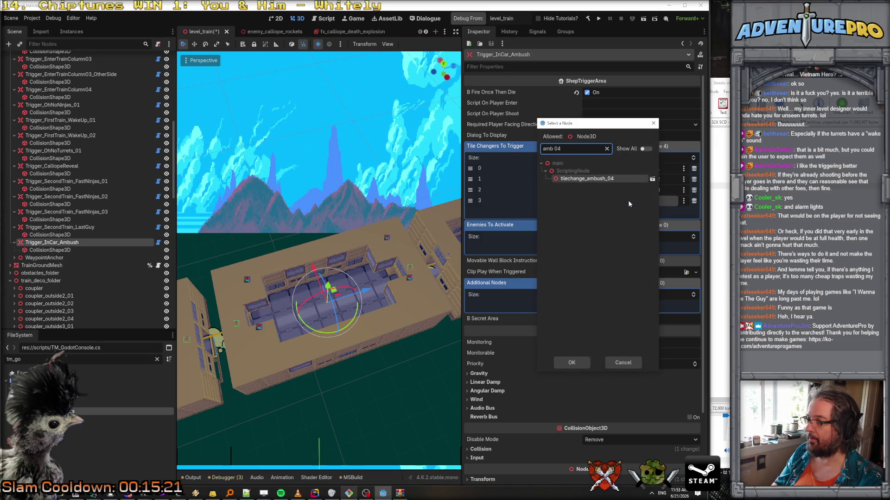
{"action": "key", "text": "Return"}
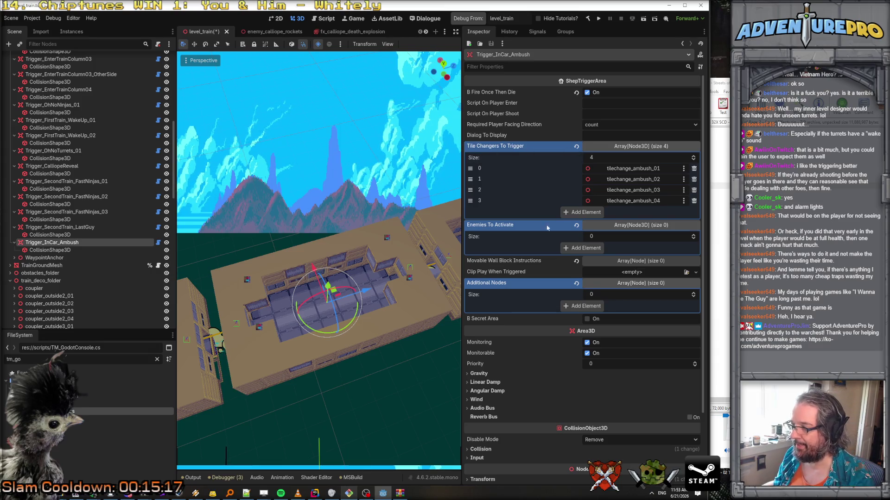
Step: Cancel loading a clip for Clip Play When Triggered and clear the tm_go FileSystem filter
{"action": "left_click", "coordinate": [695, 272]}
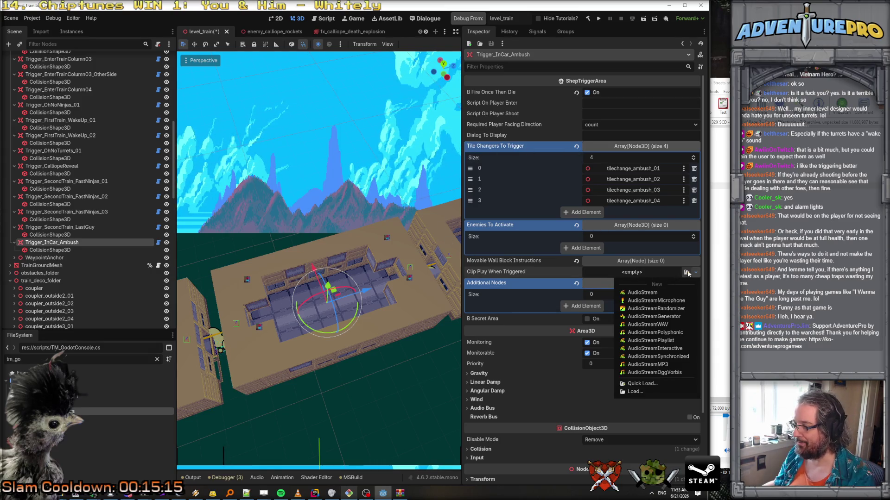
{"action": "left_click", "coordinate": [642, 384]}
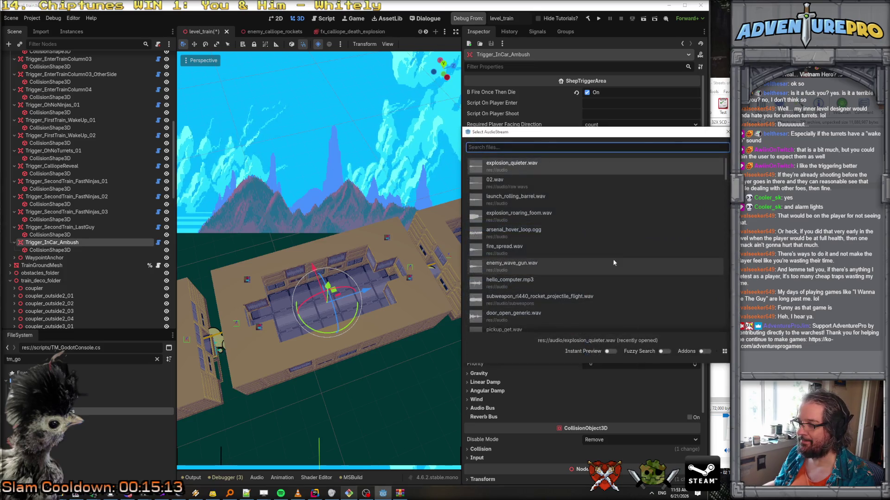
{"action": "key", "text": "Escape"}
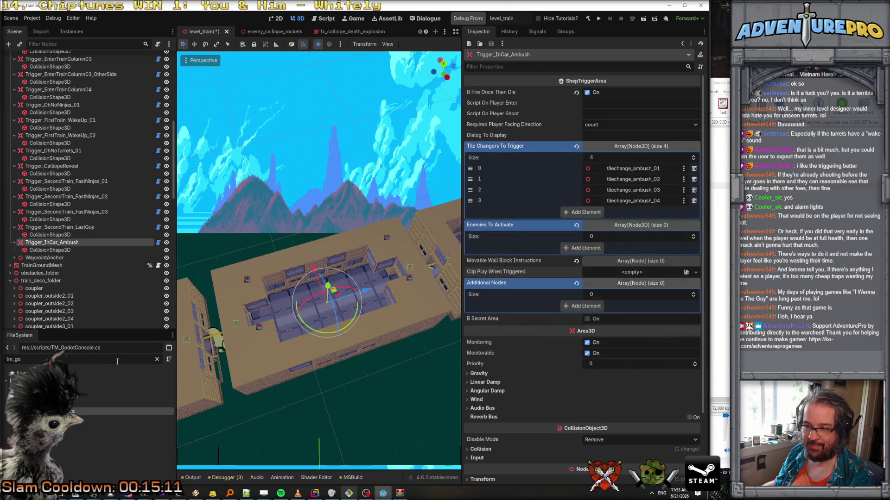
{"action": "left_click", "coordinate": [157, 359]}
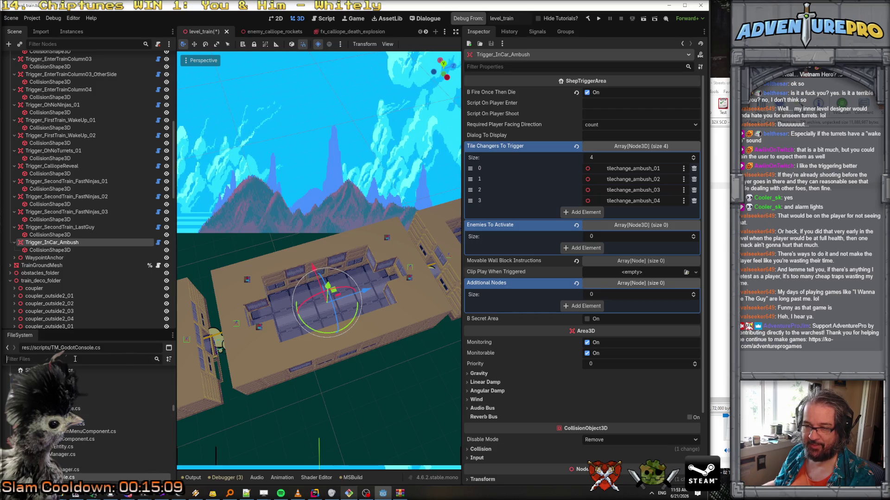
{"action": "scroll", "coordinate": [87, 390], "scroll_direction": "up", "scroll_amount": 10}
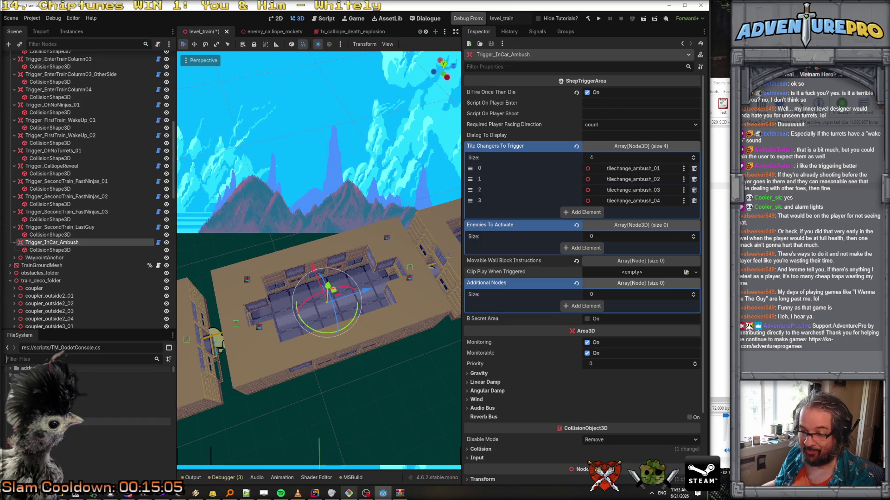
Step: Preview raw wavs clips 12, 13, 15, 19 and 14, ending on 15.wav
{"action": "left_click", "coordinate": [111, 451]}
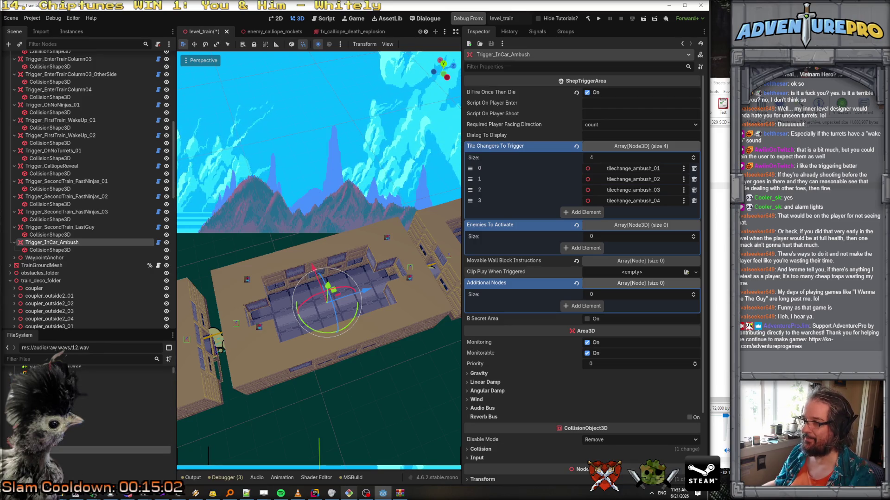
{"action": "left_click", "coordinate": [93, 458]}
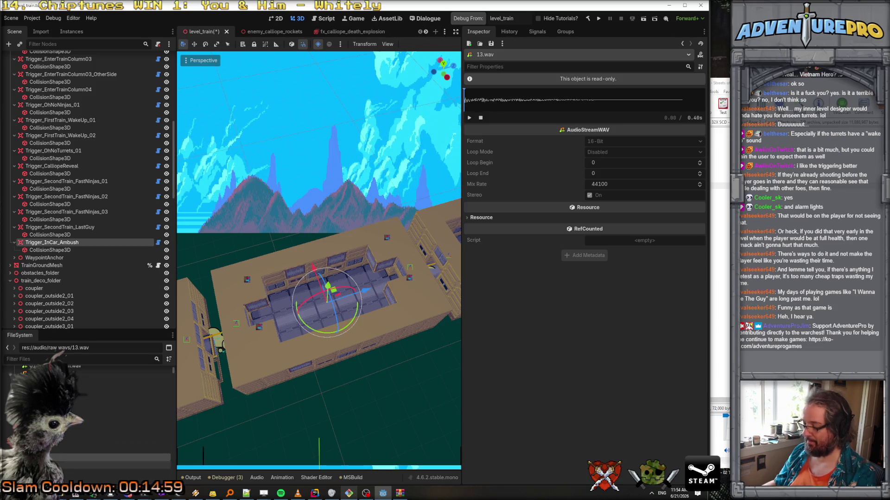
{"action": "left_click", "coordinate": [139, 439]}
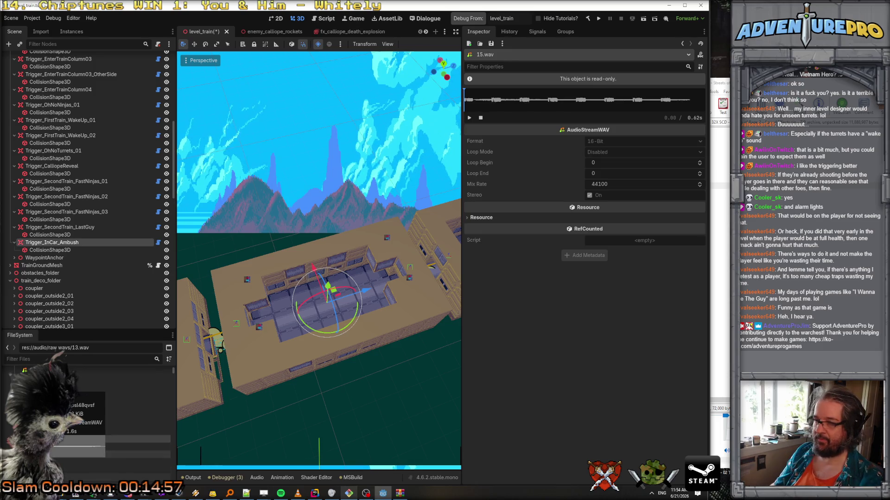
{"action": "left_click", "coordinate": [139, 432]}
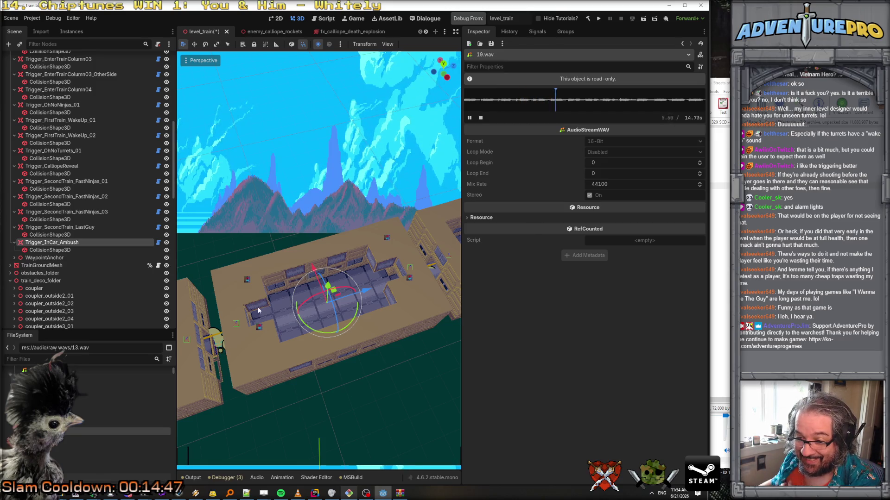
{"action": "key", "text": "Down"}
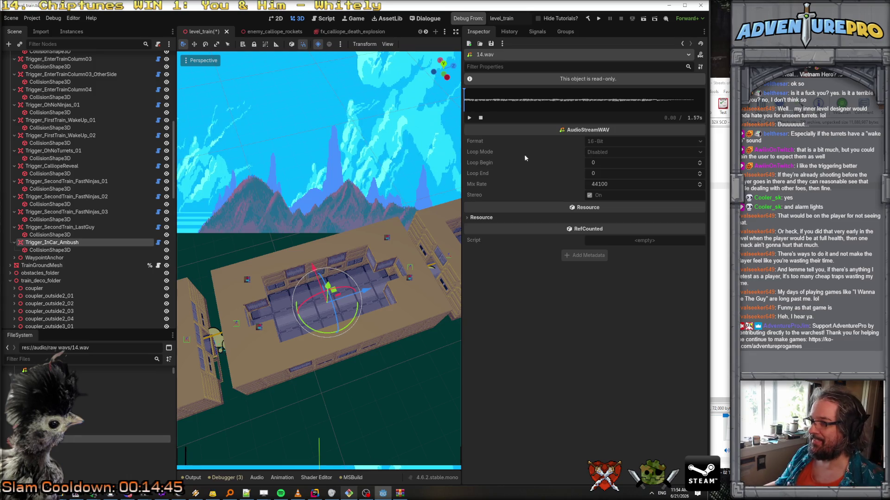
{"action": "key", "text": "Down"}
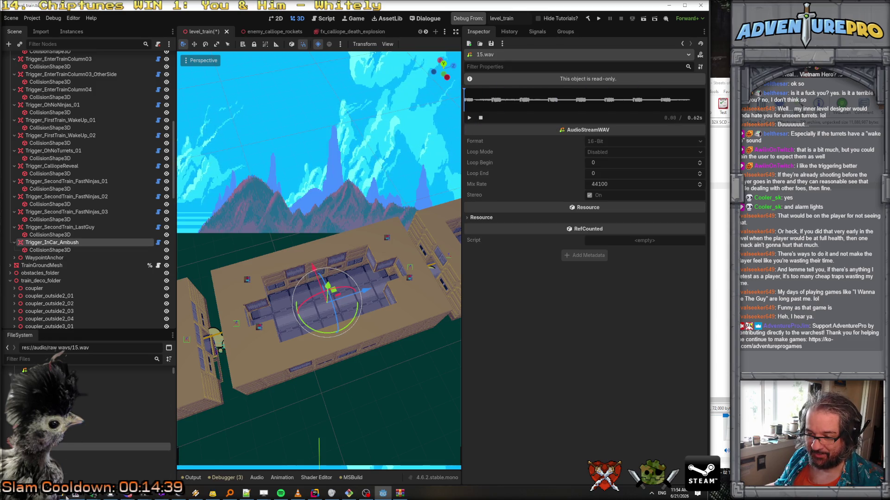
Step: Bring the Explorer window forward and open sfx > Alien Soldier SFX
{"action": "mouse_move", "coordinate": [178, 493]}
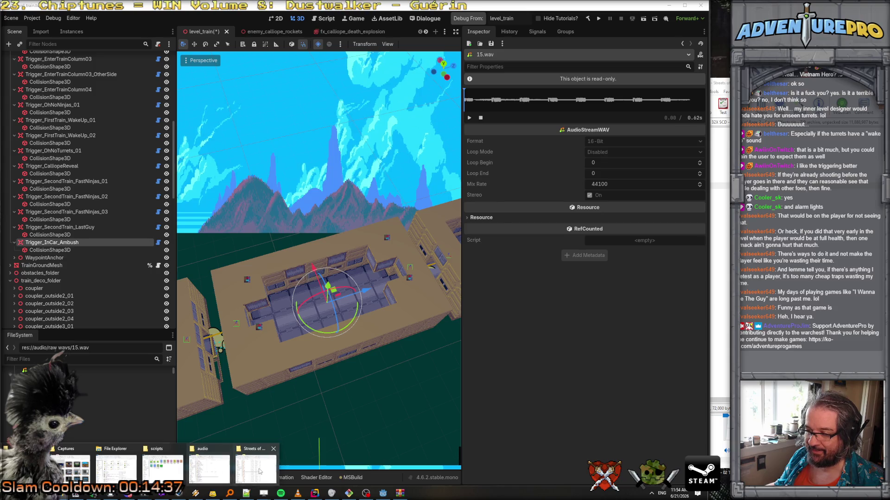
{"action": "left_click", "coordinate": [258, 472]}
{"action": "left_click", "coordinate": [126, 74]}
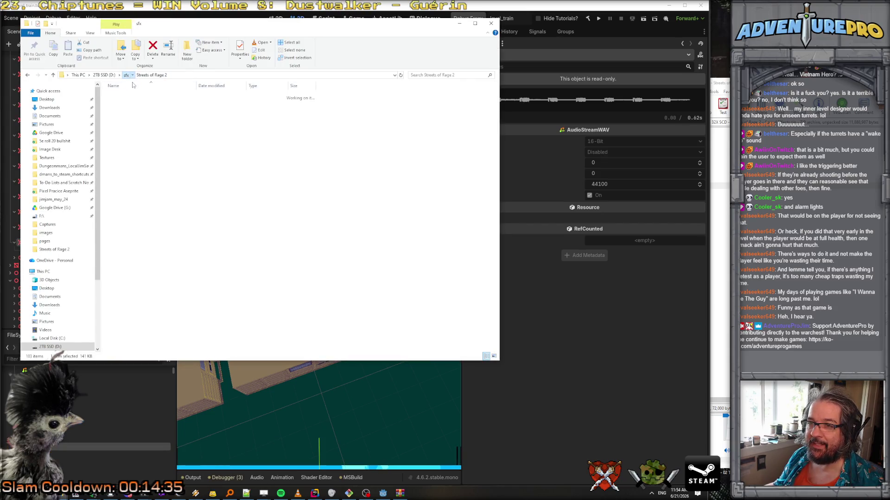
{"action": "double_click", "coordinate": [123, 95]}
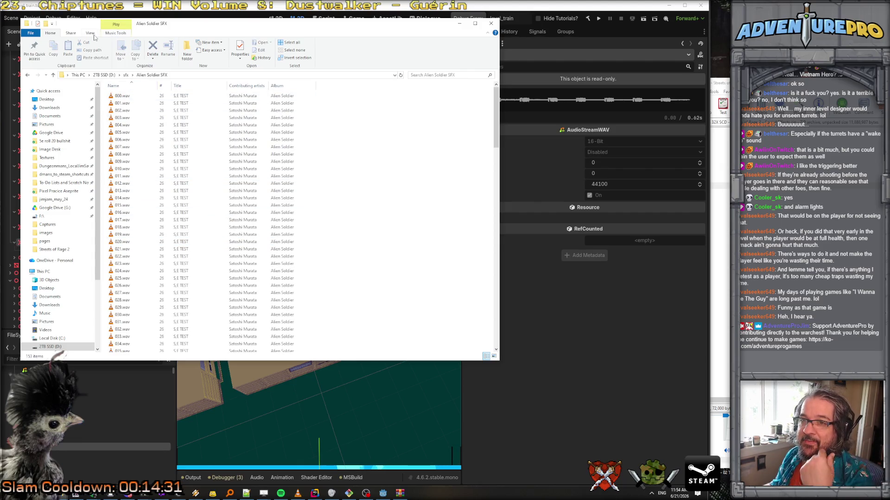
Step: Add a Length column and sort the files by length, longest first
{"action": "left_click", "coordinate": [91, 33]}
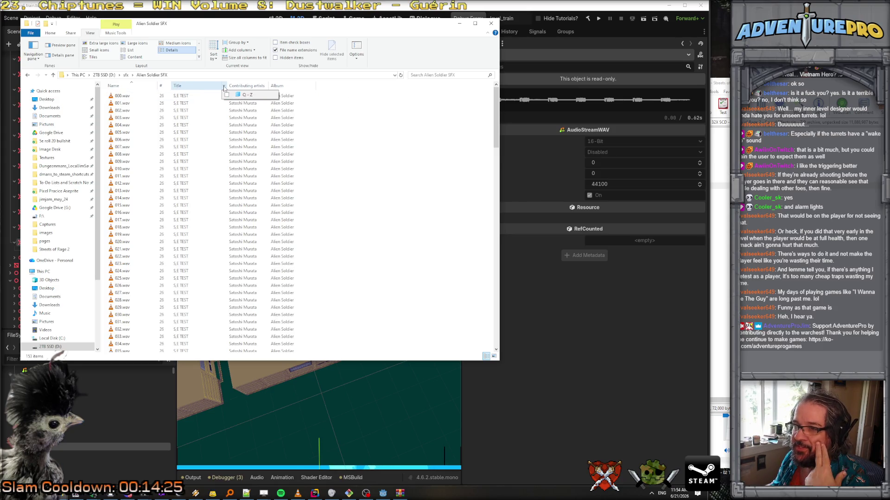
{"action": "right_click", "coordinate": [333, 86]}
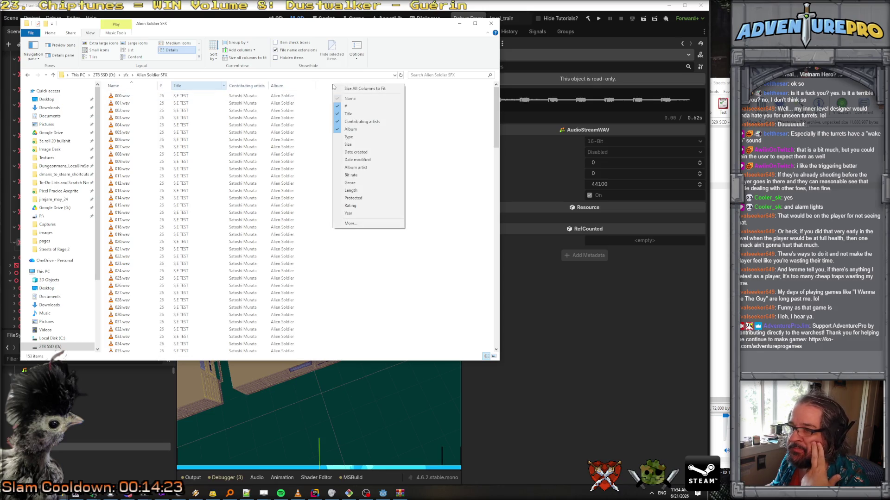
{"action": "left_click", "coordinate": [364, 191]}
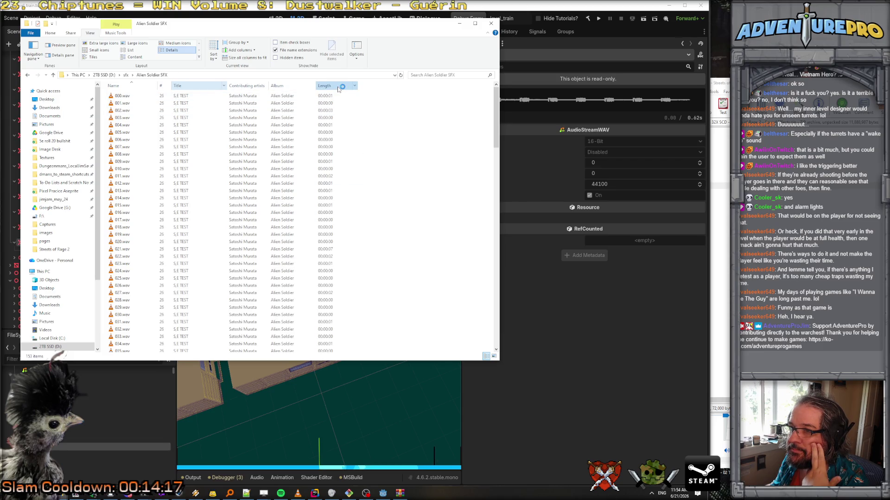
{"action": "left_click", "coordinate": [338, 88]}
{"action": "left_click", "coordinate": [339, 87]}
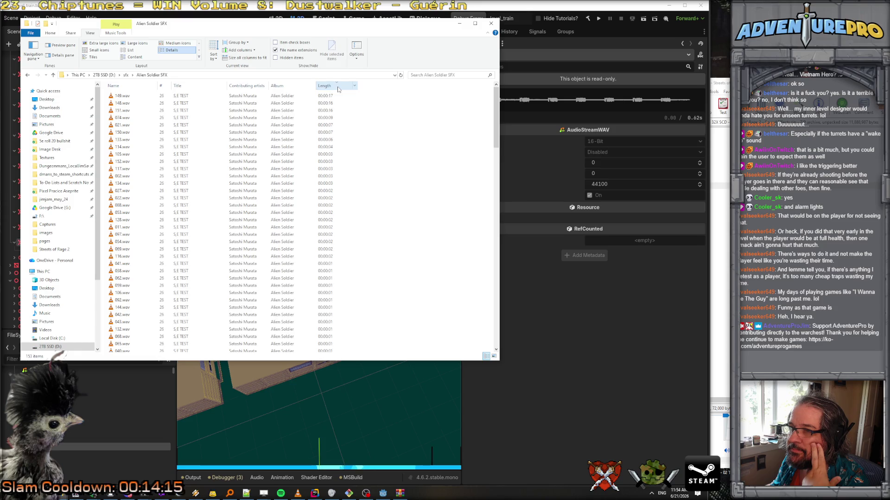
Step: Browse the longest clips (152, 117, 002, 134, 027, 022, 105, 114.wav) and copy 114.wav
{"action": "left_click", "coordinate": [117, 163]}
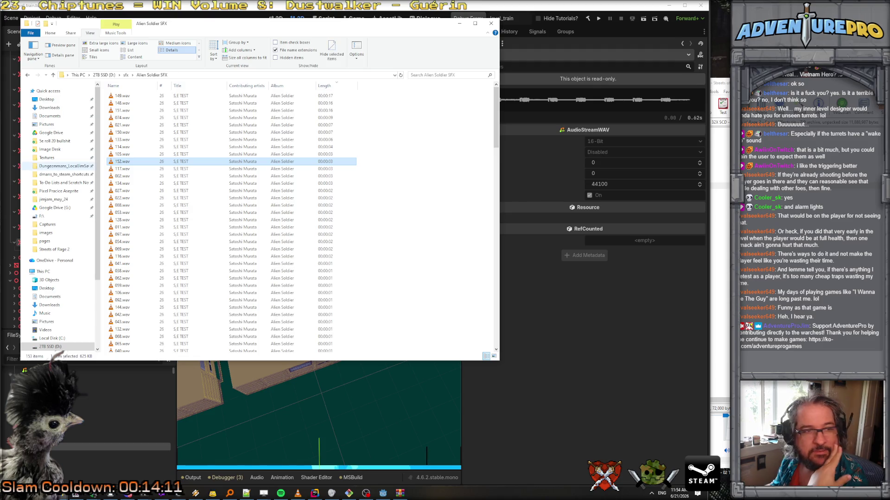
{"action": "left_click", "coordinate": [130, 170]}
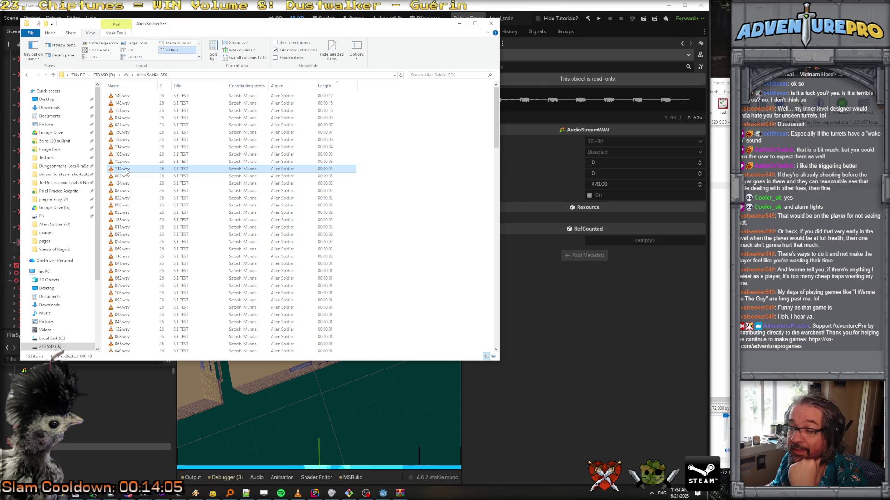
{"action": "left_click", "coordinate": [126, 177]}
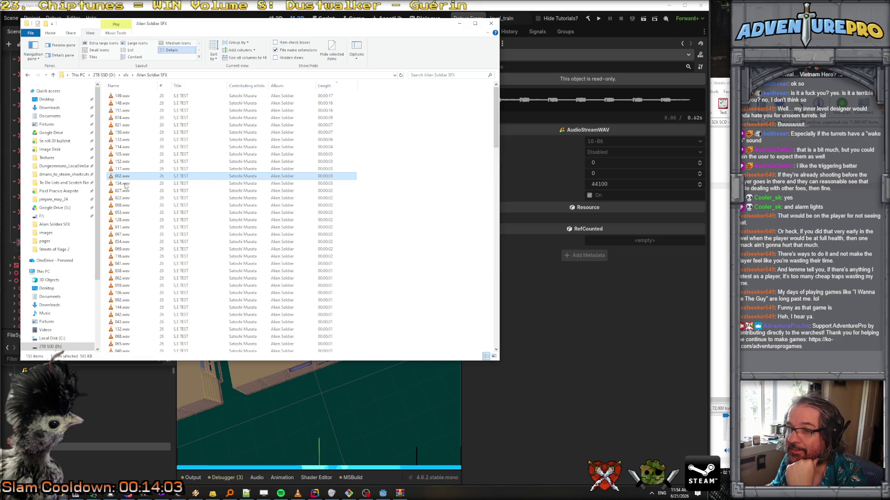
{"action": "left_click", "coordinate": [125, 185]}
{"action": "left_click", "coordinate": [124, 192]}
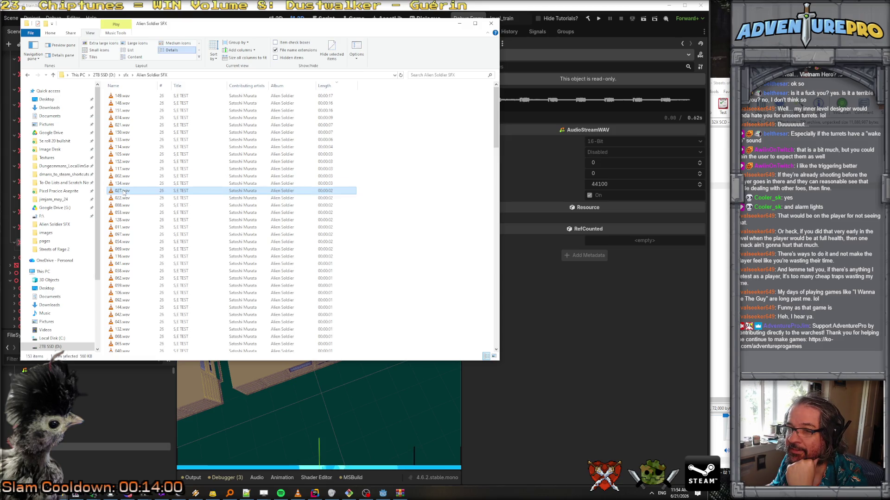
{"action": "left_click", "coordinate": [126, 198]}
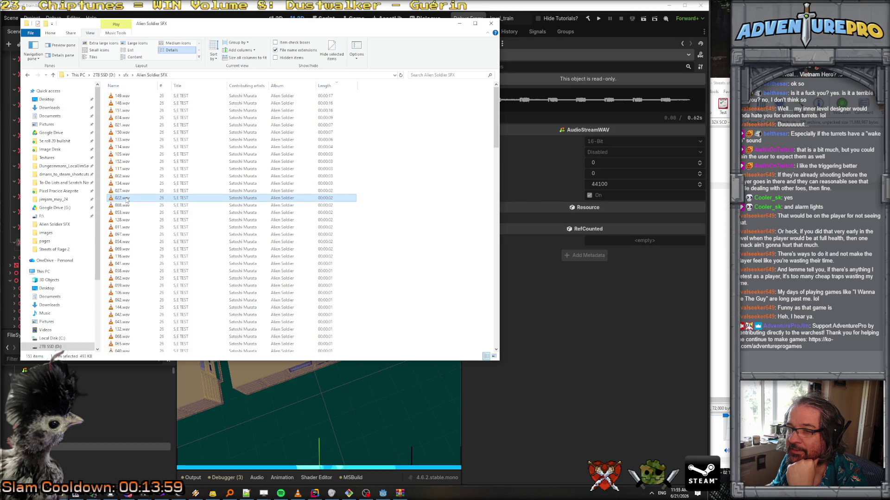
{"action": "left_click", "coordinate": [129, 162]}
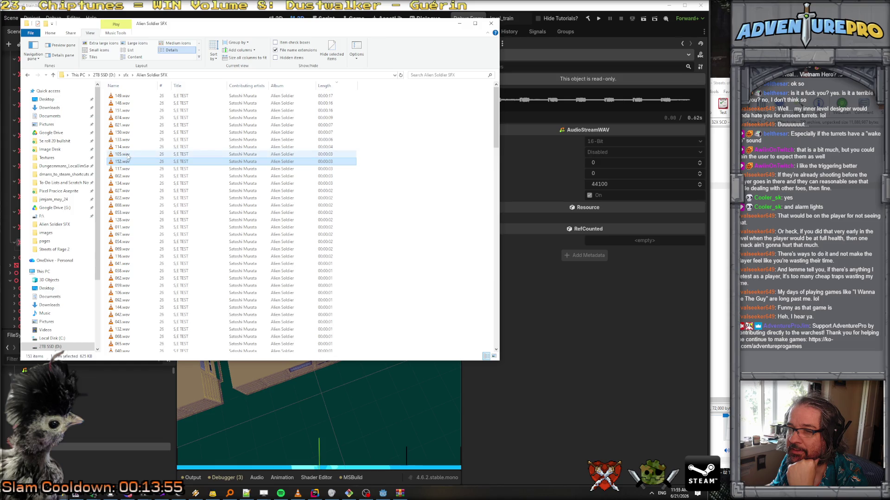
{"action": "left_click", "coordinate": [128, 157]}
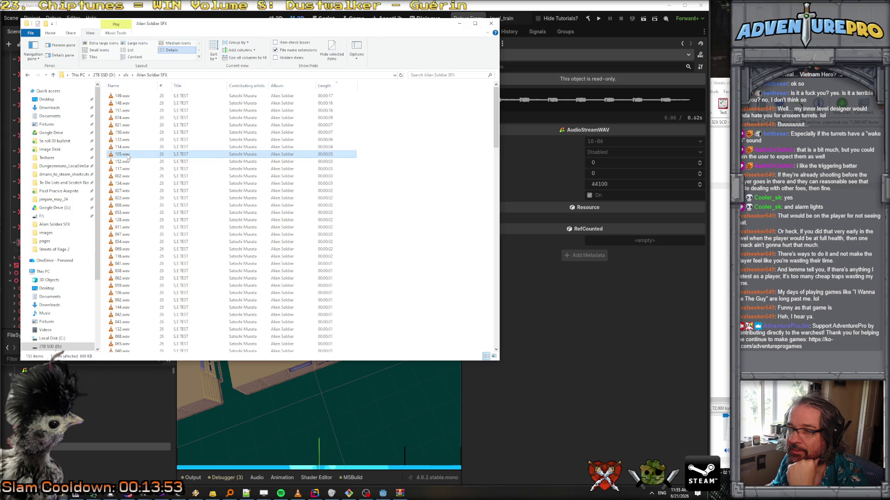
{"action": "left_click", "coordinate": [126, 149]}
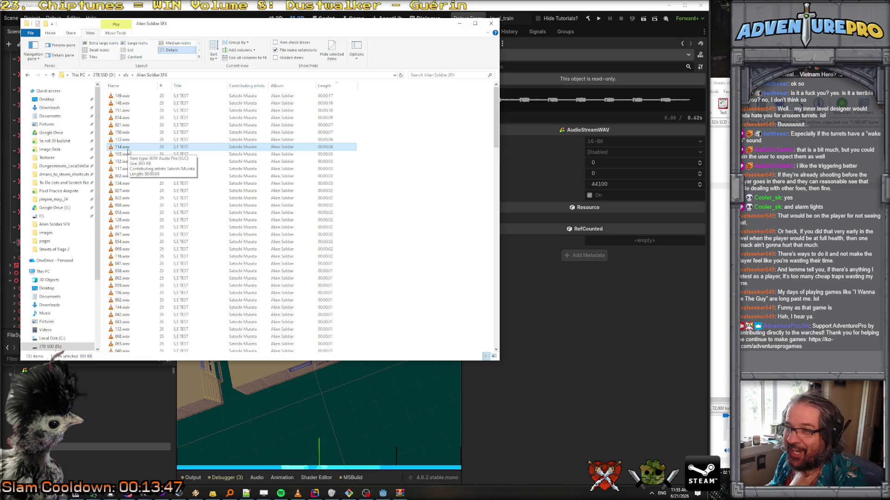
{"action": "right_click", "coordinate": [128, 152]}
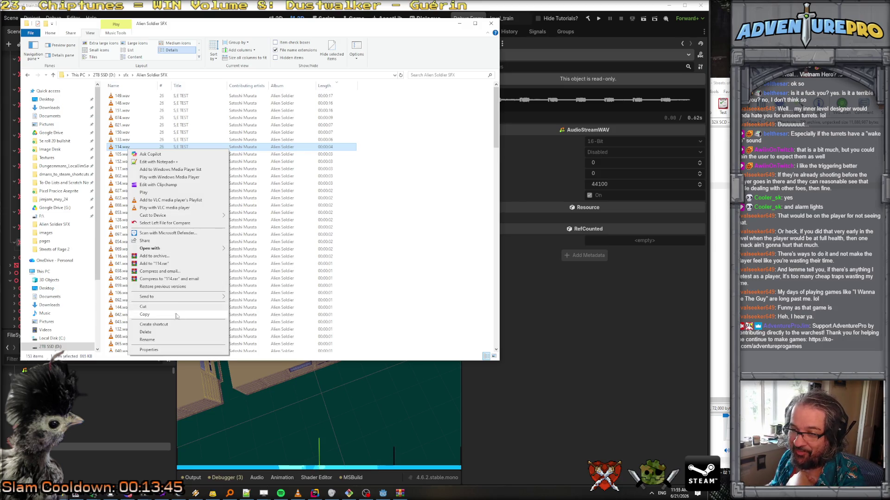
{"action": "left_click", "coordinate": [144, 315]}
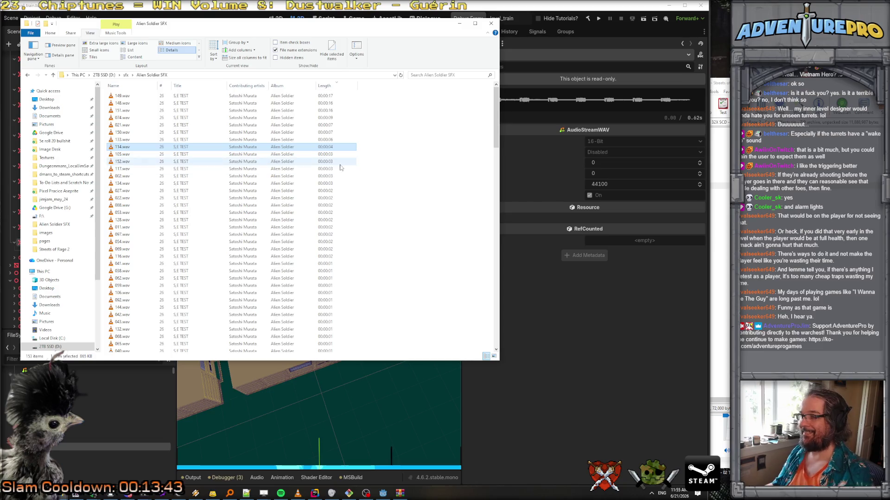
{"action": "mouse_move", "coordinate": [163, 493]}
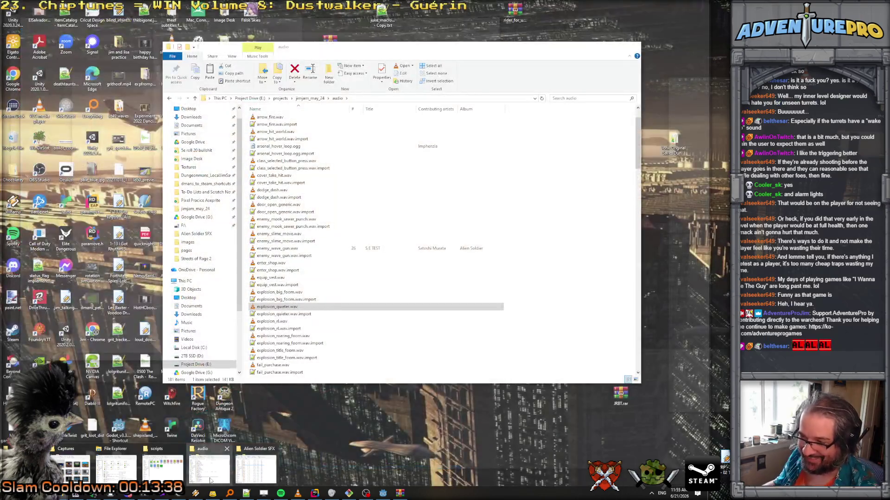
Step: Paste a copy of 114.wav into the project's audio folder and rename it alart_4_seconds.wav
{"action": "left_click", "coordinate": [209, 469]}
{"action": "right_click", "coordinate": [533, 357]}
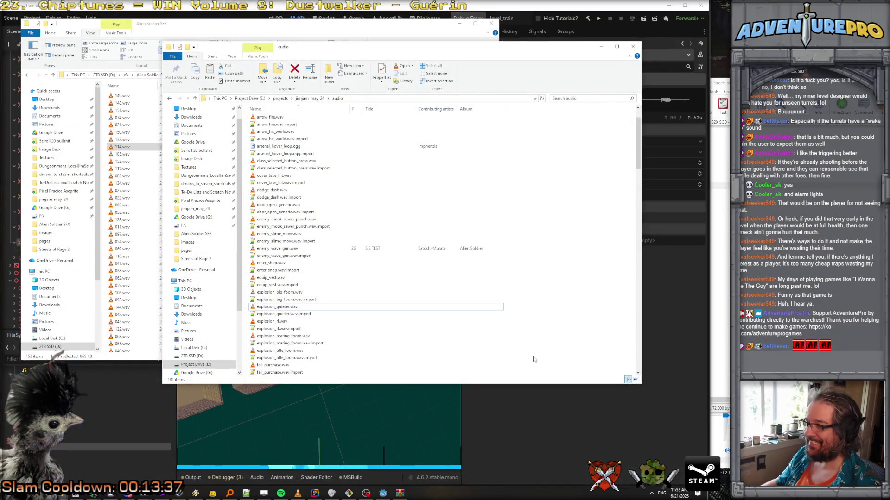
{"action": "left_click", "coordinate": [565, 406]}
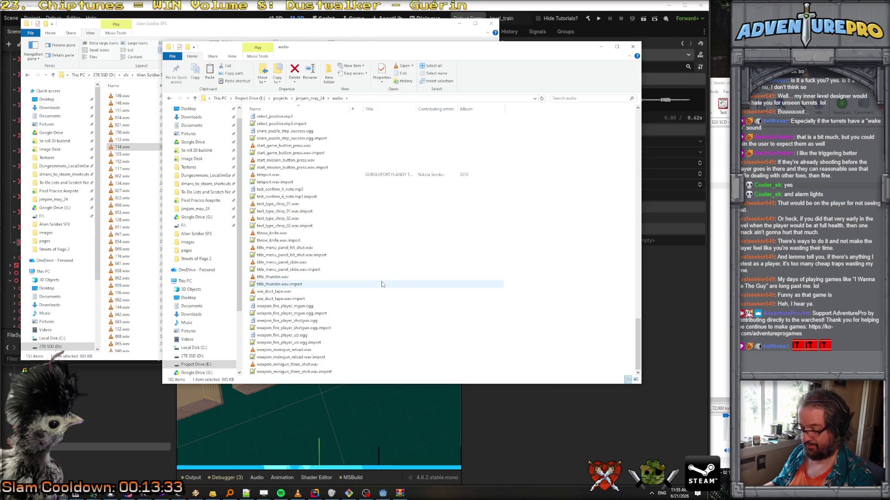
{"action": "key", "text": "F2"}
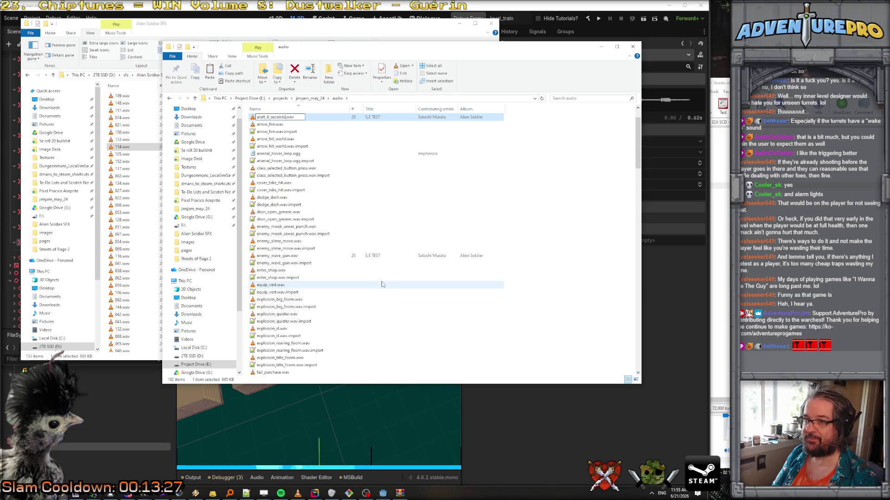
{"action": "key", "text": "Return"}
{"action": "left_click", "coordinate": [647, 433]}
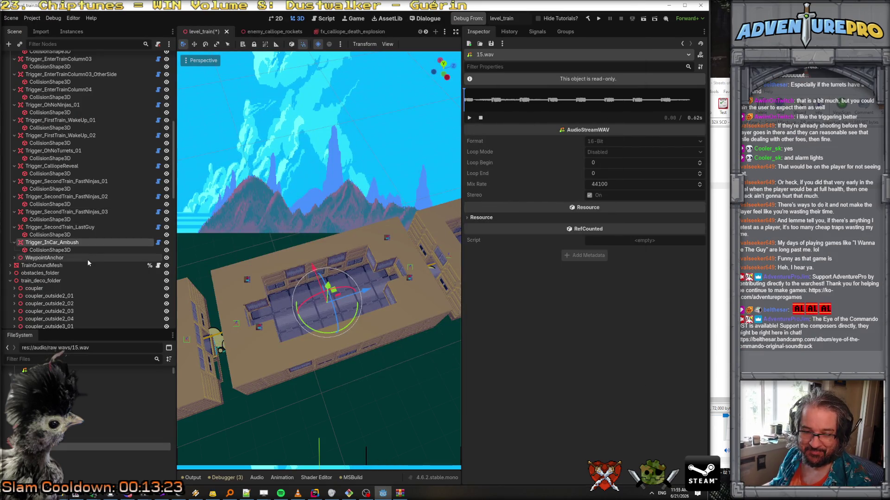
Step: Set Trigger_InCar_Ambush's Clip Play When Triggered to alart_4_seconds.wav and save level_train
{"action": "left_click", "coordinate": [56, 249]}
{"action": "left_click", "coordinate": [54, 243]}
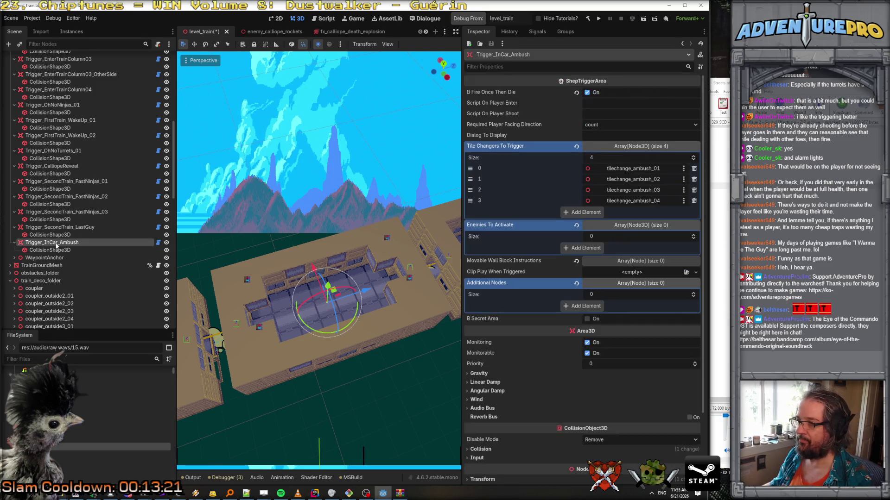
{"action": "left_click", "coordinate": [695, 273]}
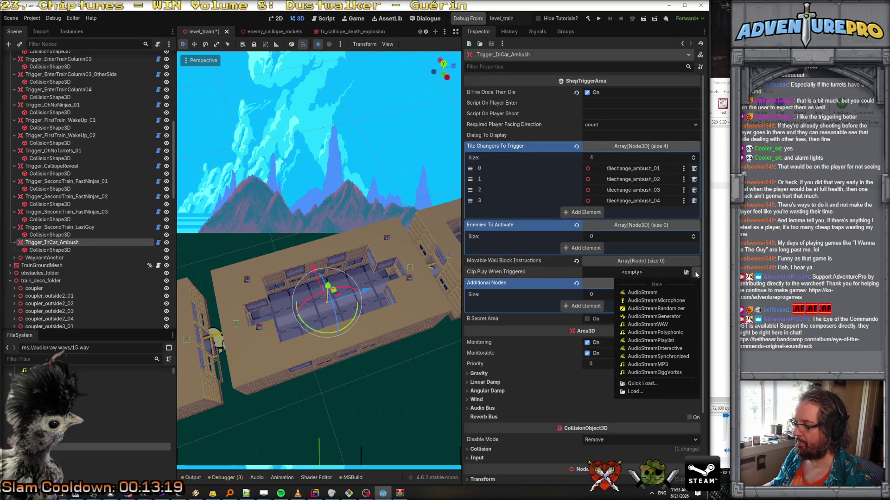
{"action": "left_click", "coordinate": [642, 383]}
{"action": "type", "text": "alar"}
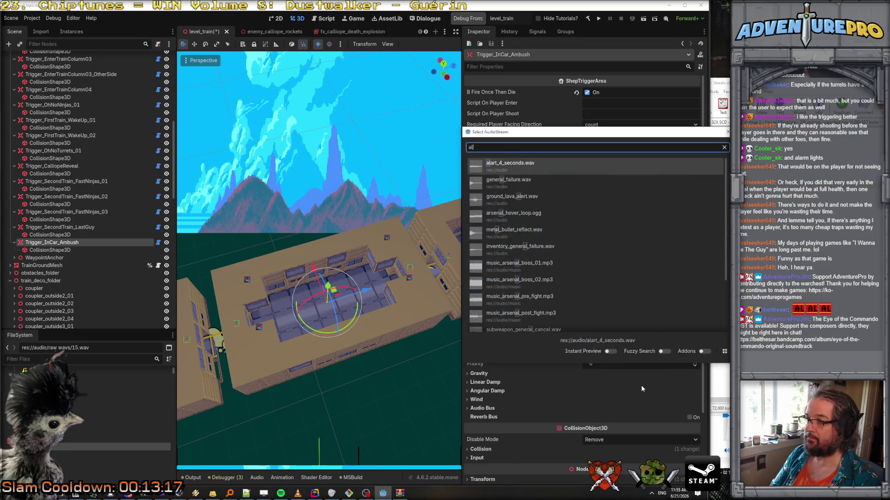
{"action": "key", "text": "Return"}
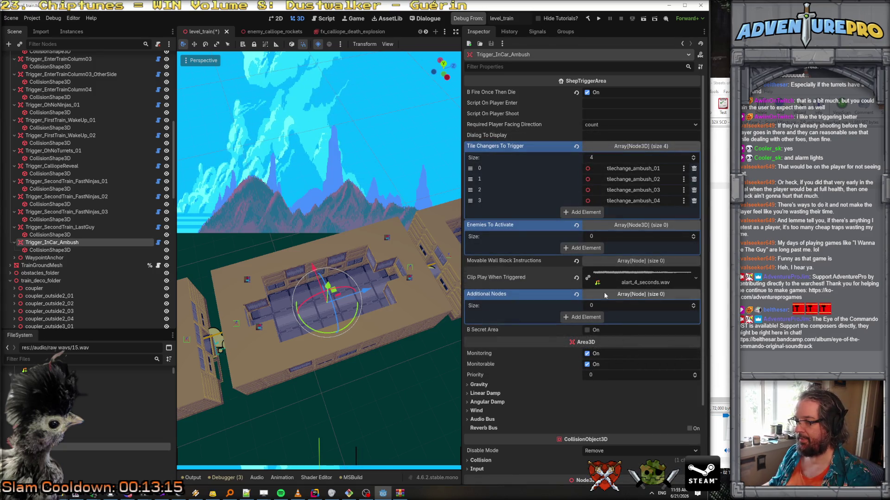
{"action": "key", "text": "ctrl+s"}
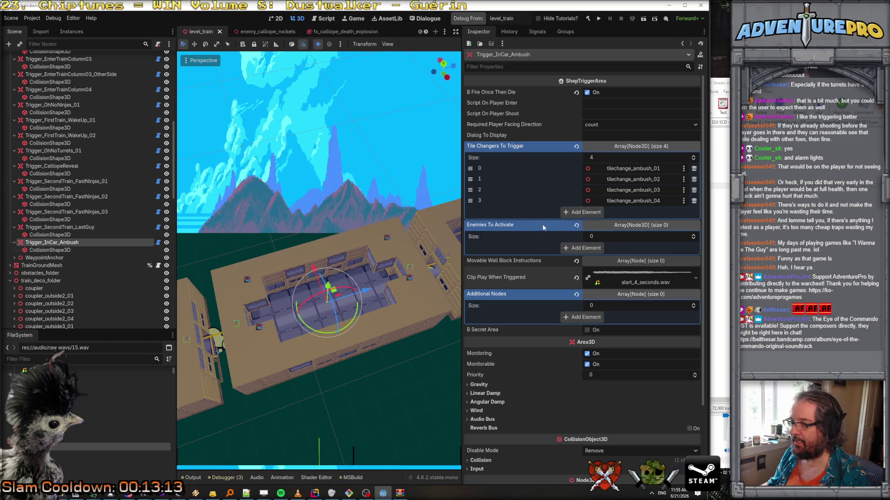
{"action": "scroll", "coordinate": [72, 257], "scroll_direction": "down", "scroll_amount": 15}
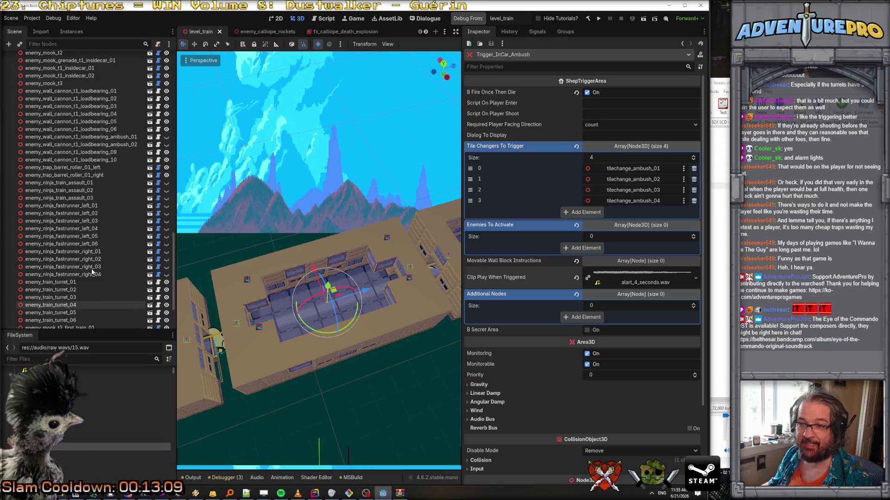
Step: Duplicate ambush cannons 01 and 02 and move the copies toward the car's other end
{"action": "scroll", "coordinate": [88, 297], "scroll_direction": "up", "scroll_amount": 5}
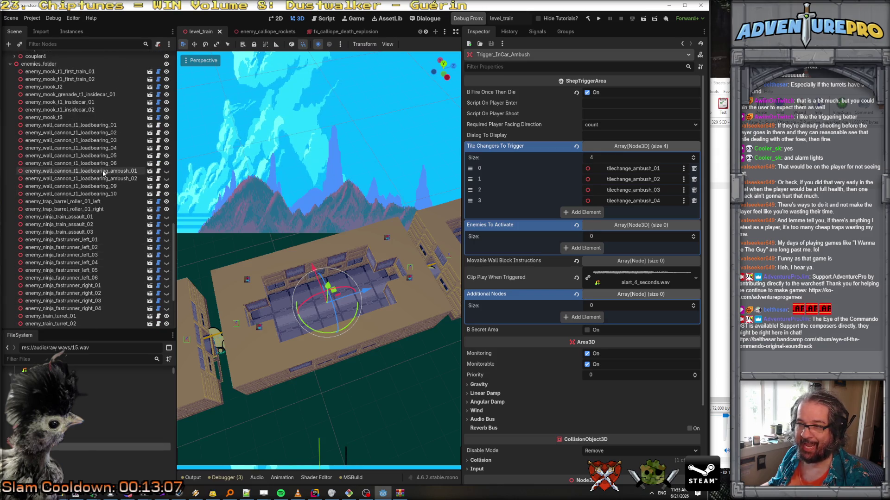
{"action": "left_click", "coordinate": [105, 171]}
{"action": "left_click", "coordinate": [110, 180], "text": "shift"}
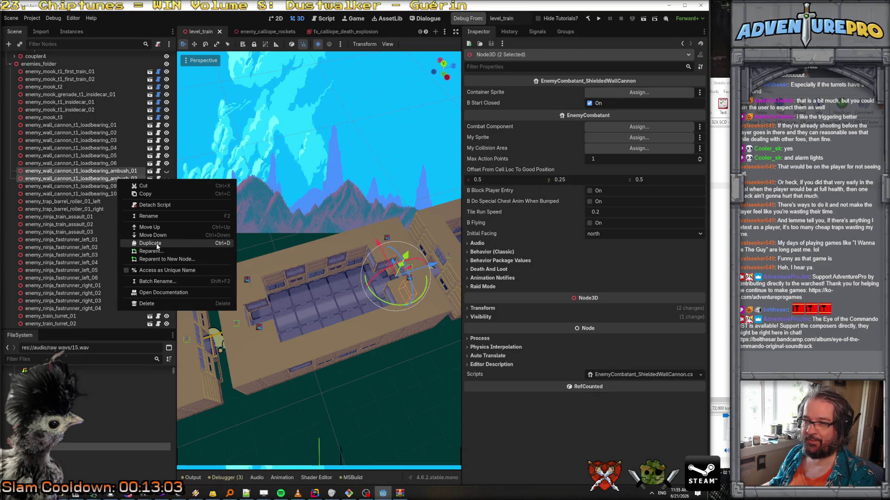
{"action": "left_click", "coordinate": [157, 245]}
{"action": "left_click_drag", "start_coordinate": [435, 265], "coordinate": [300, 309]}
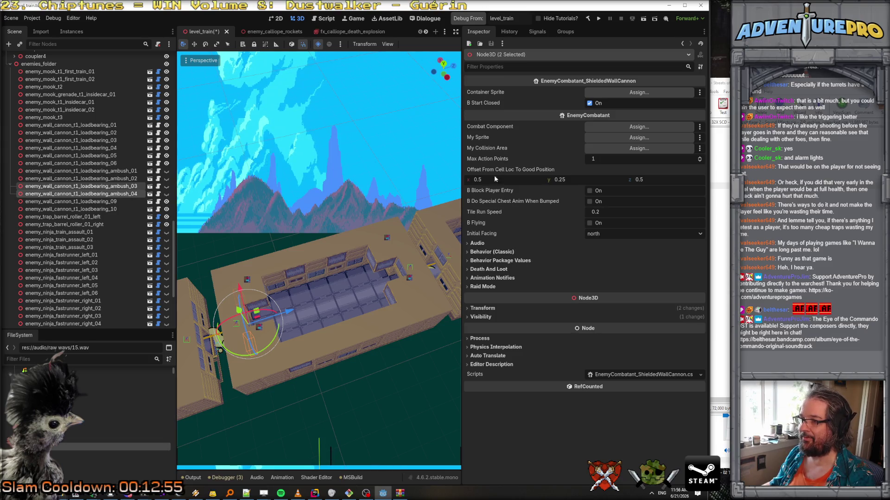
{"action": "mouse_move", "coordinate": [344, 286]}
{"action": "left_mouse_down"}
{"action": "mouse_move", "coordinate": [334, 292]}
{"action": "mouse_move", "coordinate": [325, 278]}
{"action": "mouse_move", "coordinate": [352, 289]}
{"action": "left_mouse_up"}
Step: Give the copied cannons Y rotation 0 and Z position 22.1, leaving initial facing unchanged
{"action": "left_click", "coordinate": [488, 309]}
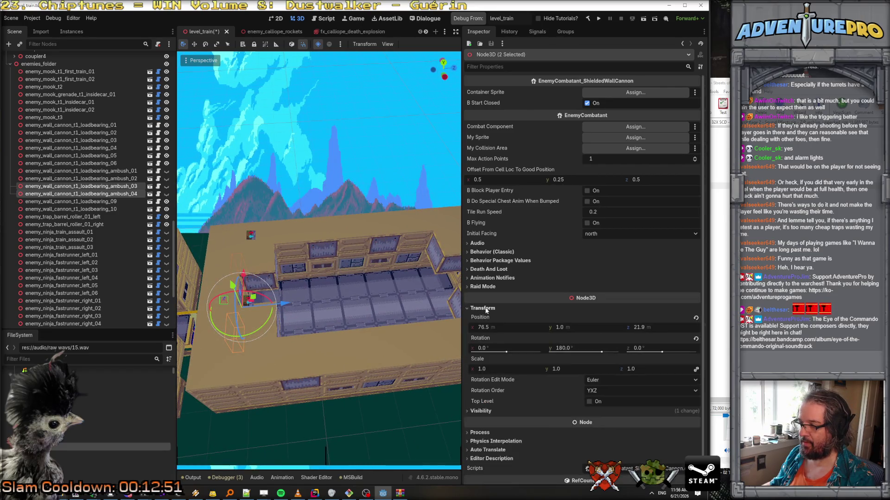
{"action": "left_click", "coordinate": [579, 348]}
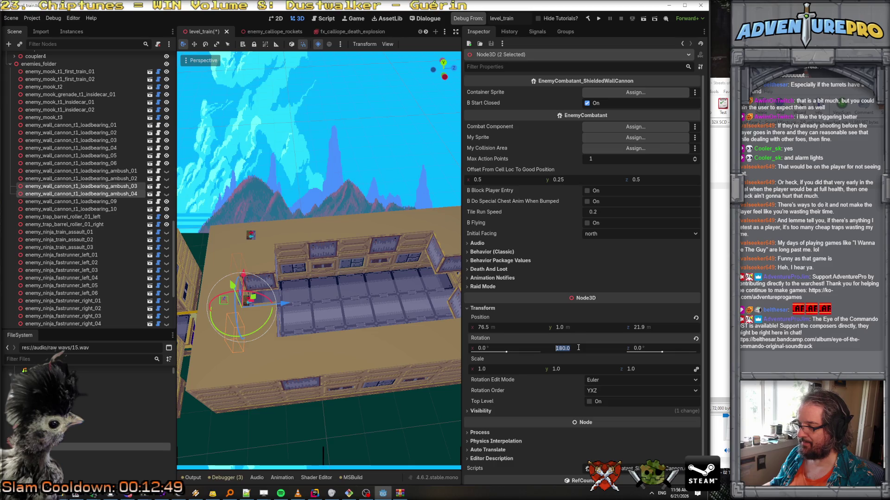
{"action": "type", "text": "0"}
{"action": "key", "text": "Return"}
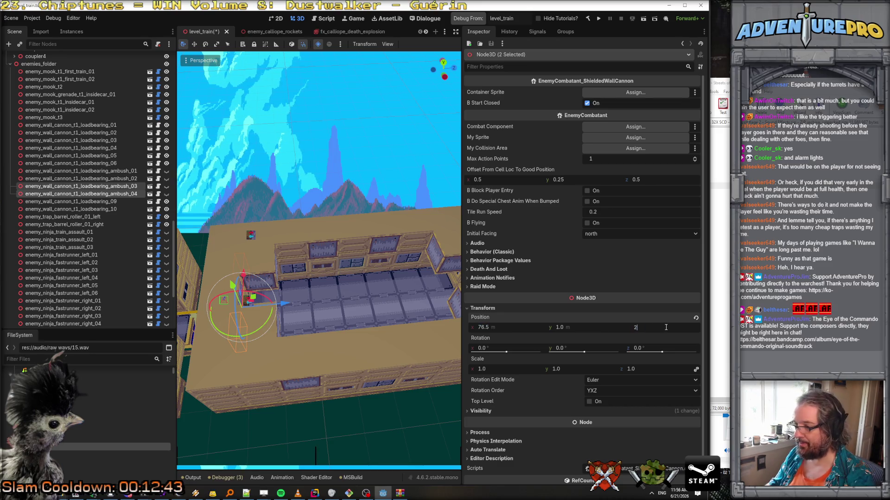
{"action": "type", "text": "2.1"}
{"action": "key", "text": "Return"}
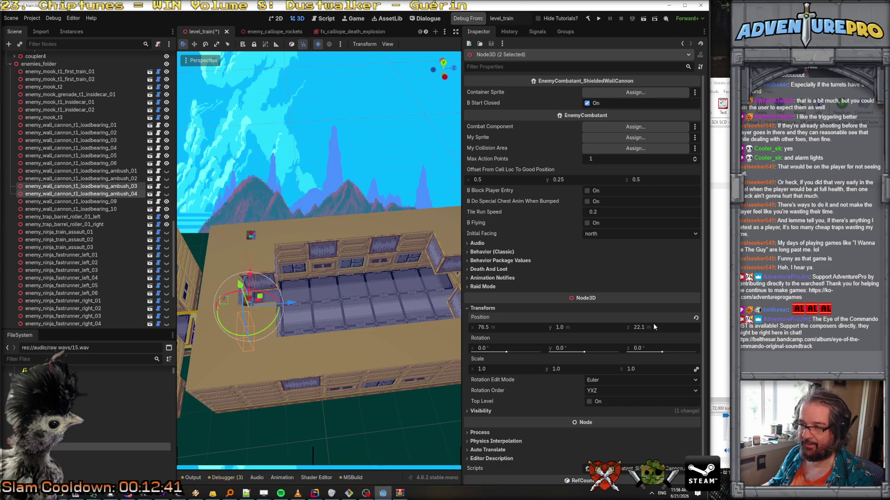
{"action": "key", "text": "f"}
{"action": "key", "text": "KP_8"}
{"action": "key", "text": "KP_8"}
{"action": "key", "text": "KP_8"}
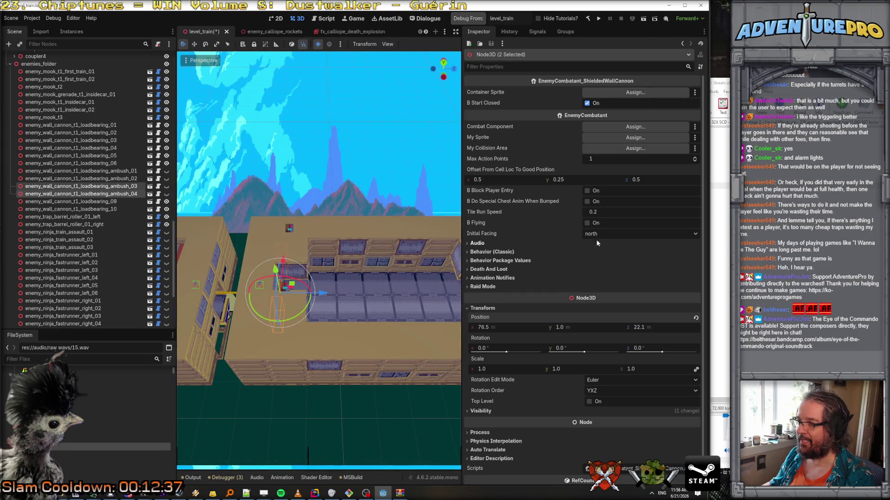
{"action": "left_click", "coordinate": [600, 232]}
{"action": "left_click", "coordinate": [598, 247]}
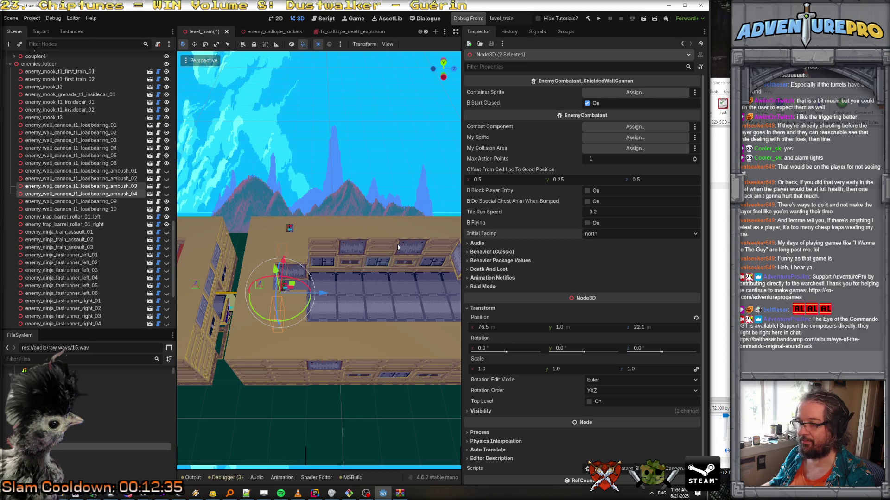
Step: Set the original ambush cannons 01 and 02 to an initial facing of south
{"action": "key", "text": "KP_2"}
{"action": "key", "text": "KP_2"}
{"action": "key", "text": "KP_4"}
{"action": "key", "text": "KP_4"}
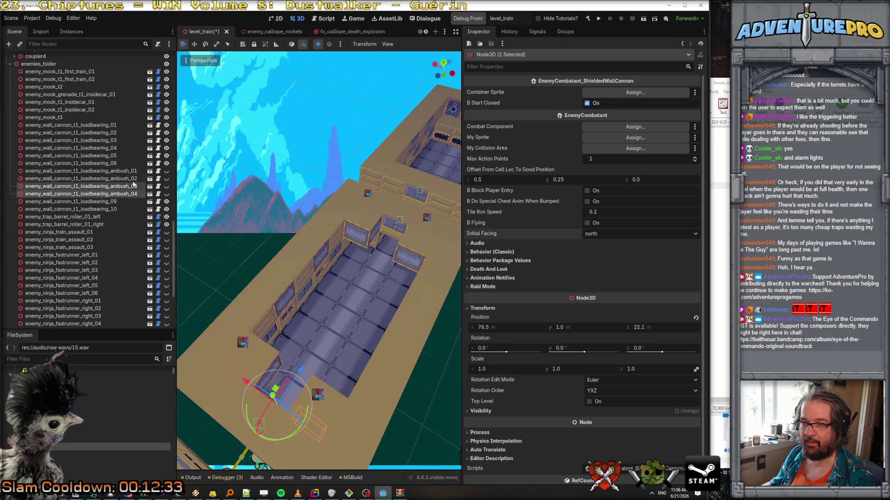
{"action": "left_click", "coordinate": [93, 171]}
{"action": "left_click", "coordinate": [130, 178], "text": "shift"}
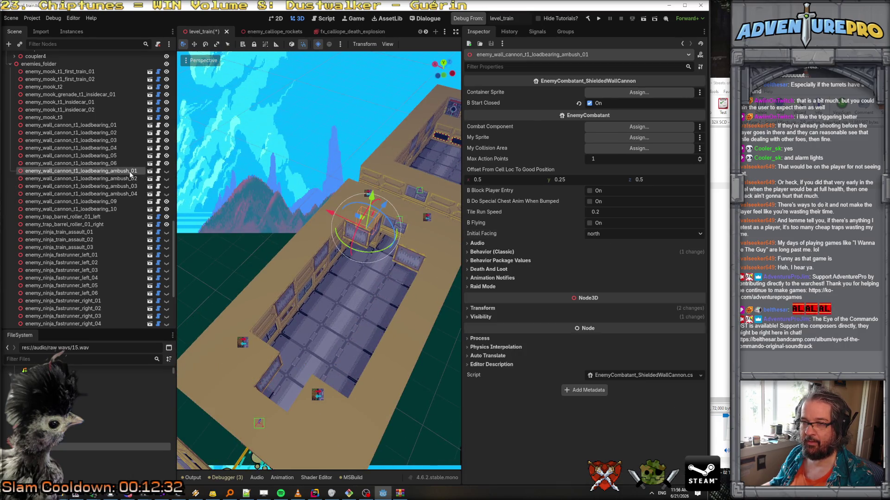
{"action": "left_click", "coordinate": [612, 235]}
{"action": "left_click", "coordinate": [607, 261]}
Step: Save level_train and frame the selected ambush cannons in the viewport
{"action": "key", "text": "ctrl+s"}
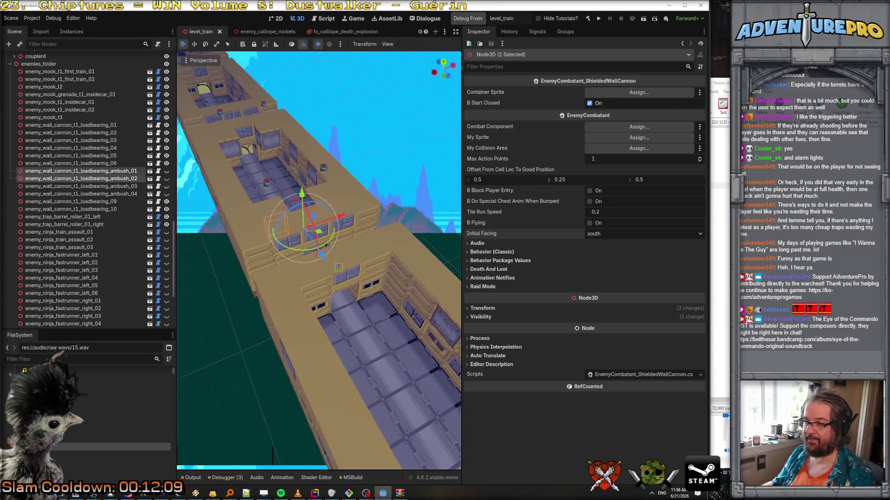
{"action": "key", "text": "f"}
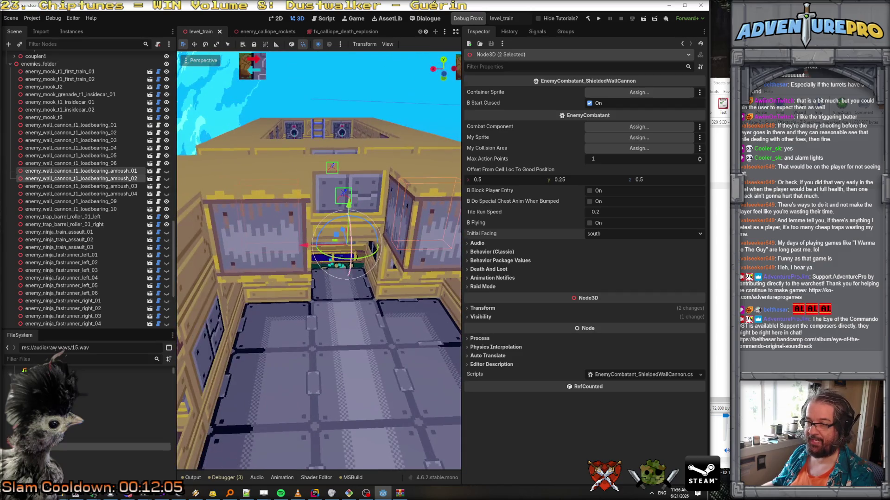
{"action": "scroll", "coordinate": [106, 177], "scroll_direction": "up", "scroll_amount": 15}
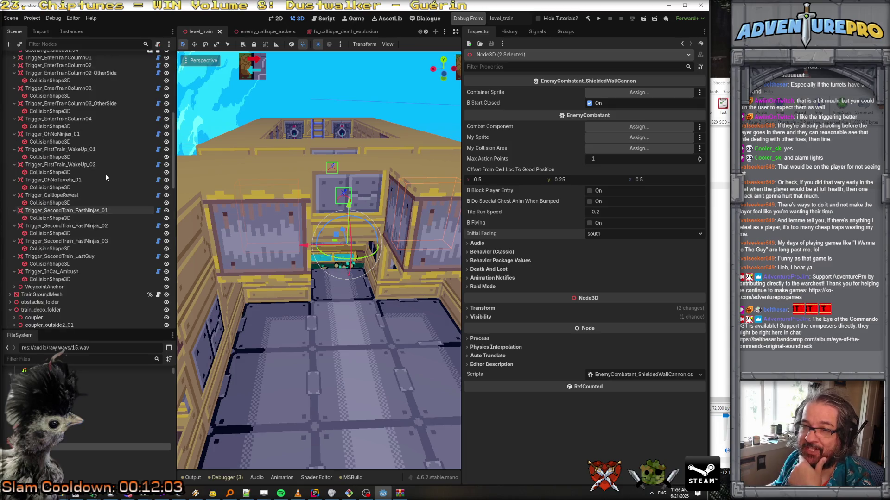
Step: Duplicate tilechange_ambush_04 as tilechange_seal_exit_01 and move it down to the doorway
{"action": "scroll", "coordinate": [106, 178], "scroll_direction": "up", "scroll_amount": 10}
{"action": "left_click", "coordinate": [91, 219]}
{"action": "right_click", "coordinate": [91, 218]}
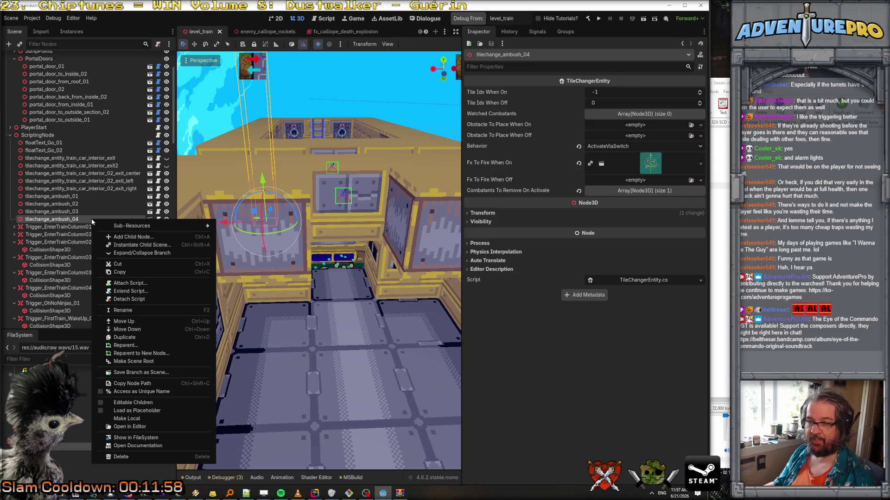
{"action": "left_click", "coordinate": [135, 336]}
{"action": "double_click", "coordinate": [53, 227]}
{"action": "type", "text": "tilechange_seal_exit_01"}
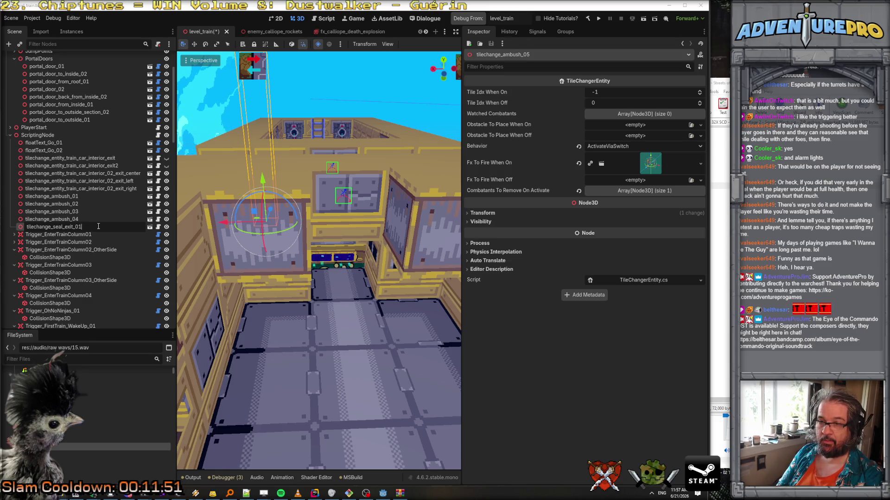
{"action": "key", "text": "Return"}
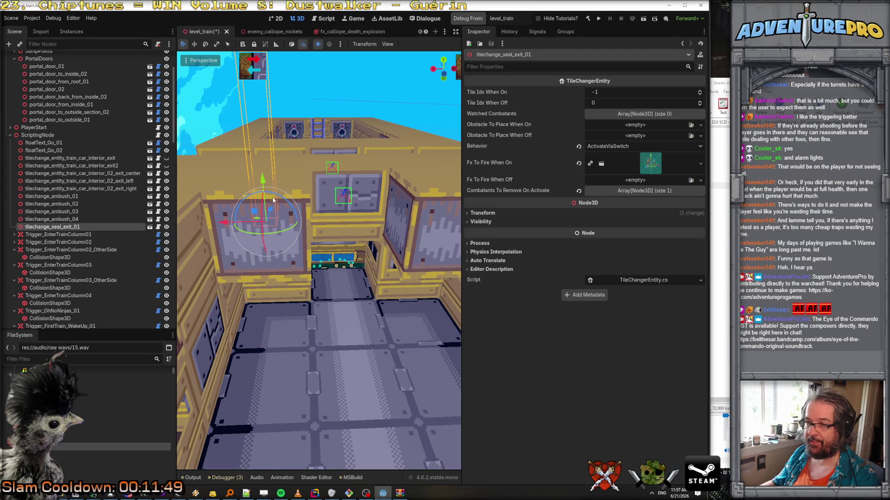
{"action": "mouse_move", "coordinate": [262, 178]}
{"action": "left_mouse_down"}
{"action": "mouse_move", "coordinate": [264, 297]}
{"action": "mouse_move", "coordinate": [285, 301]}
{"action": "left_mouse_up"}
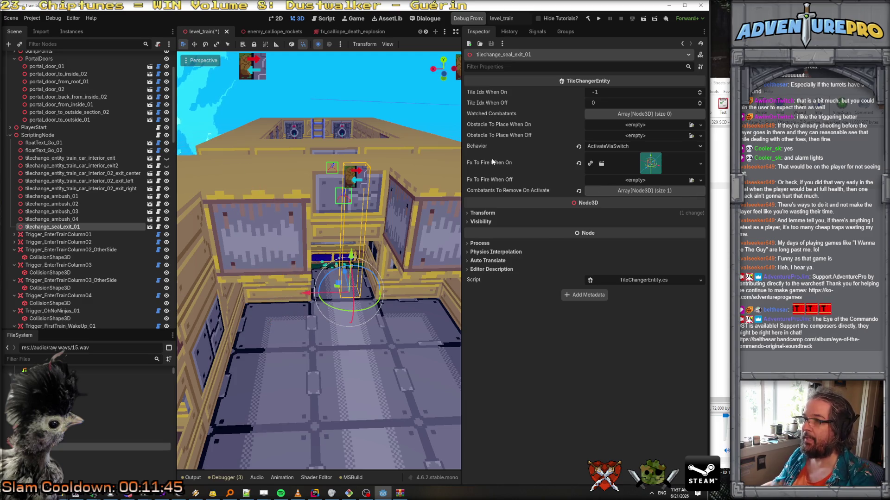
Step: Set tilechange_seal_exit_01's Tile Idx When On to 13
{"action": "left_click", "coordinate": [615, 94]}
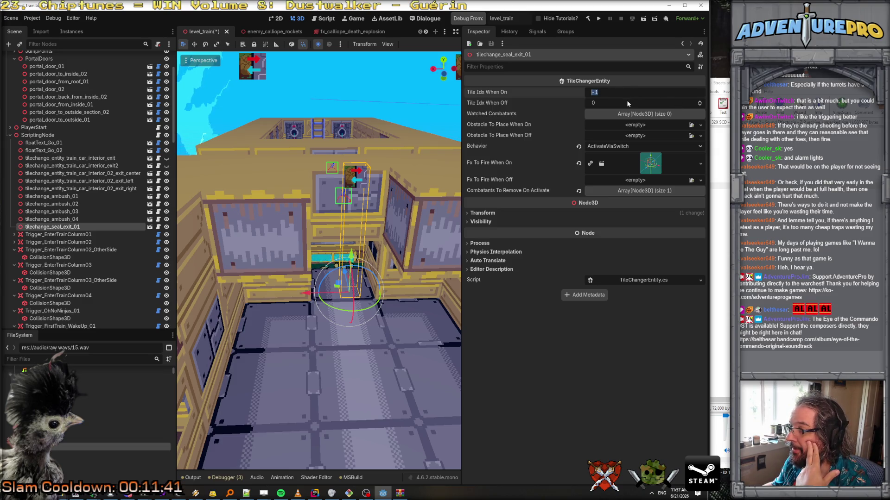
{"action": "left_click", "coordinate": [614, 103]}
{"action": "type", "text": "-1"}
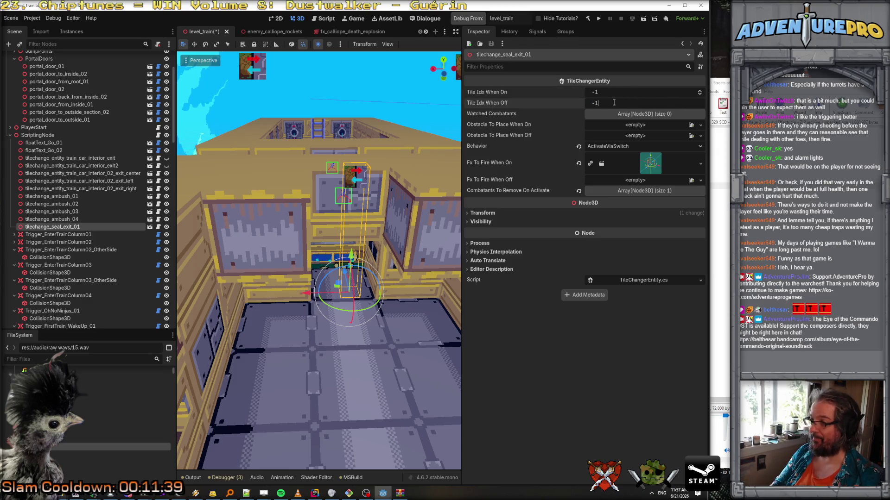
{"action": "left_click", "coordinate": [616, 91]}
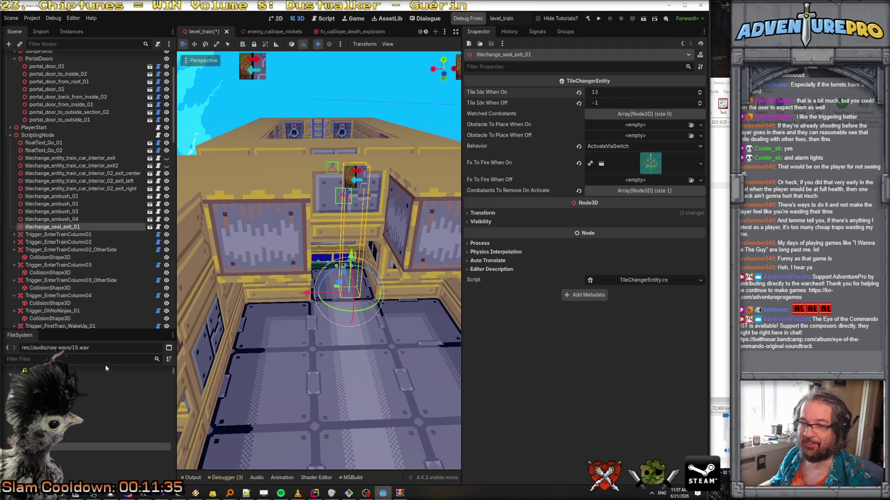
{"action": "scroll", "coordinate": [70, 262], "scroll_direction": "up", "scroll_amount": 3}
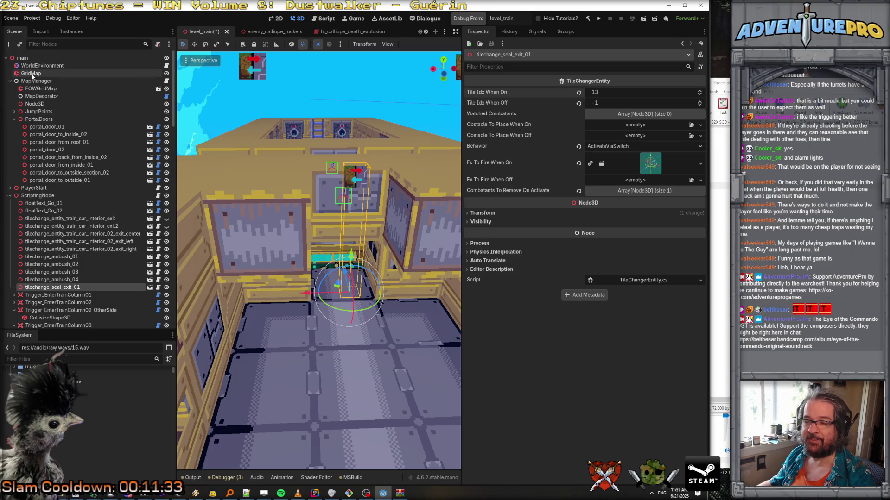
{"action": "left_click", "coordinate": [37, 73]}
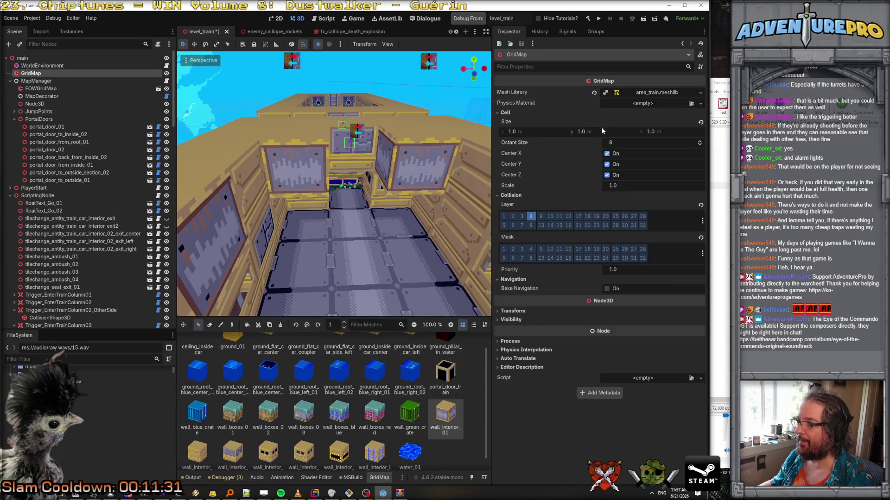
{"action": "left_click", "coordinate": [641, 93]}
{"action": "left_click", "coordinate": [508, 91]}
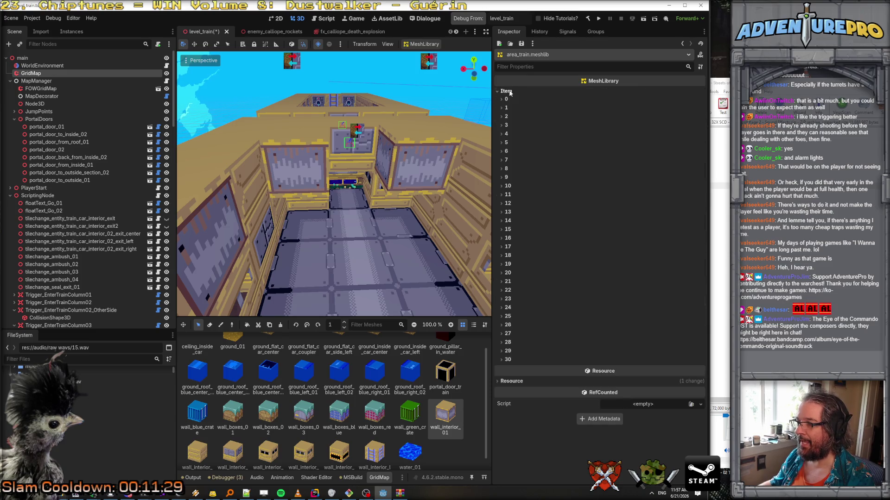
{"action": "left_click", "coordinate": [502, 213]}
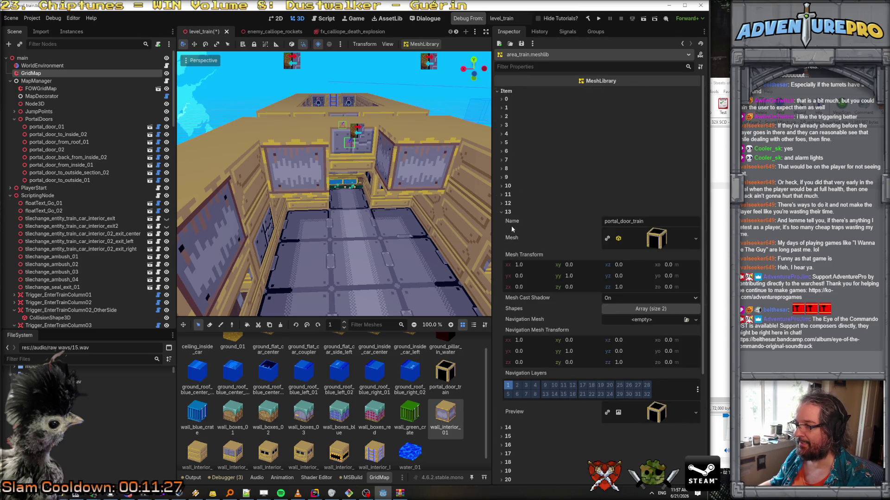
{"action": "left_click", "coordinate": [501, 212]}
{"action": "left_click", "coordinate": [501, 221]}
{"action": "double_click", "coordinate": [501, 222]}
{"action": "left_click", "coordinate": [501, 221]}
{"action": "left_click", "coordinate": [500, 229]}
{"action": "left_click", "coordinate": [501, 229]}
{"action": "left_click", "coordinate": [501, 222]}
{"action": "left_click", "coordinate": [500, 221]}
{"action": "scroll", "coordinate": [68, 202], "scroll_direction": "down", "scroll_amount": 5}
{"action": "scroll", "coordinate": [67, 202], "scroll_direction": "down", "scroll_amount": 10}
{"action": "scroll", "coordinate": [68, 196], "scroll_direction": "up", "scroll_amount": 3}
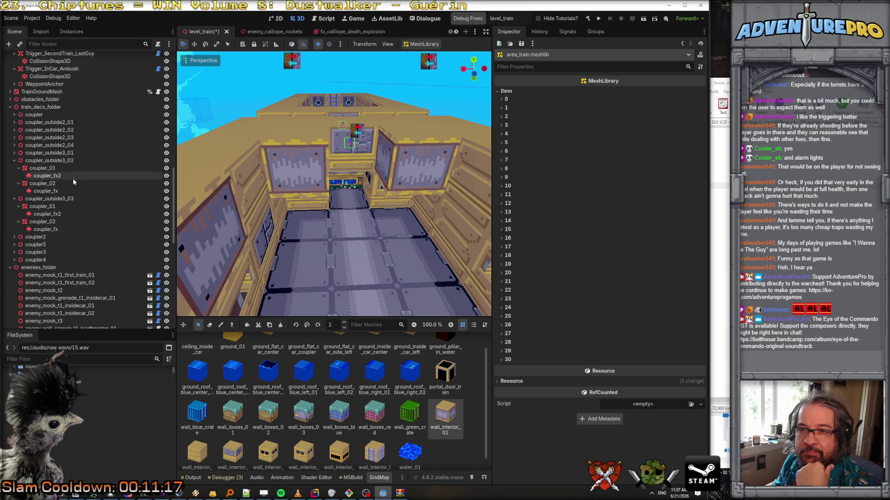
{"action": "scroll", "coordinate": [73, 179], "scroll_direction": "down", "scroll_amount": 5}
{"action": "scroll", "coordinate": [73, 179], "scroll_direction": "up", "scroll_amount": 10}
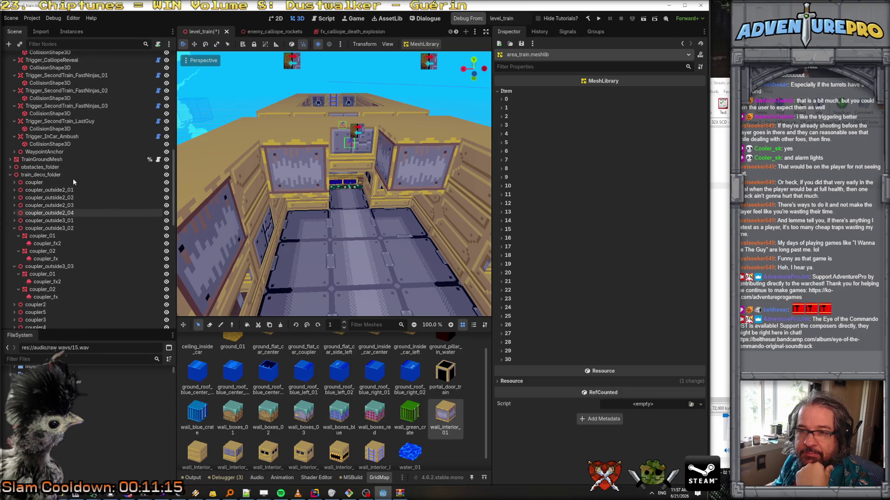
{"action": "scroll", "coordinate": [76, 157], "scroll_direction": "up", "scroll_amount": 3}
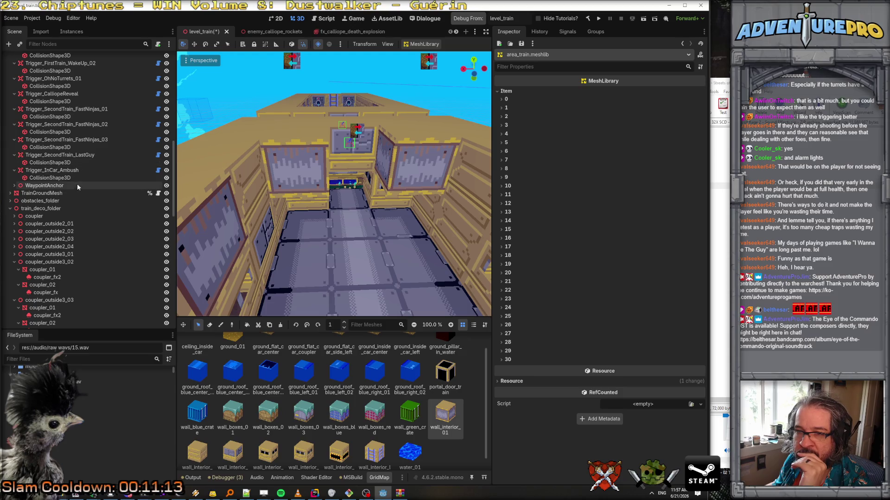
{"action": "scroll", "coordinate": [80, 187], "scroll_direction": "down", "scroll_amount": 10}
{"action": "scroll", "coordinate": [79, 190], "scroll_direction": "up", "scroll_amount": 10}
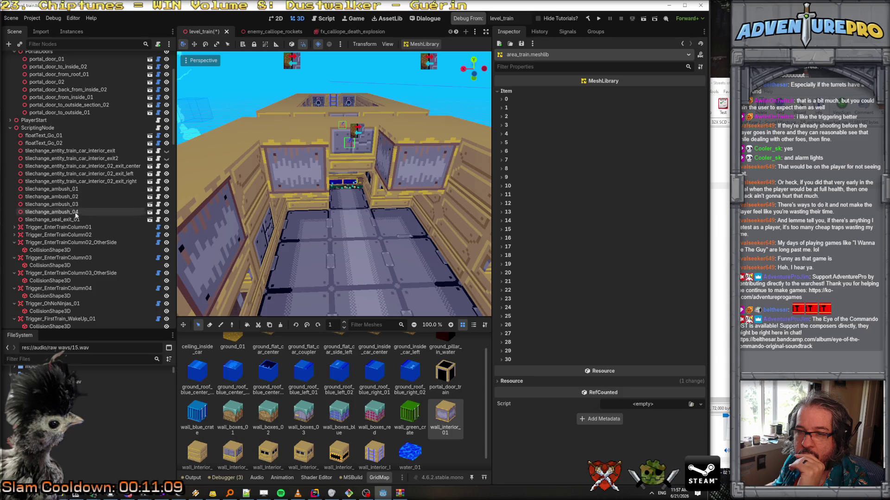
{"action": "left_click", "coordinate": [71, 219]}
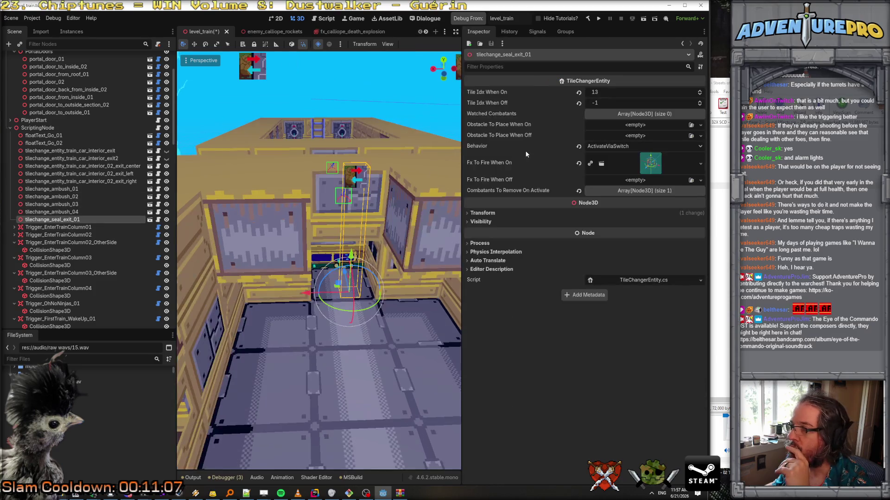
Step: Change tilechange_seal_exit_01's Tile Idx When On to 14
{"action": "left_click", "coordinate": [611, 91]}
{"action": "type", "text": "14"}
{"action": "key", "text": "Return"}
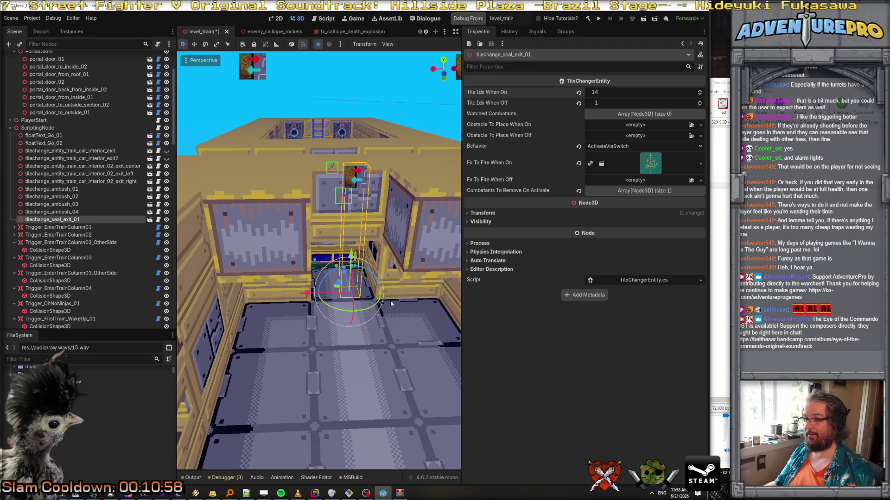
{"action": "scroll", "coordinate": [397, 295], "scroll_direction": "down", "scroll_amount": 5}
{"action": "scroll", "coordinate": [367, 346], "scroll_direction": "up", "scroll_amount": 5}
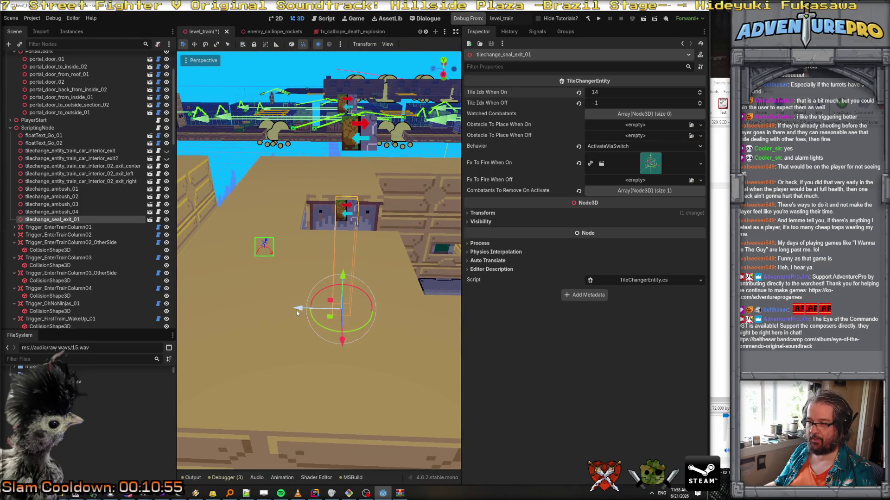
{"action": "scroll", "coordinate": [264, 310], "scroll_direction": "up", "scroll_amount": 5}
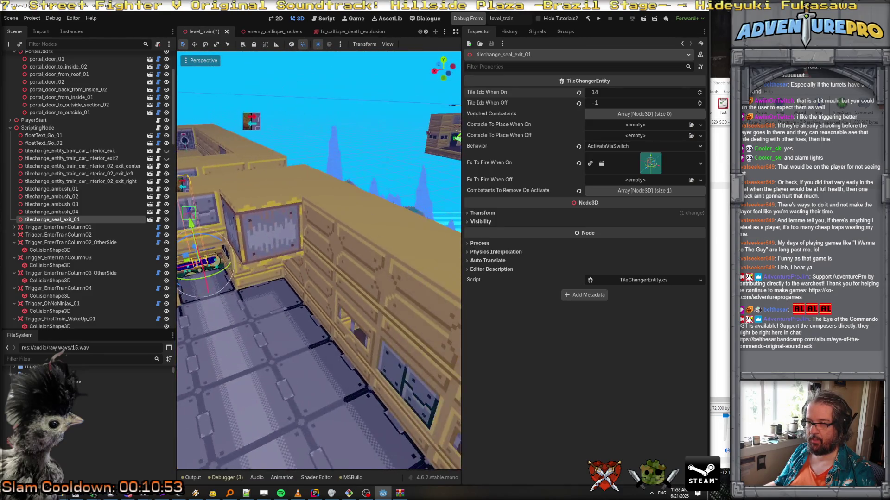
Step: Duplicate the seal exit tile changer as tilechange_seal_exit_02 and shift it 4 units along X
{"action": "right_click", "coordinate": [75, 223]}
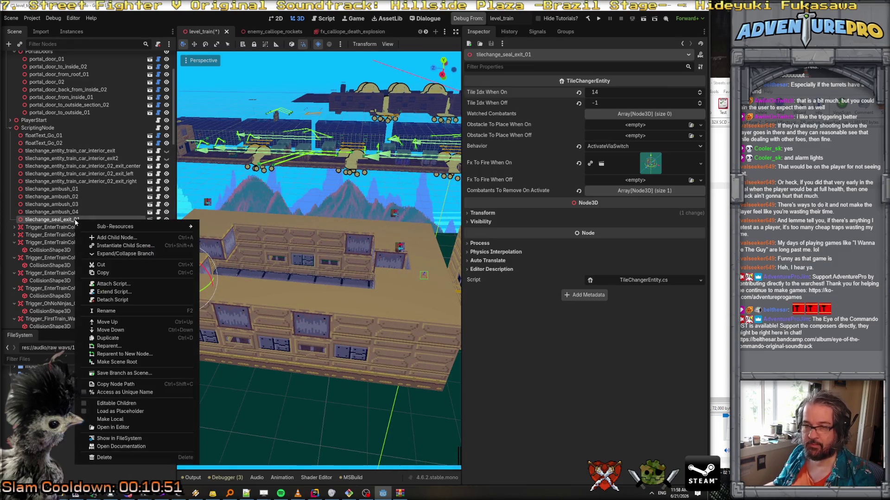
{"action": "left_click", "coordinate": [112, 337]}
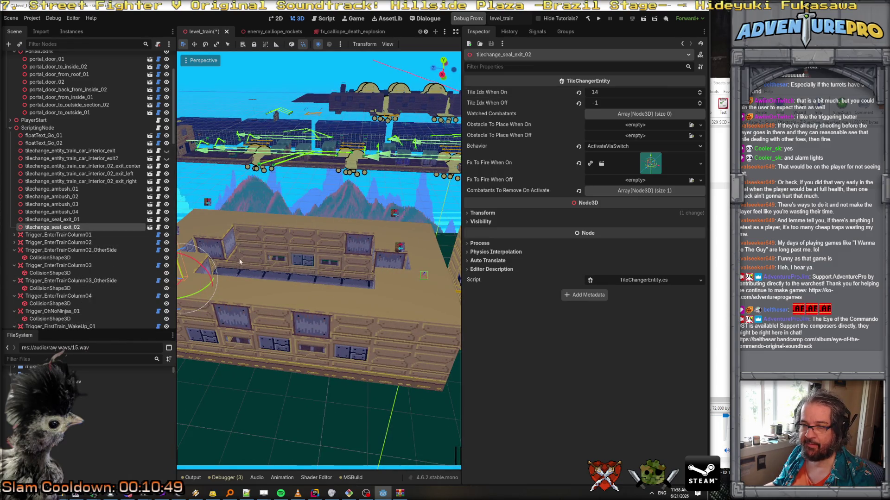
{"action": "key", "text": "f"}
{"action": "left_click_drag", "start_coordinate": [241, 279], "coordinate": [314, 314]}
{"action": "mouse_move", "coordinate": [234, 332]}
{"action": "left_mouse_down"}
{"action": "mouse_move", "coordinate": [286, 308]}
{"action": "mouse_move", "coordinate": [296, 274]}
{"action": "mouse_move", "coordinate": [361, 278]}
{"action": "left_mouse_up"}
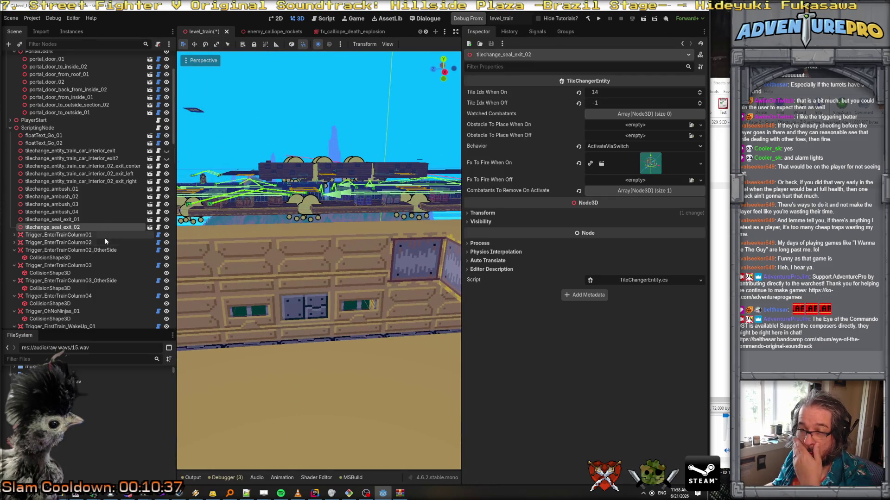
{"action": "scroll", "coordinate": [104, 238], "scroll_direction": "down", "scroll_amount": 5}
{"action": "left_click", "coordinate": [77, 213]}
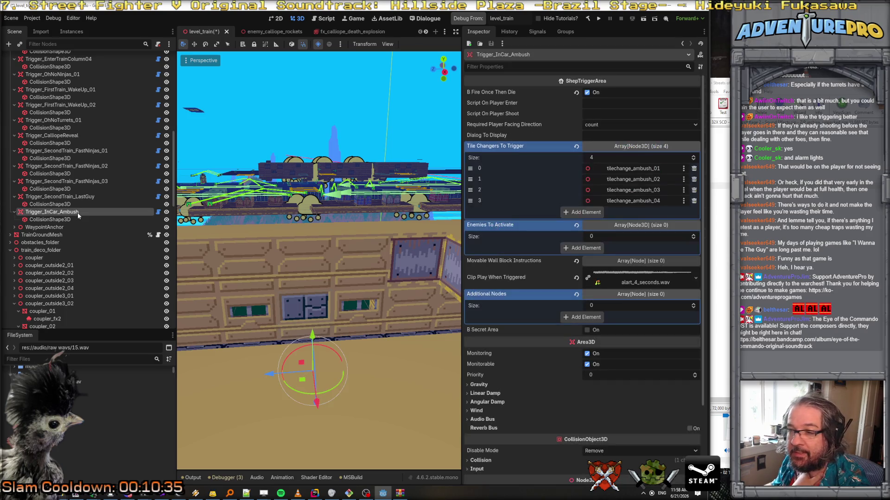
Step: Add tilechange_seal_exit_01 and tilechange_seal_exit_02 to Trigger_InCar_Ambush's Tile Changers To Trigger
{"action": "left_click", "coordinate": [576, 214]}
{"action": "left_click", "coordinate": [629, 211]}
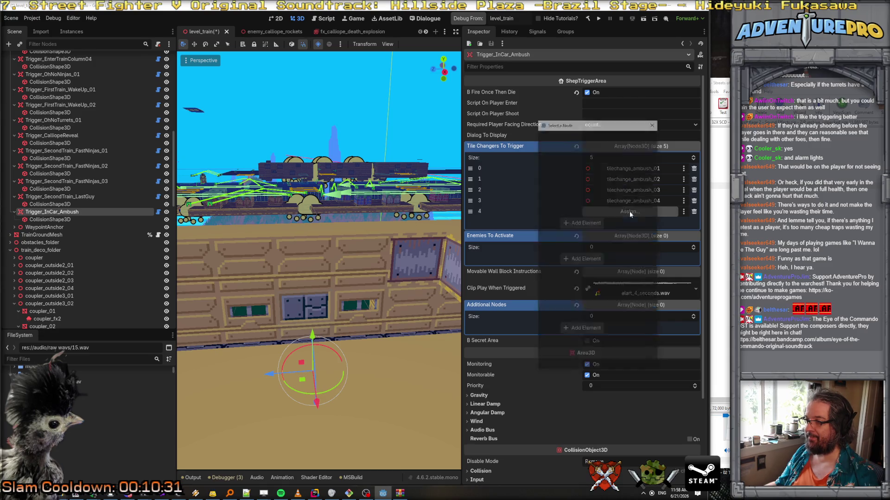
{"action": "type", "text": "tile"}
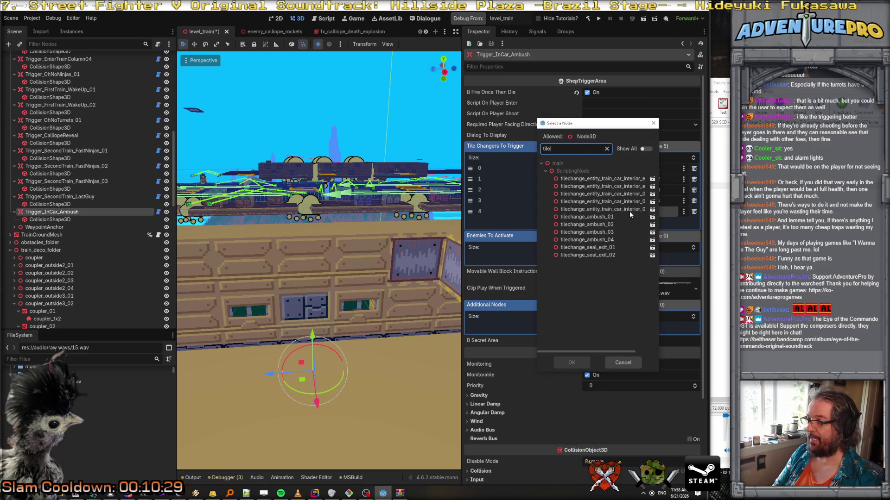
{"action": "double_click", "coordinate": [587, 247]}
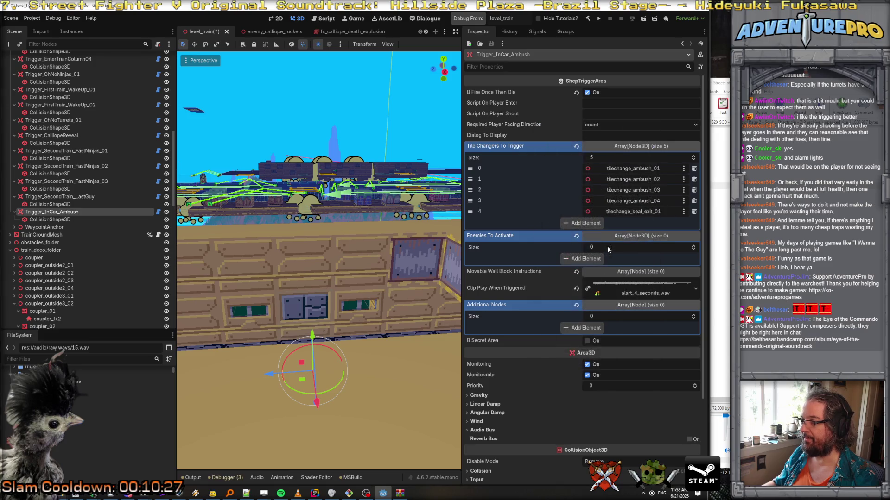
{"action": "left_click", "coordinate": [598, 223]}
{"action": "left_click", "coordinate": [622, 222]}
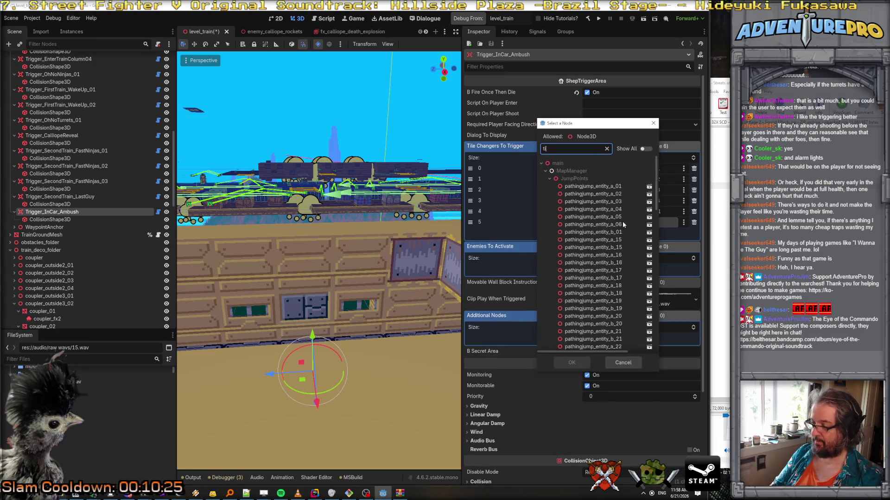
{"action": "double_click", "coordinate": [600, 254]}
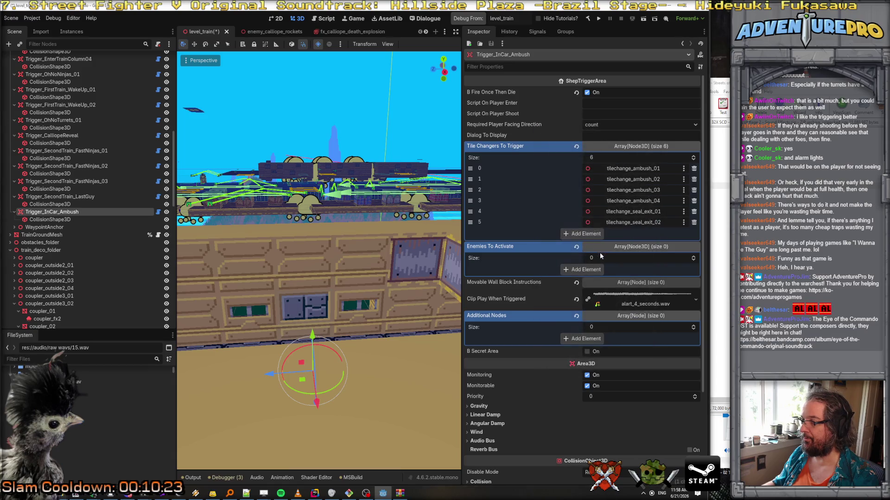
{"action": "mouse_move", "coordinate": [278, 231]}
{"action": "left_mouse_down"}
{"action": "mouse_move", "coordinate": [278, 200]}
{"action": "mouse_move", "coordinate": [278, 259]}
{"action": "left_mouse_up"}
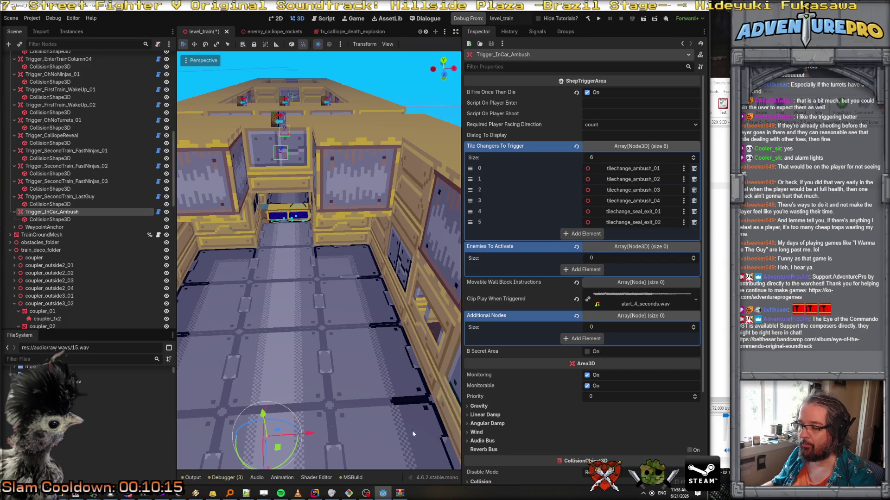
{"action": "left_click", "coordinate": [314, 493]}
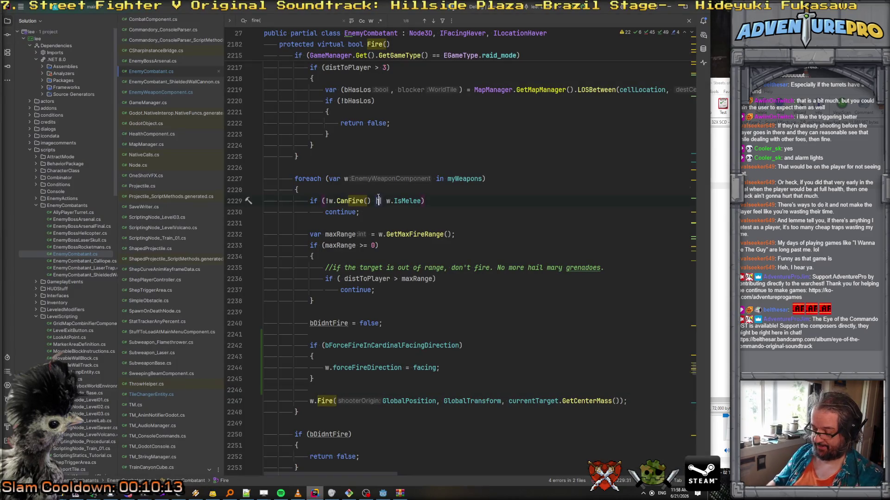
{"action": "key", "text": "ctrl+shift+f"}
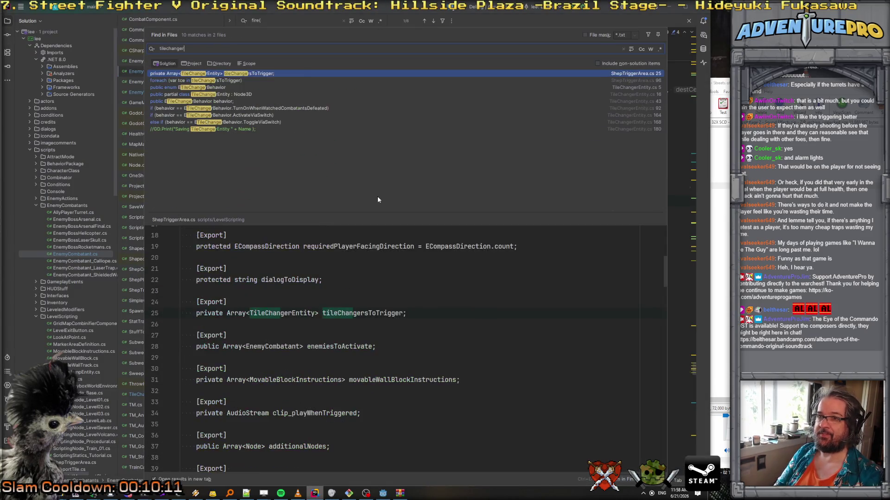
{"action": "key", "text": "Down"}
{"action": "key", "text": "Return"}
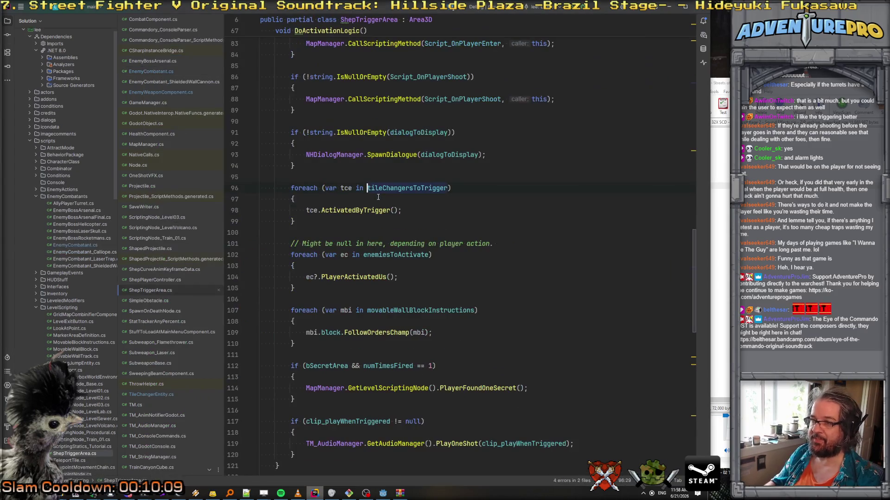
{"action": "left_click", "coordinate": [353, 210], "text": "ctrl"}
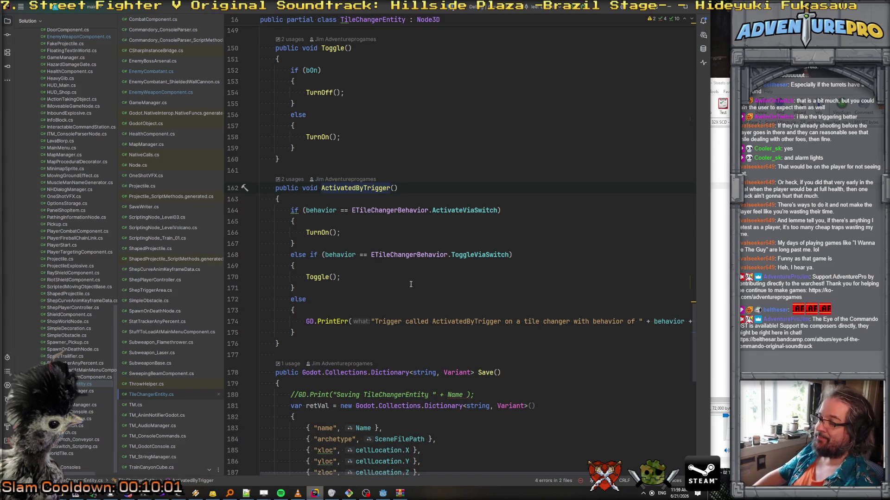
{"action": "key", "text": "alt+Tab"}
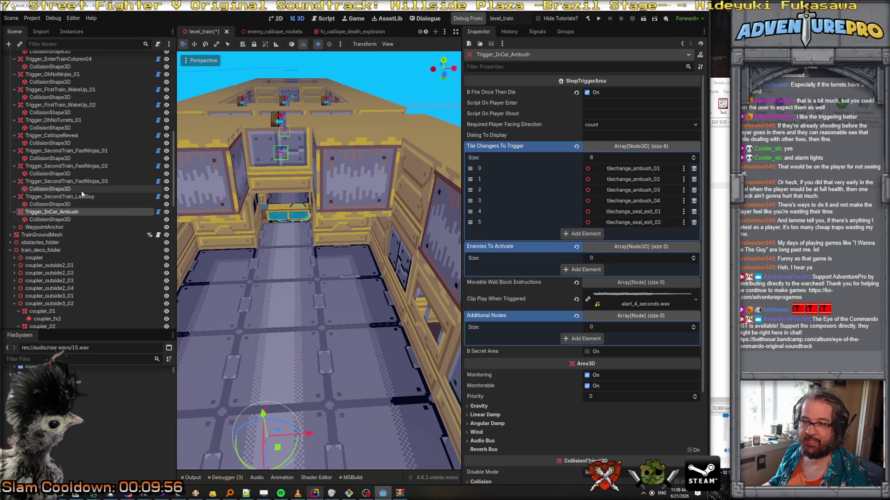
Step: Set Behavior to ToggleViaSwitch on both seal exit tile changers together
{"action": "mouse_move", "coordinate": [635, 211]}
{"action": "left_mouse_down"}
{"action": "mouse_move", "coordinate": [534, 218]}
{"action": "mouse_move", "coordinate": [306, 195]}
{"action": "mouse_move", "coordinate": [77, 155]}
{"action": "left_mouse_up"}
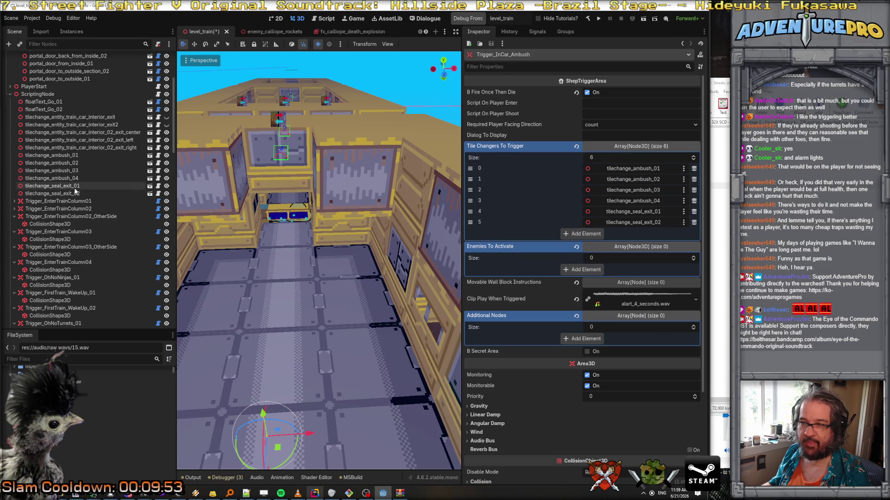
{"action": "left_click", "coordinate": [78, 195], "text": "ctrl"}
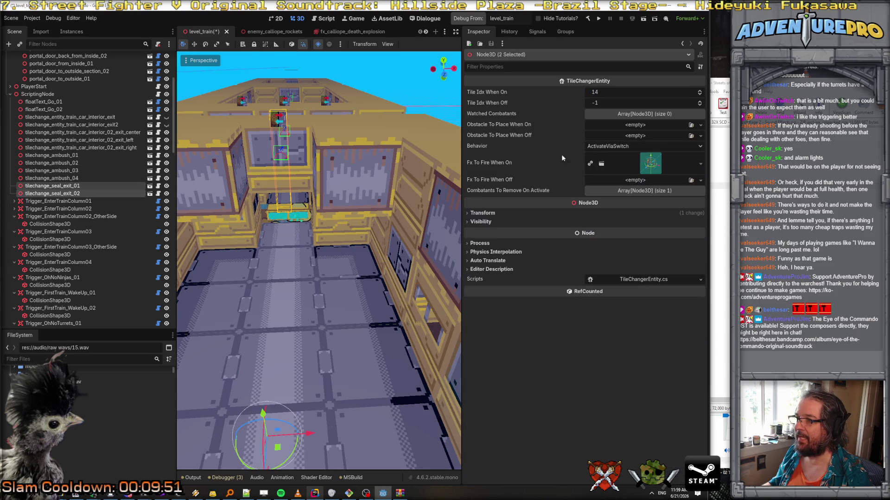
{"action": "left_click", "coordinate": [602, 146]}
{"action": "left_click", "coordinate": [609, 175]}
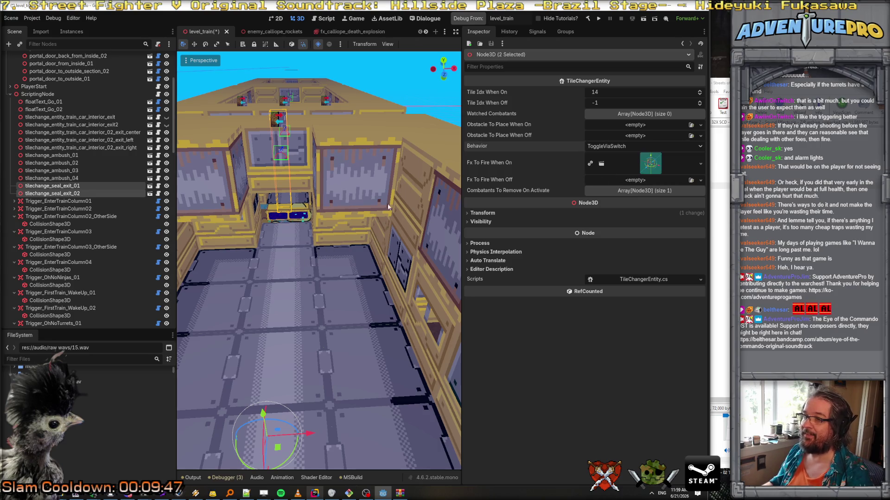
Step: Review the settings of tilechange_seal_exit_01 and tilechange_ambush_01 through _04
{"action": "left_click", "coordinate": [91, 186]}
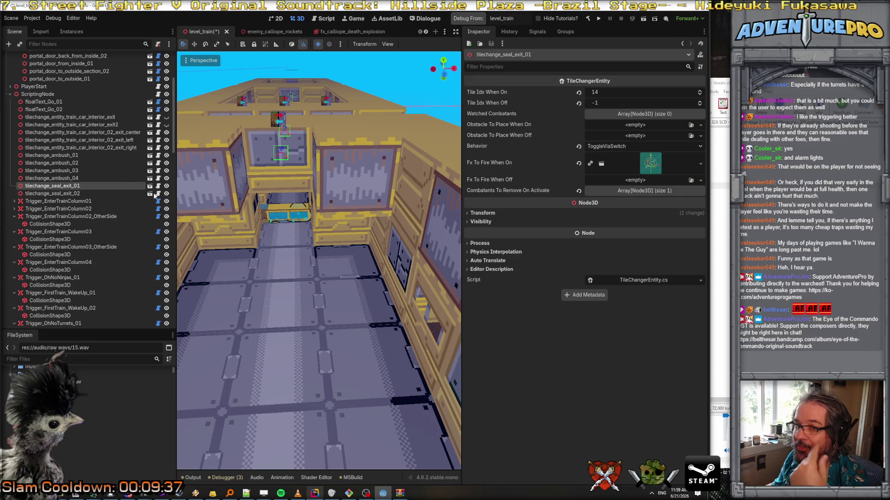
{"action": "left_click", "coordinate": [79, 158]}
{"action": "left_click", "coordinate": [79, 163]}
{"action": "left_click", "coordinate": [78, 171]}
{"action": "left_click", "coordinate": [79, 177]}
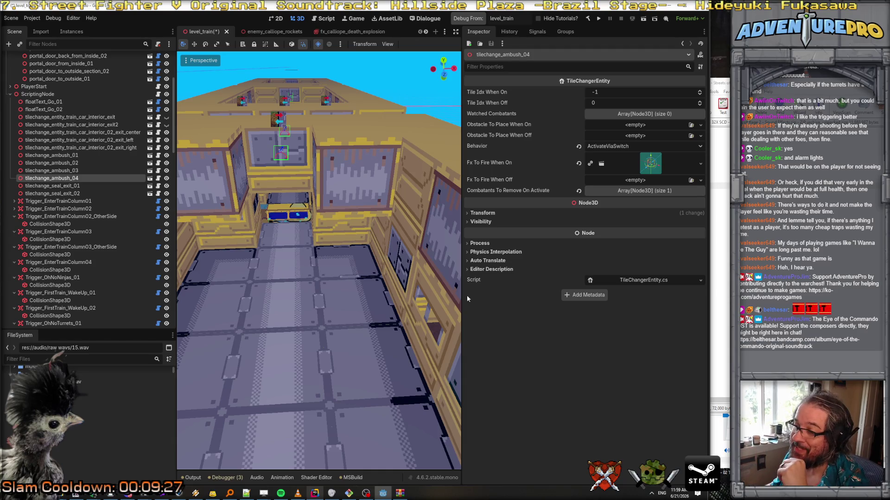
{"action": "left_click_drag", "start_coordinate": [462, 294], "coordinate": [499, 294]}
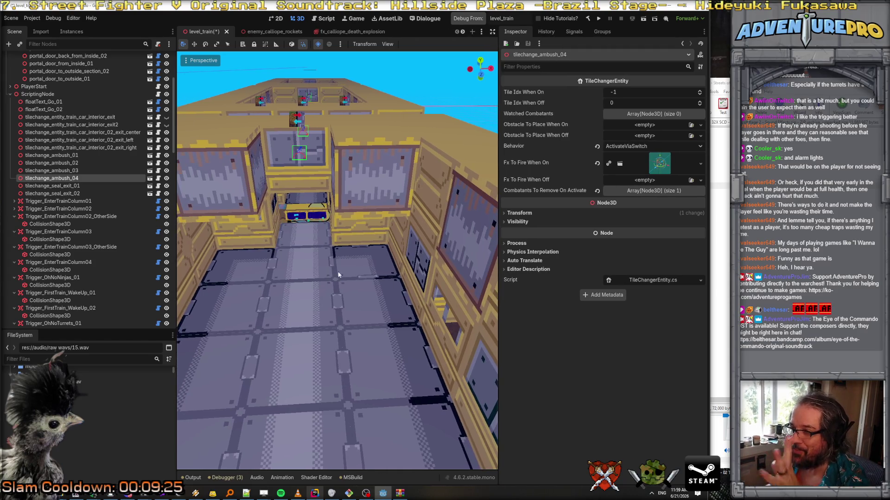
Step: Re-check the settings of tilechange_ambush_02, _03 and _04
{"action": "left_click", "coordinate": [81, 163]}
{"action": "left_click", "coordinate": [75, 171]}
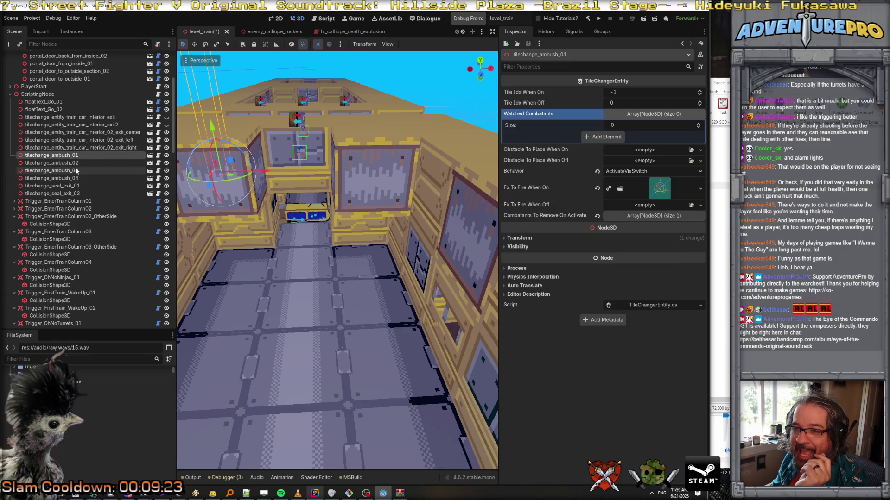
{"action": "left_click", "coordinate": [74, 179]}
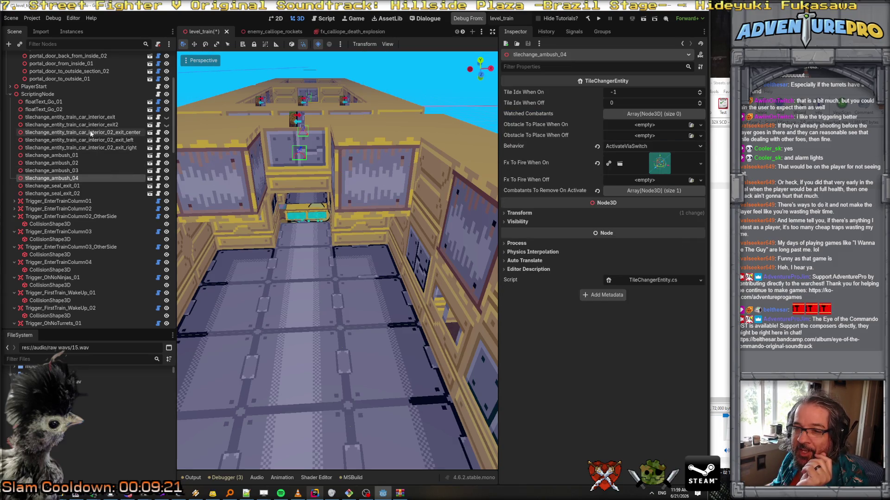
{"action": "scroll", "coordinate": [93, 189], "scroll_direction": "down", "scroll_amount": 10}
{"action": "scroll", "coordinate": [97, 176], "scroll_direction": "down", "scroll_amount": 10}
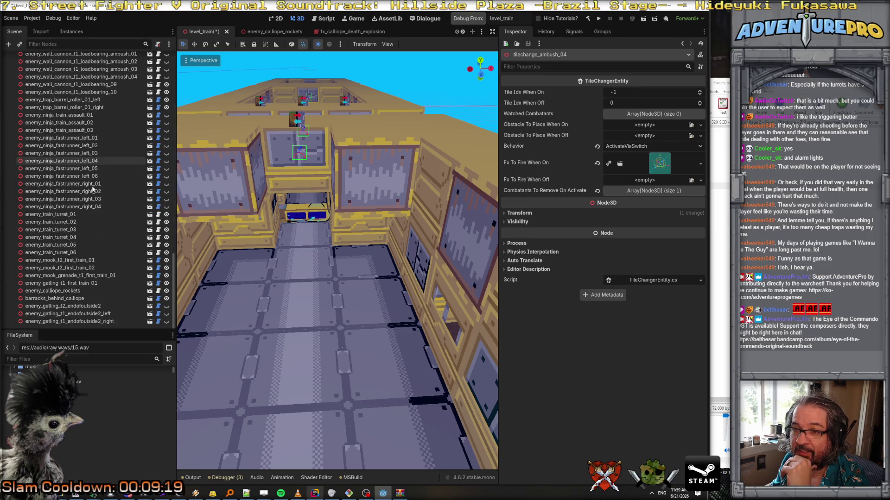
Step: Inspect ambush wall cannons 01 and 04, then orbit out to overlook the whole train
{"action": "left_click", "coordinate": [106, 156]}
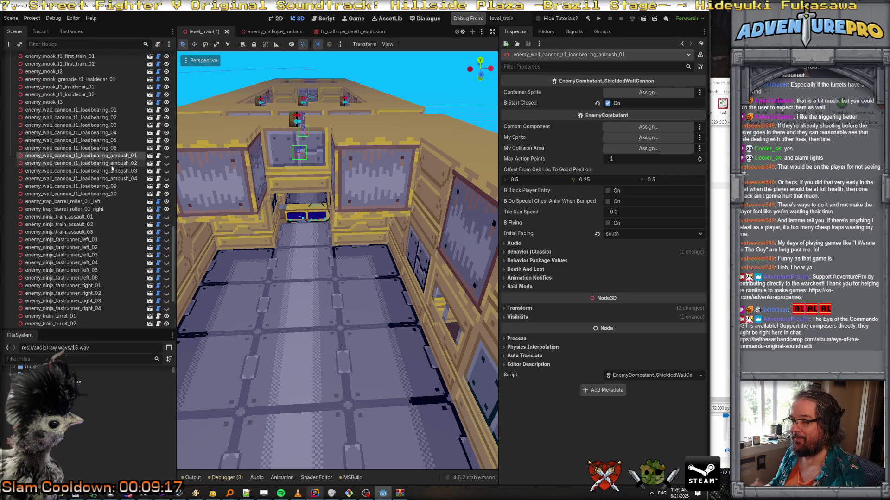
{"action": "left_click", "coordinate": [116, 171]}
{"action": "left_click", "coordinate": [120, 180]}
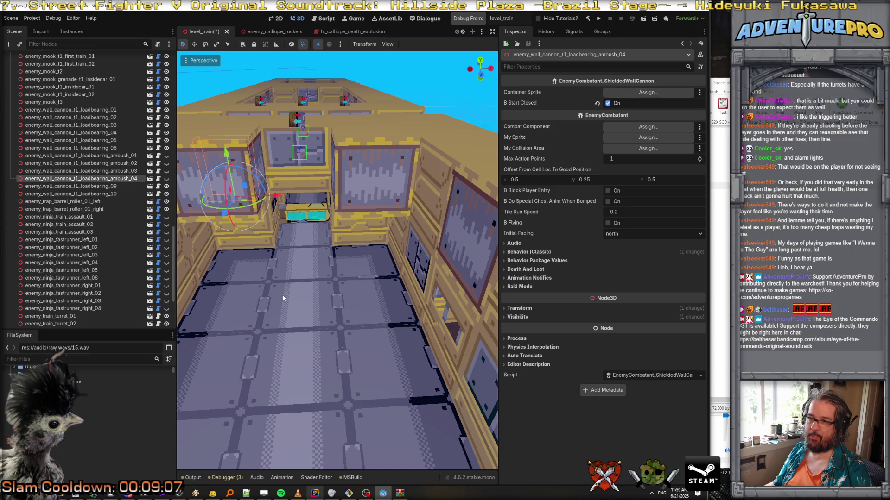
{"action": "scroll", "coordinate": [337, 259], "scroll_direction": "down", "scroll_amount": 5}
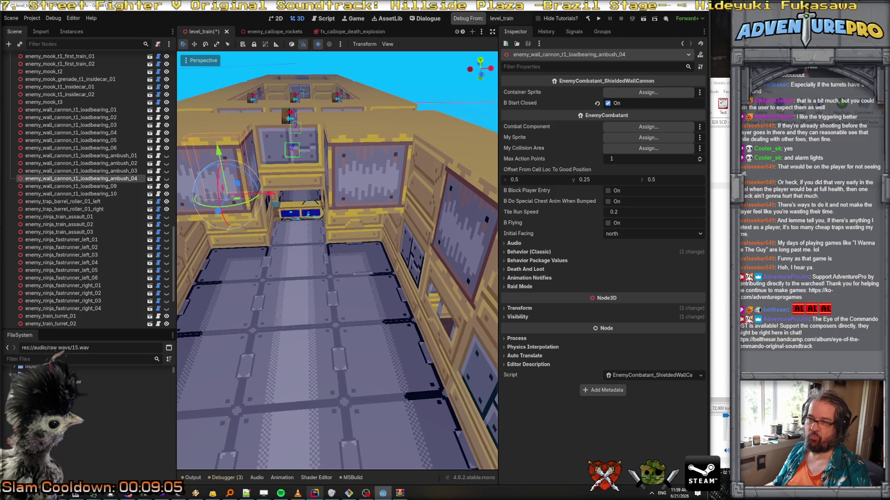
{"action": "mouse_move", "coordinate": [338, 260]}
{"action": "left_mouse_down"}
{"action": "mouse_move", "coordinate": [315, 273]}
{"action": "mouse_move", "coordinate": [257, 269]}
{"action": "left_mouse_up"}
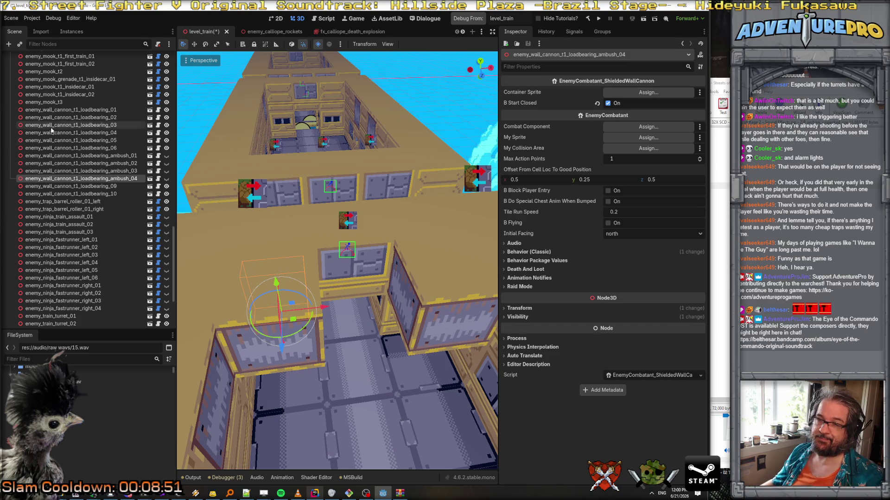
{"action": "scroll", "coordinate": [44, 157], "scroll_direction": "up", "scroll_amount": 5}
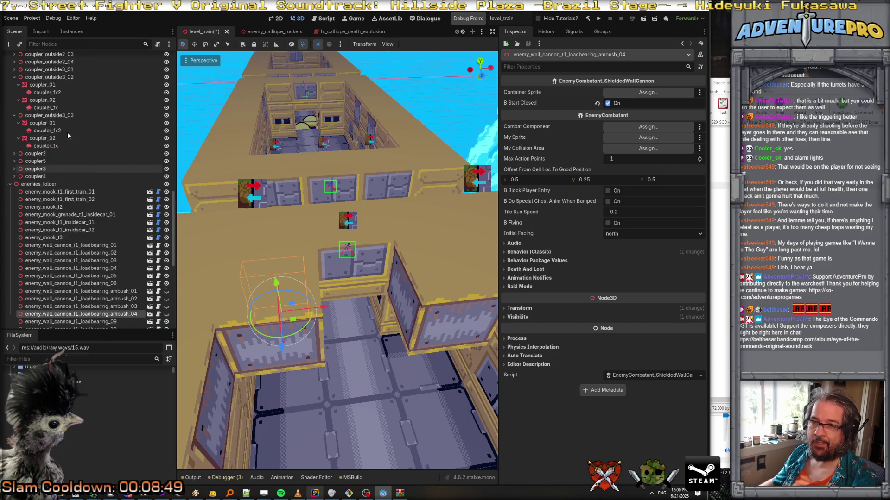
{"action": "scroll", "coordinate": [80, 155], "scroll_direction": "up", "scroll_amount": 10}
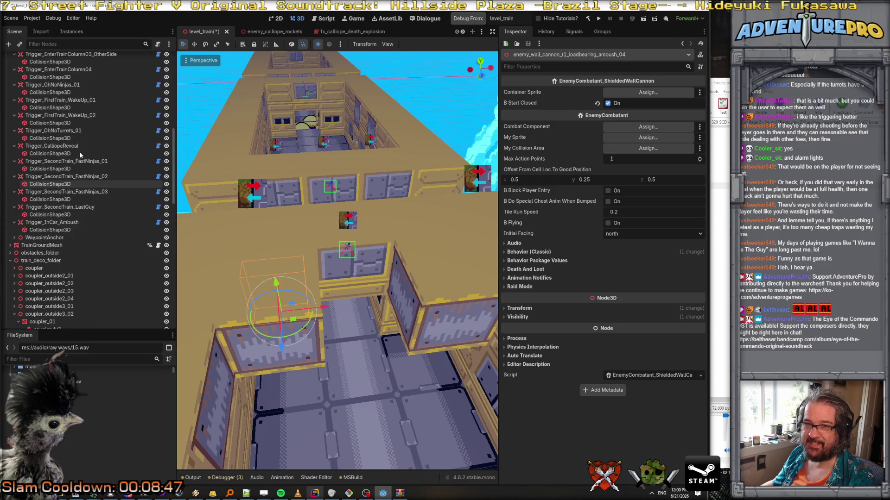
Step: Duplicate both seal exit tile changers and rename the first copy tilechange_open_when_ambush_over_01
{"action": "left_click", "coordinate": [80, 163]}
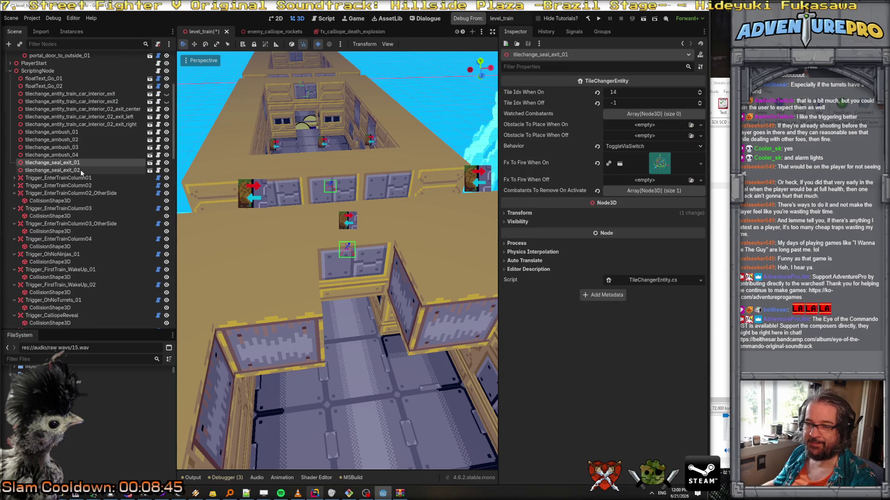
{"action": "left_click", "coordinate": [80, 170], "text": "shift"}
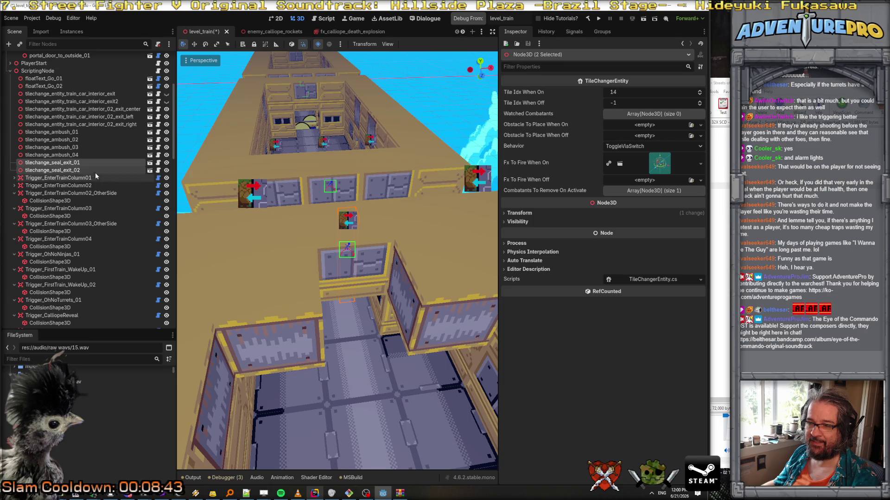
{"action": "right_click", "coordinate": [79, 171]}
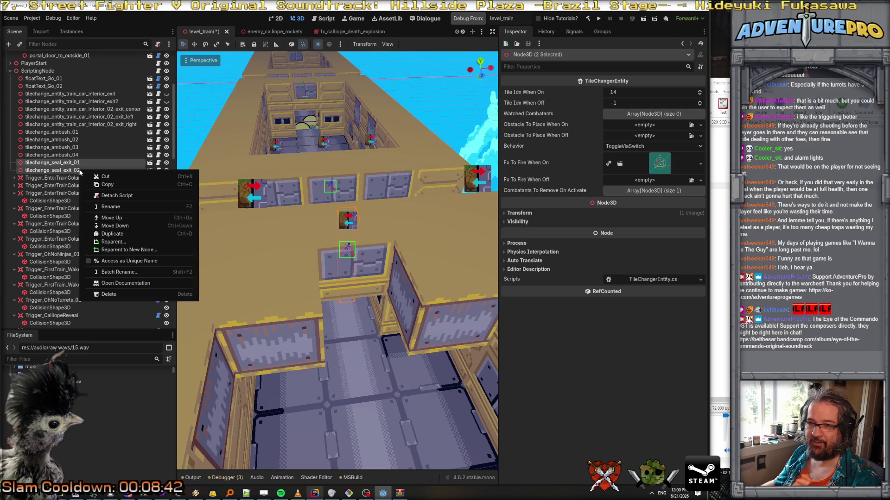
{"action": "left_click", "coordinate": [126, 232]}
{"action": "double_click", "coordinate": [80, 178]}
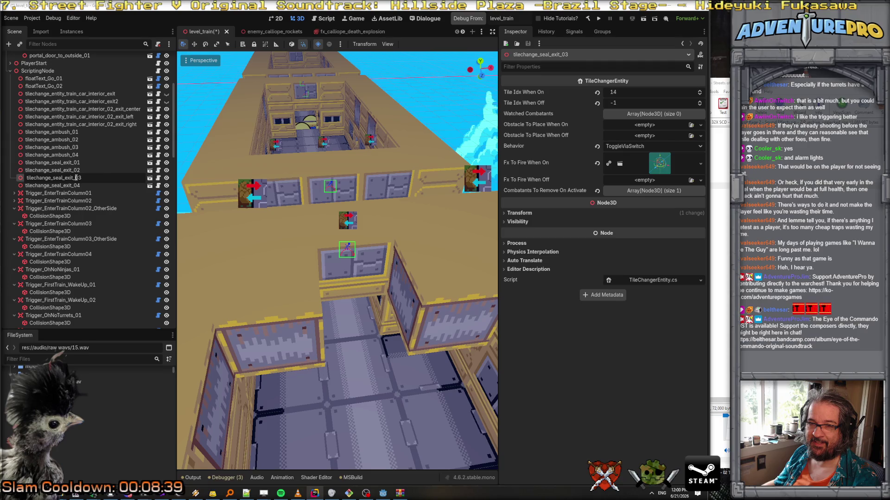
{"action": "left_click_drag", "start_coordinate": [54, 178], "coordinate": [97, 180]}
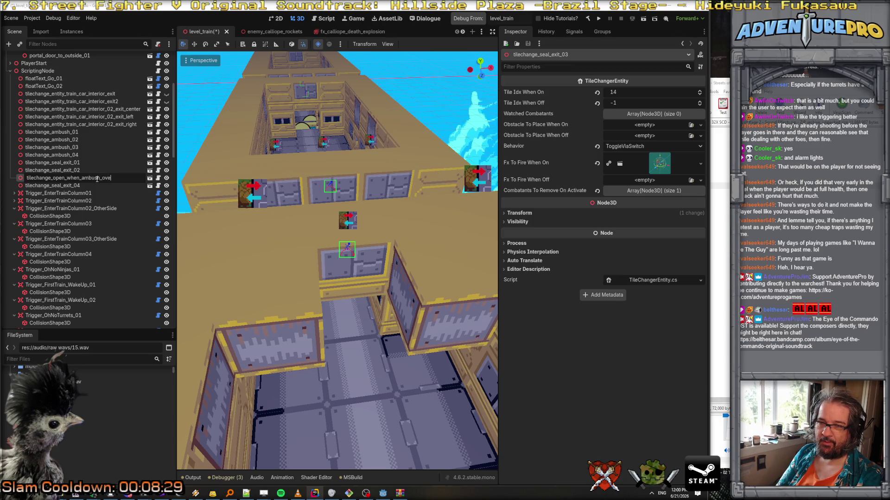
{"action": "key", "text": "Return"}
Step: Rename the second copy, tilechange_seal_exit_04, to tilechange_open_when_ambush_over_02
{"action": "left_click", "coordinate": [75, 186]}
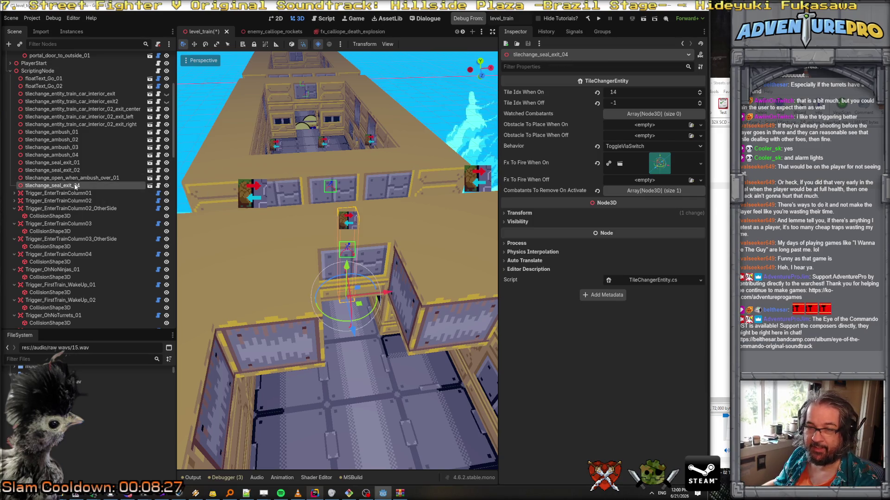
{"action": "key", "text": "F2"}
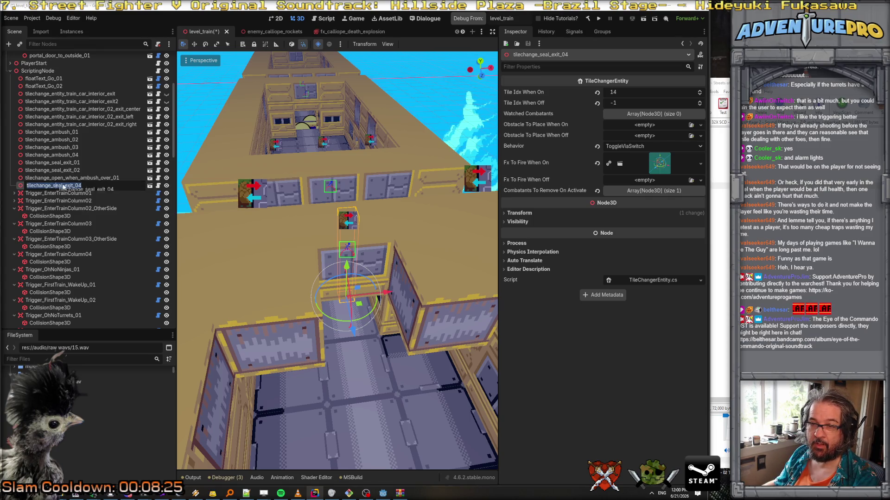
{"action": "left_click_drag", "start_coordinate": [52, 185], "coordinate": [106, 185]}
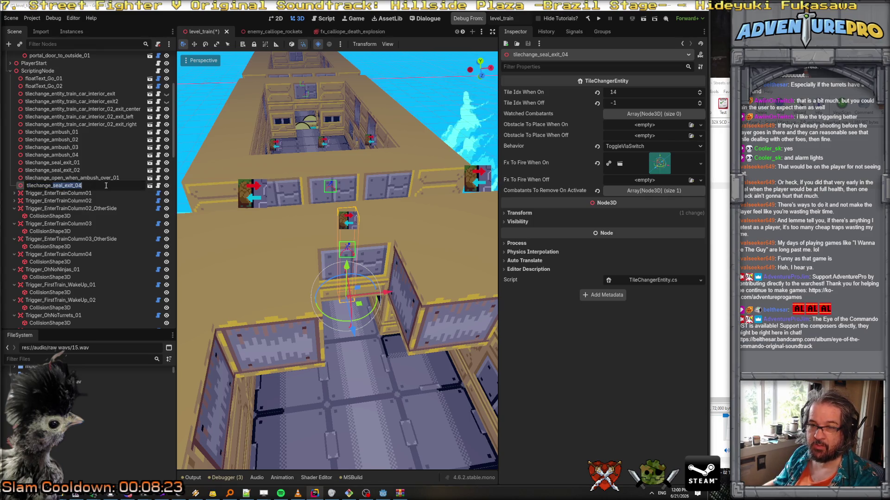
{"action": "type", "text": "open_when_ambush_over"}
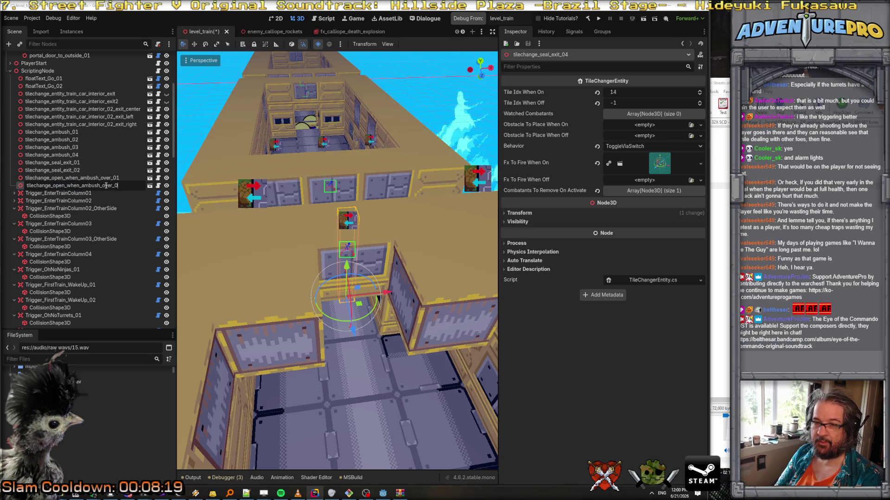
{"action": "type", "text": "02"}
{"action": "key", "text": "Return"}
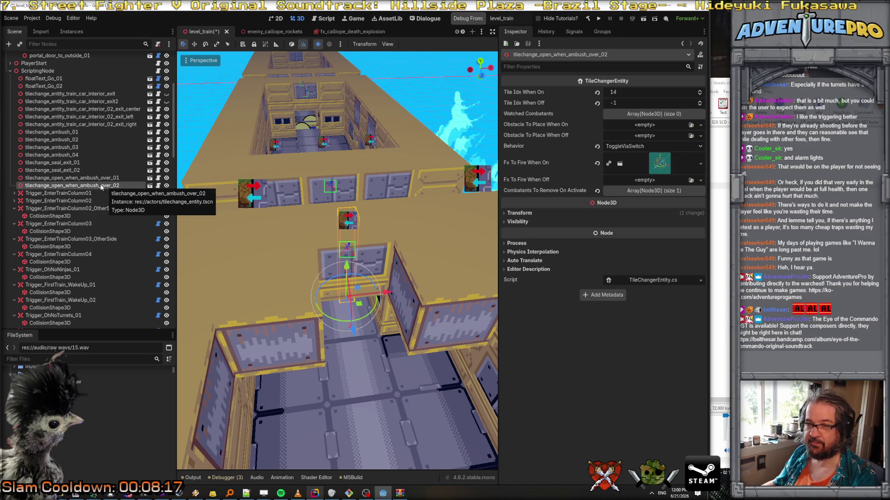
{"action": "left_click", "coordinate": [77, 171]}
Step: Clear both seal exits' Fx To Fire When On and set their behavior back to ActivateViaSwitch
{"action": "key", "text": "shift+Up"}
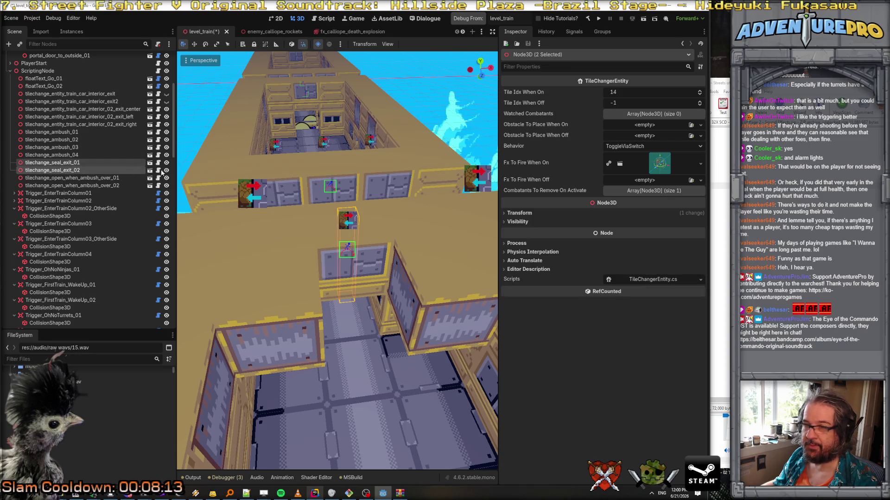
{"action": "left_click", "coordinate": [700, 164]}
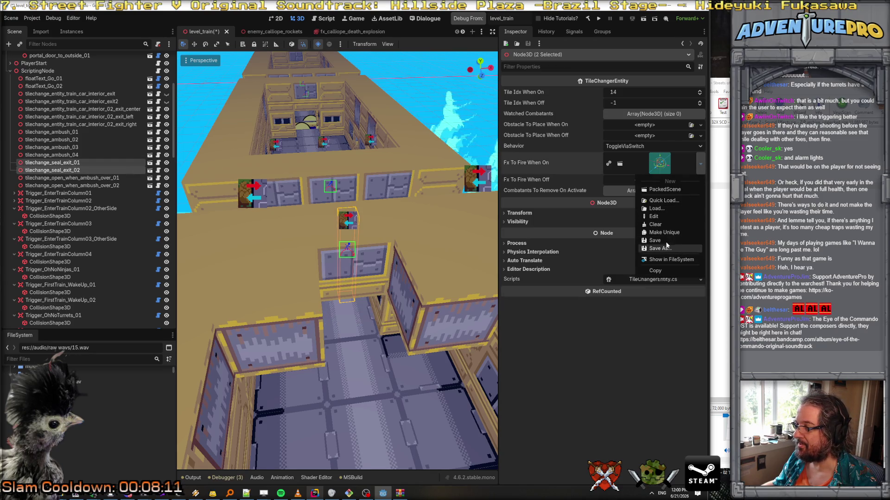
{"action": "left_click", "coordinate": [656, 225]}
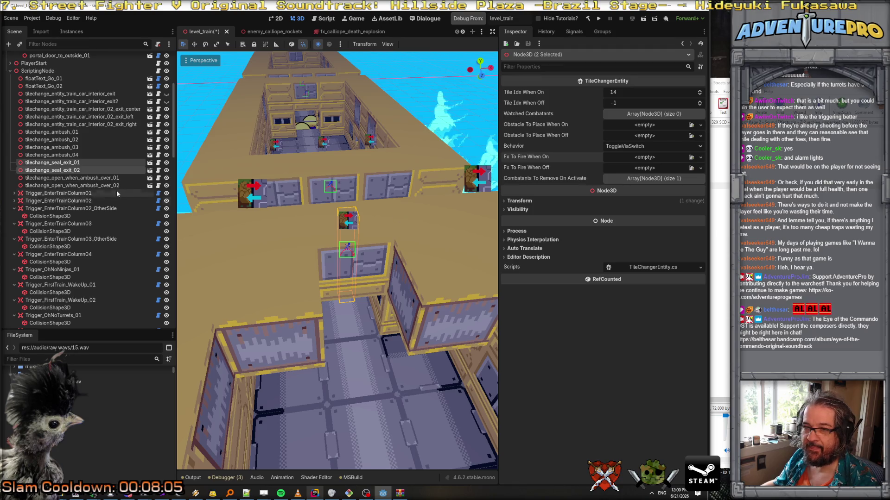
{"action": "left_click", "coordinate": [632, 146]}
{"action": "left_click", "coordinate": [637, 168]}
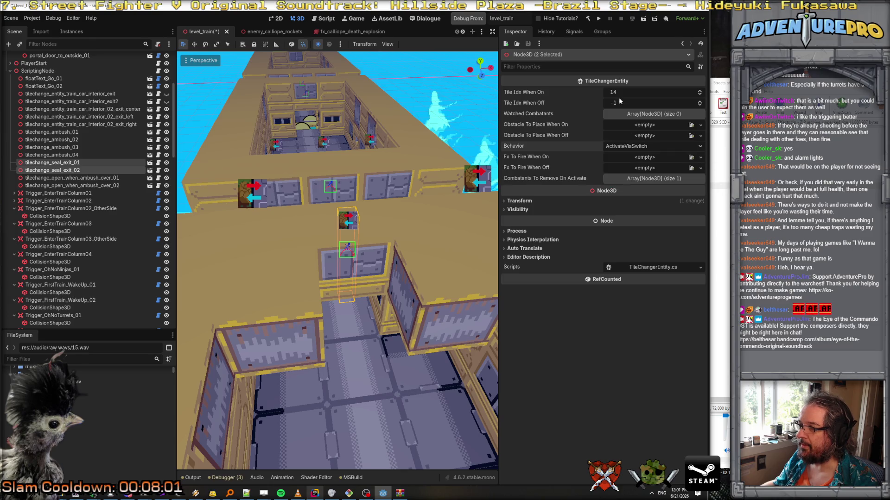
Step: Give both open_when_ambush_over changers on tile -1, off tile 0, behavior TurnOnWhenWatchedCombatantsDefeated
{"action": "left_click", "coordinate": [89, 178]}
{"action": "left_click", "coordinate": [88, 186], "text": "shift"}
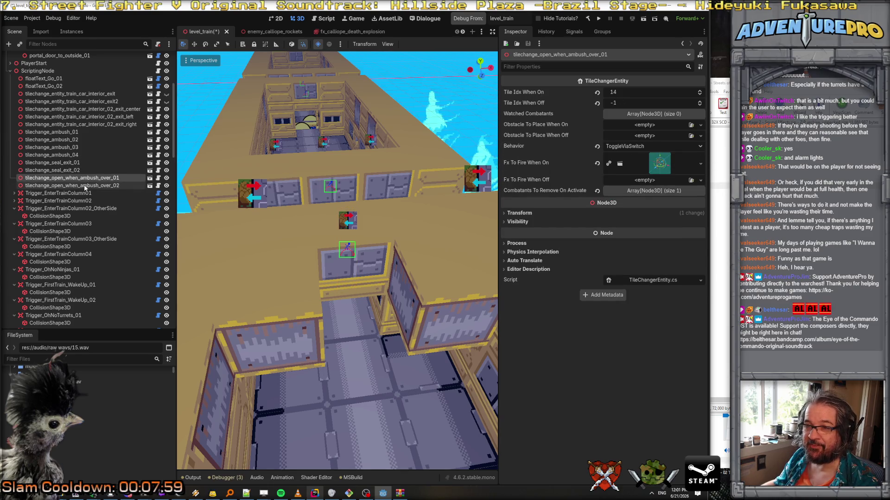
{"action": "left_click", "coordinate": [630, 92]}
{"action": "key", "text": "Tab"}
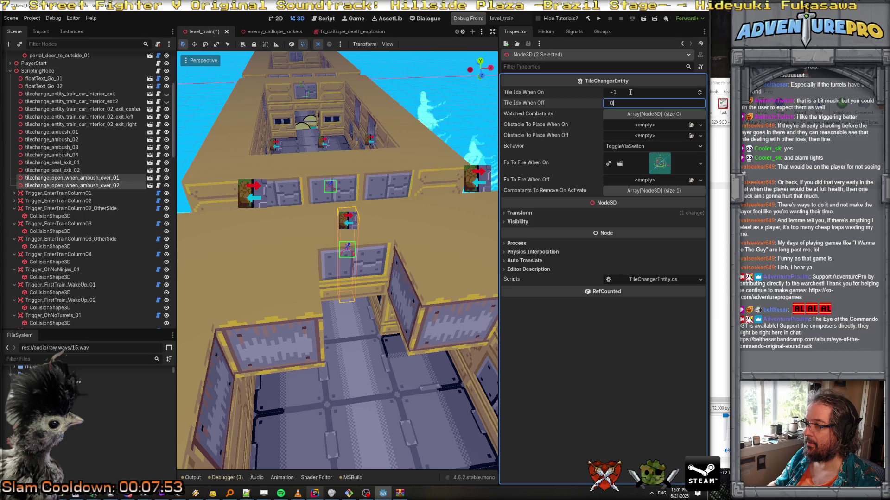
{"action": "left_click", "coordinate": [506, 180]}
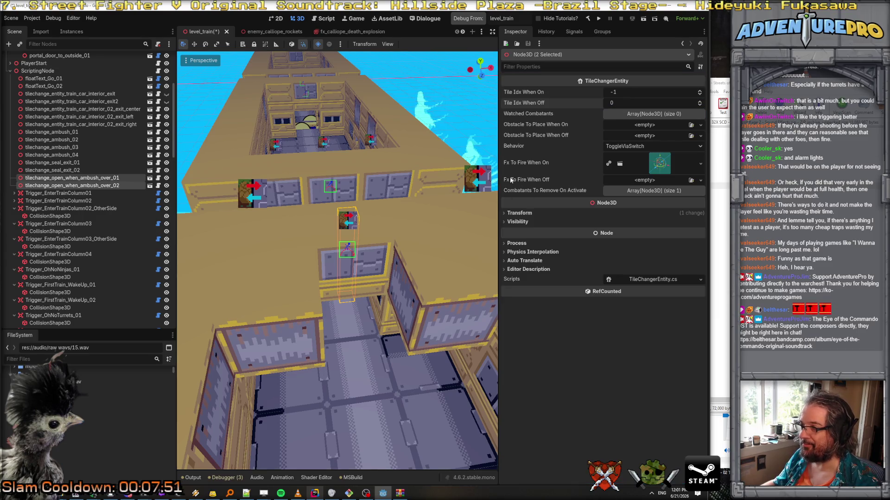
{"action": "left_click", "coordinate": [628, 146]}
{"action": "left_click", "coordinate": [635, 166]}
{"action": "left_click", "coordinate": [627, 147]}
{"action": "left_click", "coordinate": [637, 159]}
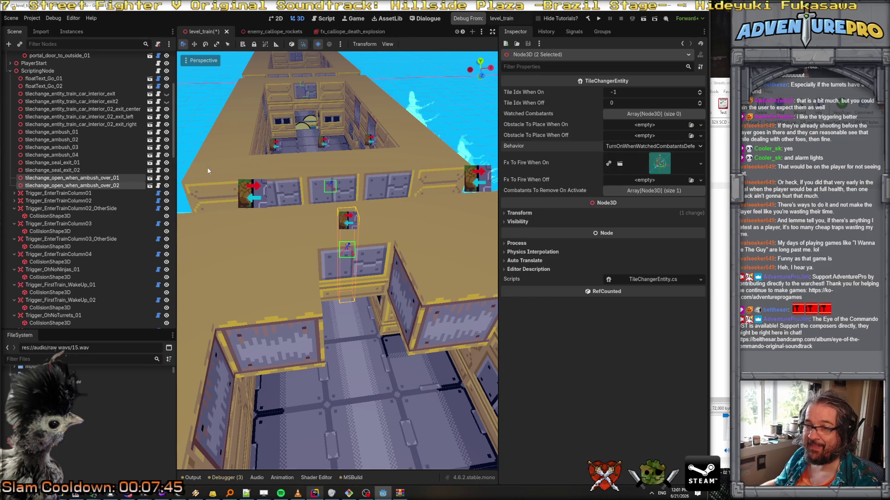
Step: Expand Watched Combatants and add four empty element slots
{"action": "left_click", "coordinate": [637, 114]}
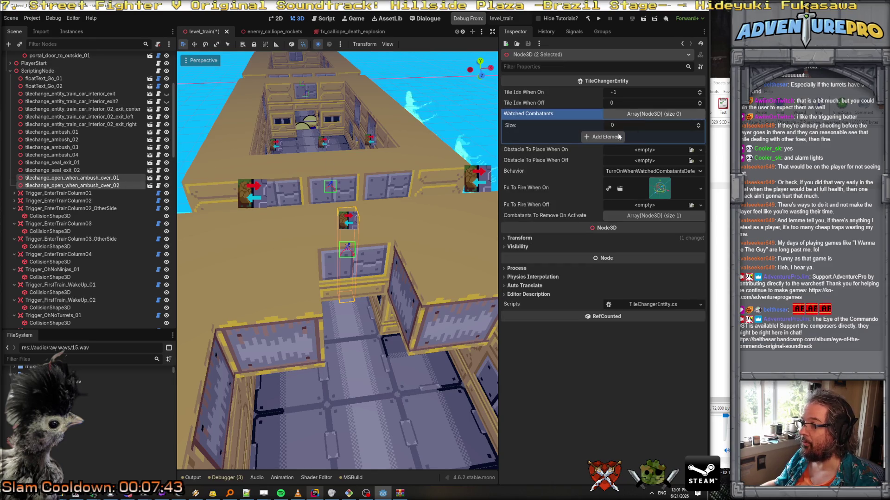
{"action": "left_click", "coordinate": [604, 137]}
{"action": "left_click", "coordinate": [607, 148]}
{"action": "left_click", "coordinate": [608, 158]}
{"action": "left_click", "coordinate": [607, 168]}
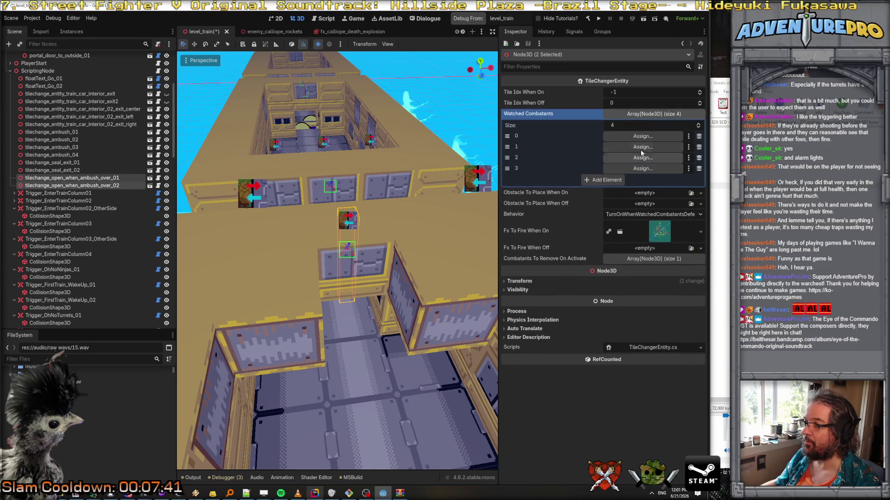
Step: Assign ambush wall cannons to the first three watched combatant slots, filtering nodes by 'ambush'
{"action": "left_click", "coordinate": [637, 137]}
{"action": "type", "text": "ambu"}
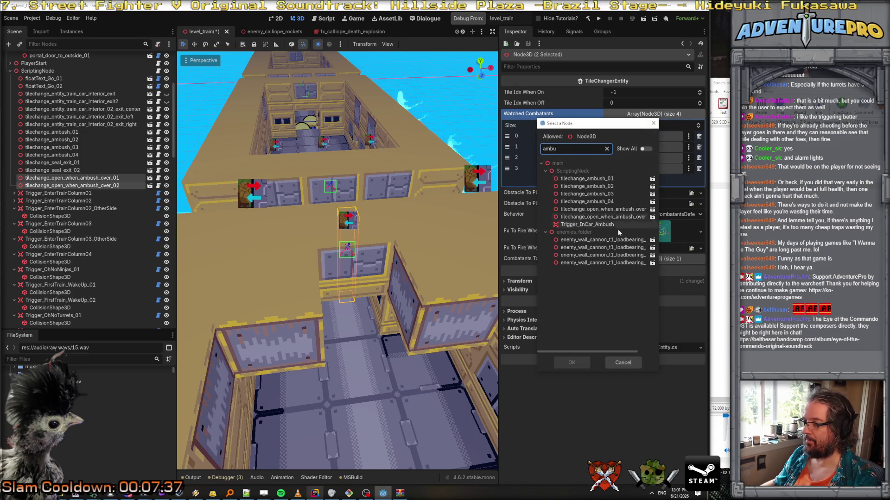
{"action": "left_click_drag", "start_coordinate": [662, 243], "coordinate": [730, 242]}
{"action": "double_click", "coordinate": [661, 241]}
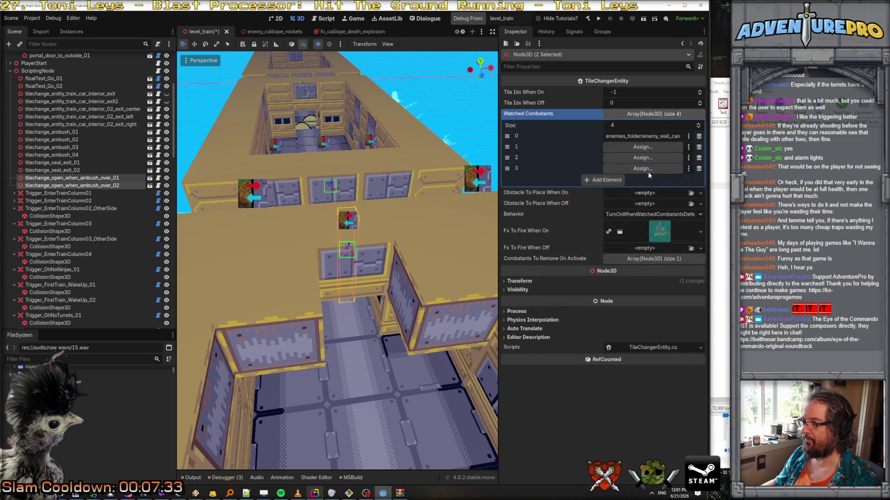
{"action": "left_click", "coordinate": [643, 148]}
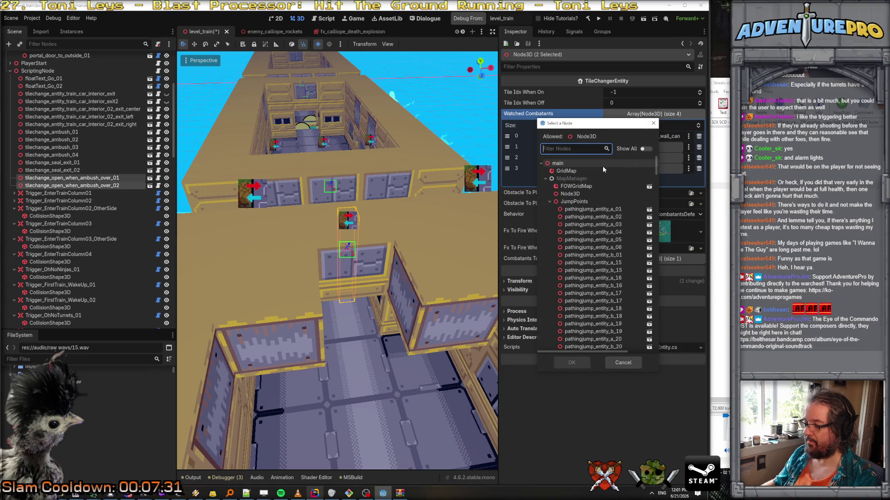
{"action": "type", "text": "ambus"}
{"action": "double_click", "coordinate": [607, 246]}
{"action": "left_click", "coordinate": [644, 158]}
{"action": "type", "text": "ambush"}
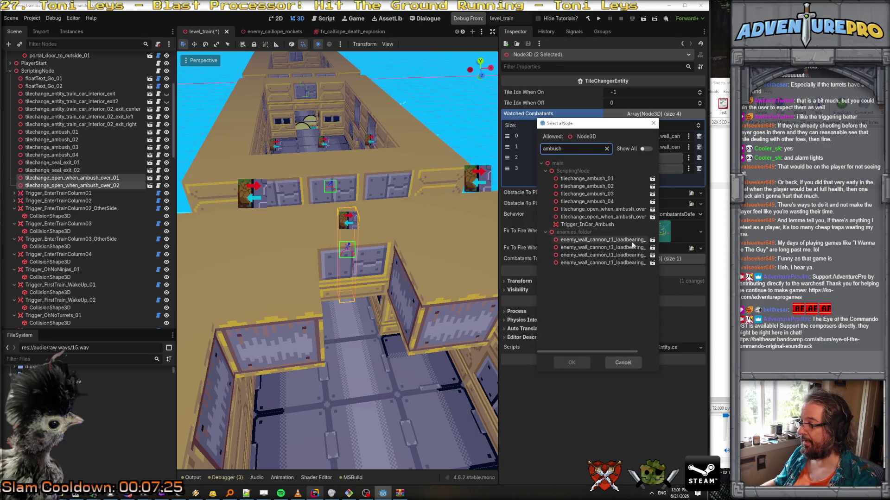
{"action": "double_click", "coordinate": [629, 254]}
{"action": "left_click", "coordinate": [638, 169]}
Step: Assign the remaining ambush wall cannon to the fourth slot and save level_train
{"action": "type", "text": "ambush"}
{"action": "double_click", "coordinate": [628, 263]}
{"action": "key", "text": "ctrl+s"}
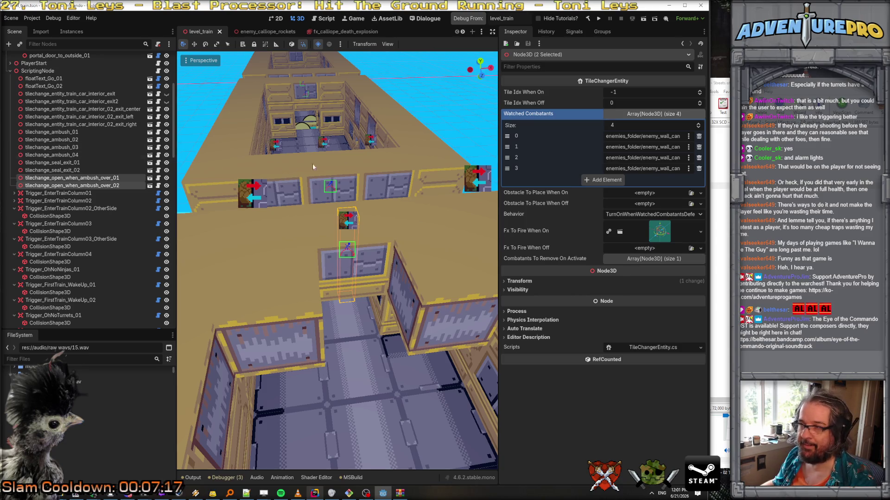
Step: Fly through the train cars to inspect the ambush tile changers, then build and run the game
{"action": "right_click", "coordinate": [225, 164]}
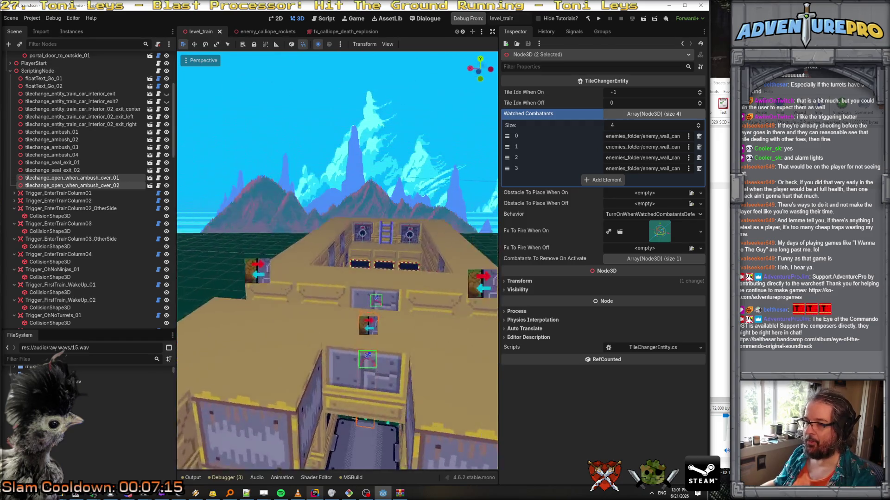
{"action": "key", "text": "w"}
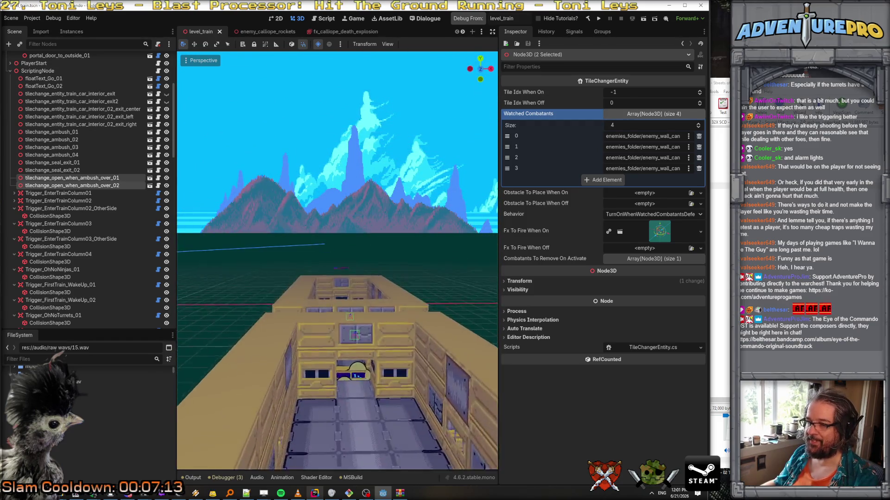
{"action": "key", "text": "w"}
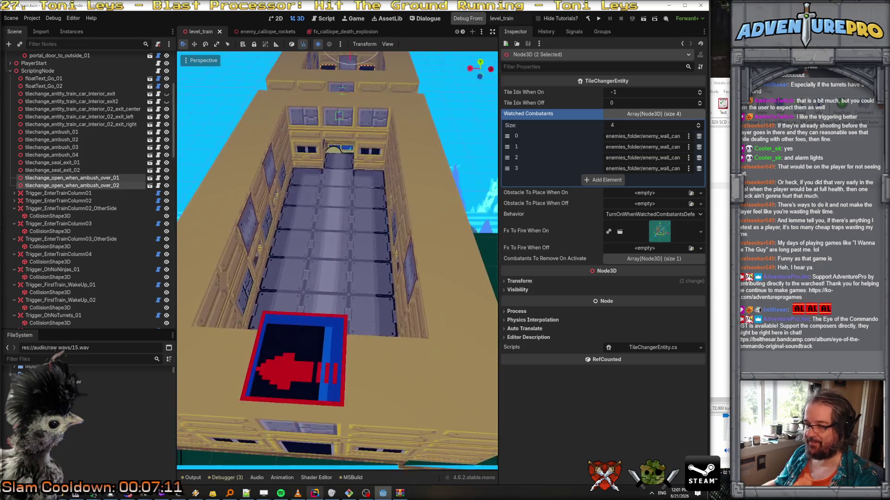
{"action": "key", "text": "w"}
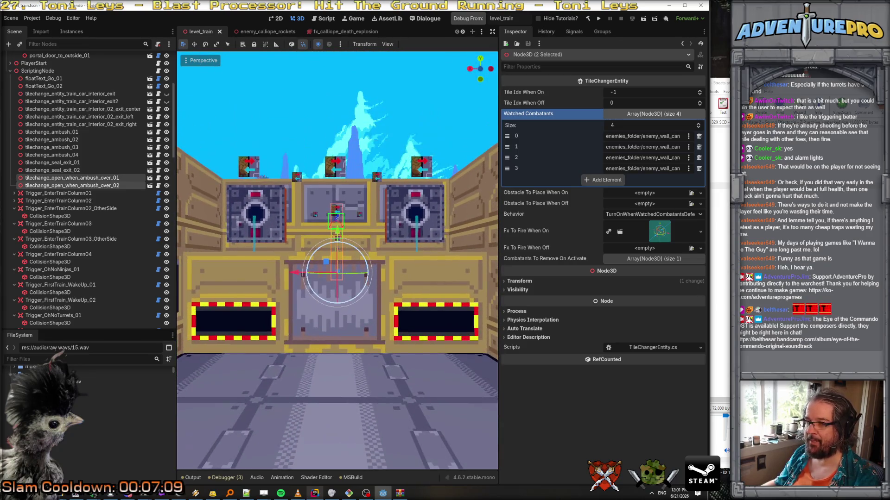
{"action": "key", "text": "s"}
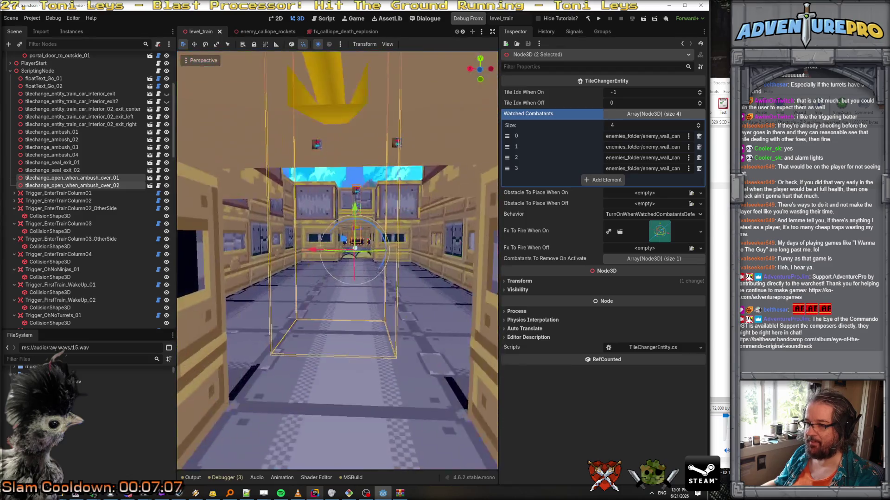
{"action": "key", "text": "w"}
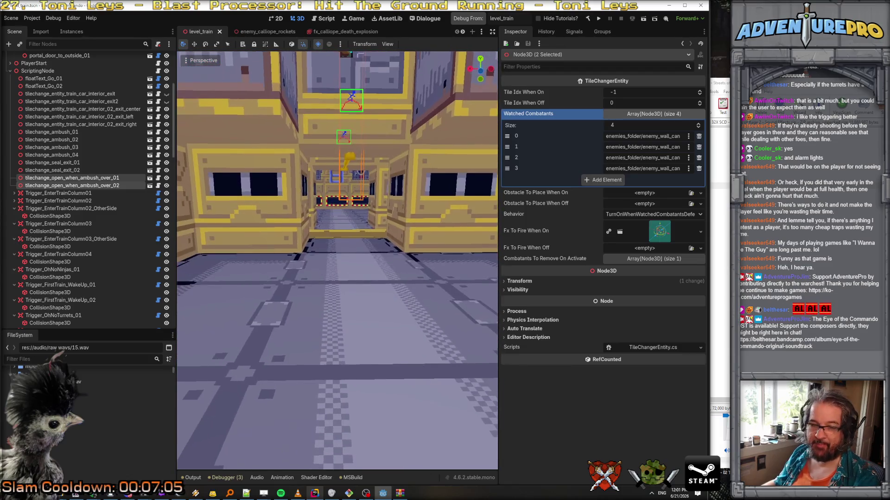
{"action": "key", "text": "s"}
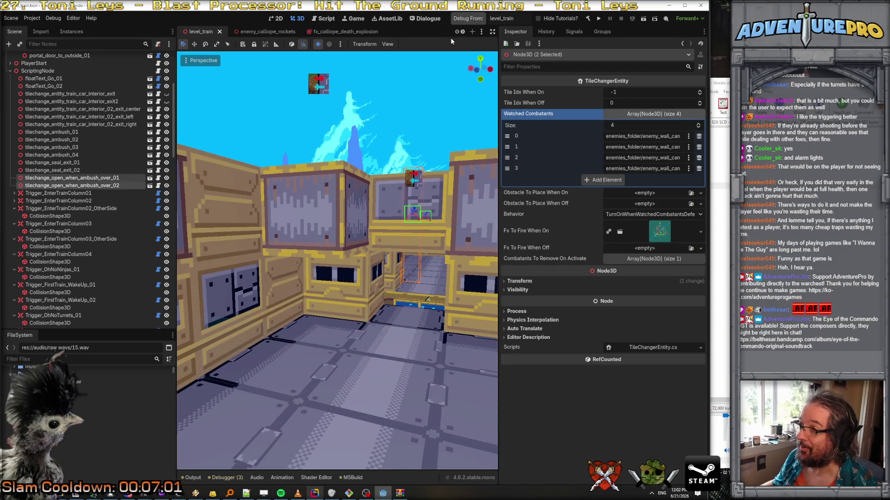
{"action": "left_click", "coordinate": [463, 21]}
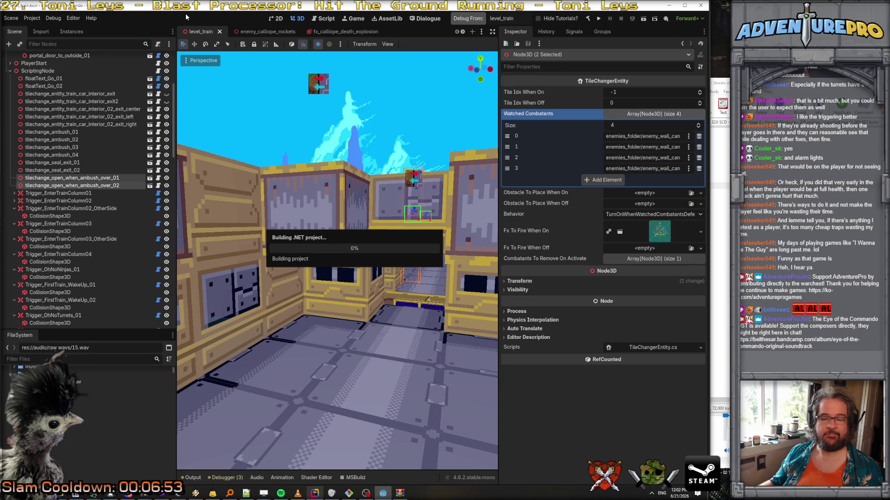
Step: Adjust the volume, then enter console cheats TP 75 2, UNDYING and GUNDAMAGE 10
{"action": "key", "text": "XF86AudioRaiseVolume"}
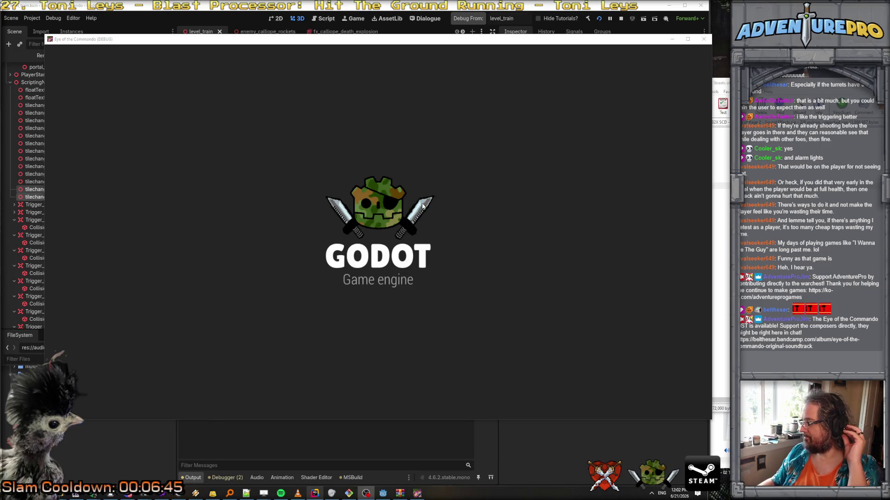
{"action": "key", "text": "XF86AudioLowerVolume"}
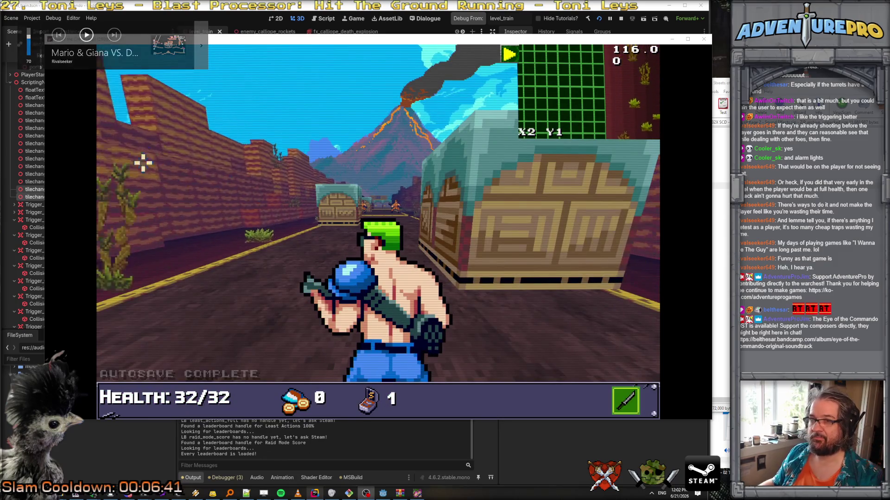
{"action": "left_click", "coordinate": [243, 173]}
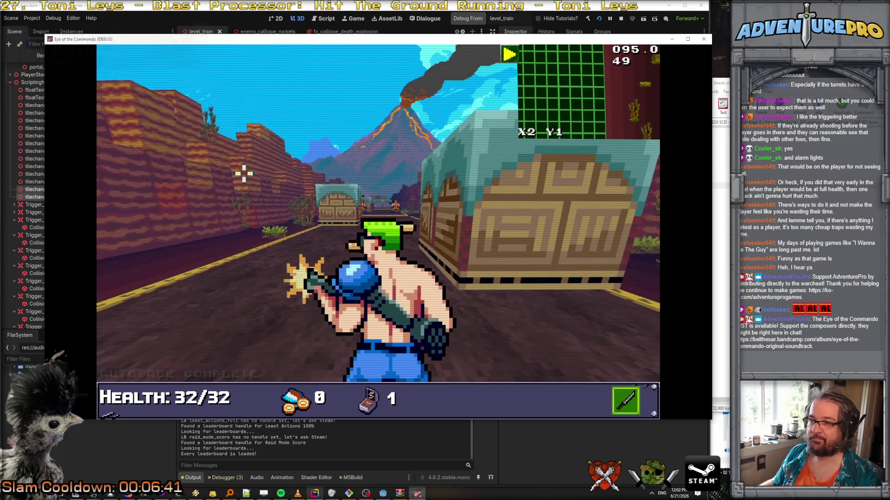
{"action": "key", "text": "grave"}
{"action": "type", "text": "TP 7"}
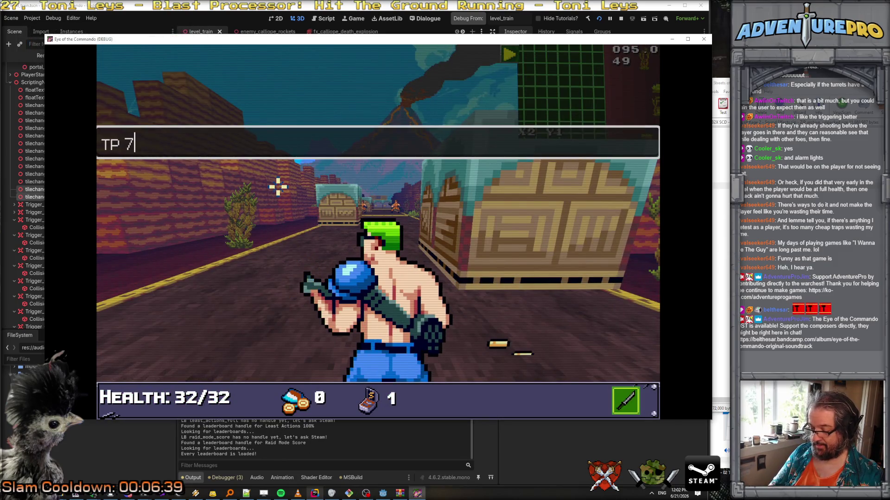
{"action": "type", "text": "5 2"}
{"action": "key", "text": "Return"}
{"action": "key", "text": "BackSpace"}
{"action": "type", "text": "NDYING"}
{"action": "key", "text": "Return"}
{"action": "type", "text": "GU"}
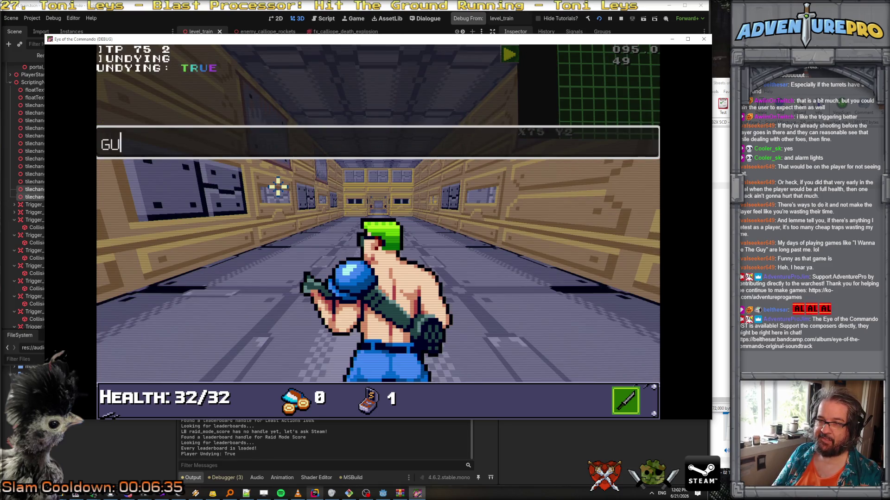
{"action": "type", "text": "NDAMAGE 10"}
{"action": "key", "text": "Return"}
Step: Walk into the ambush room, shoot the wall cannons, and close the game
{"action": "key", "text": "Up"}
{"action": "key", "text": "Up"}
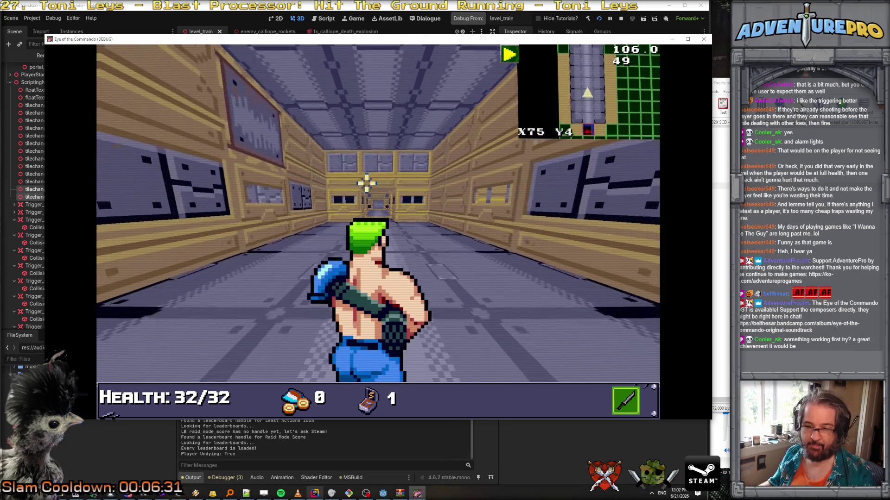
{"action": "key", "text": "Up"}
{"action": "key", "text": "Up"}
{"action": "key", "text": "Up"}
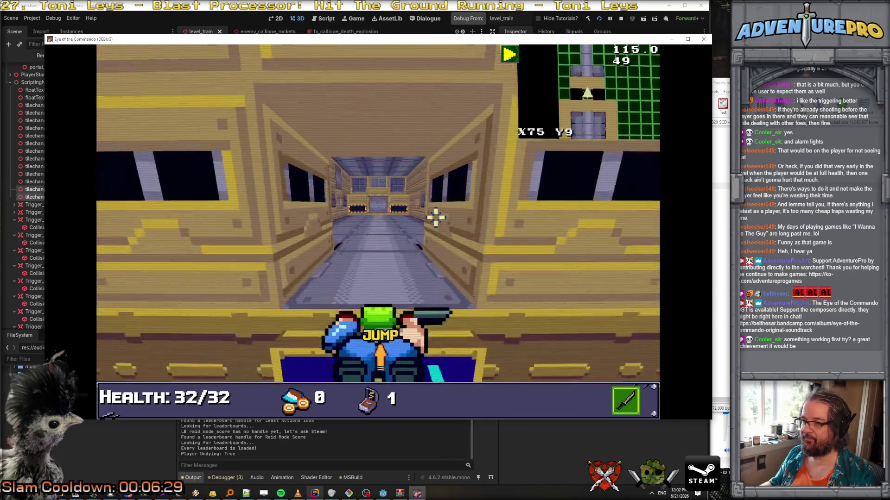
{"action": "key", "text": "Up"}
{"action": "key", "text": "Up"}
{"action": "key", "text": "Up"}
{"action": "key", "text": "Up"}
{"action": "left_click", "coordinate": [426, 169]}
{"action": "left_click", "coordinate": [424, 160]}
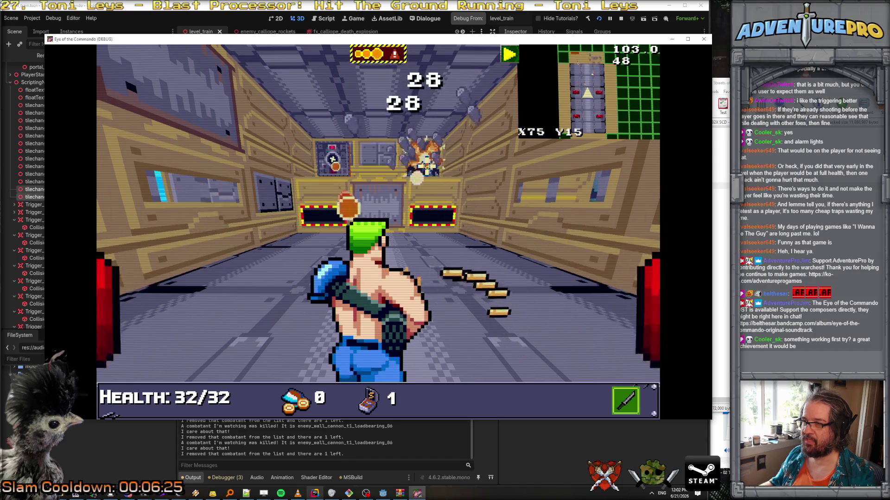
{"action": "key", "text": "Right"}
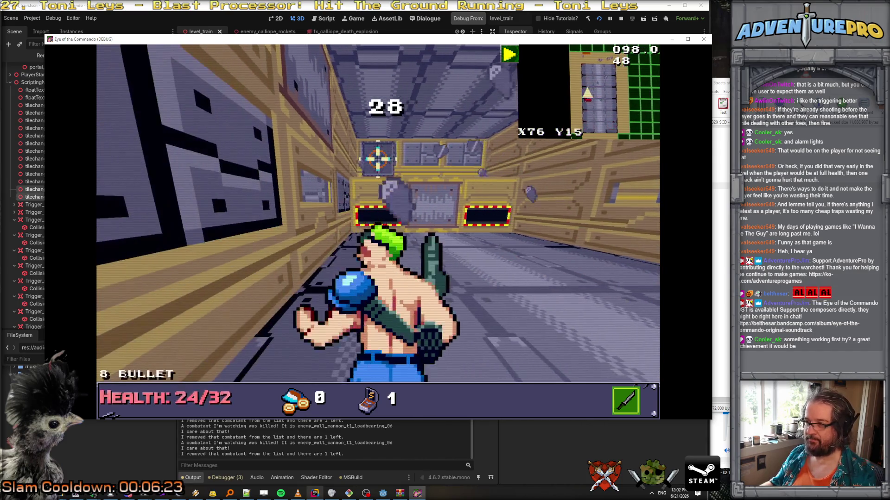
{"action": "key", "text": "Left"}
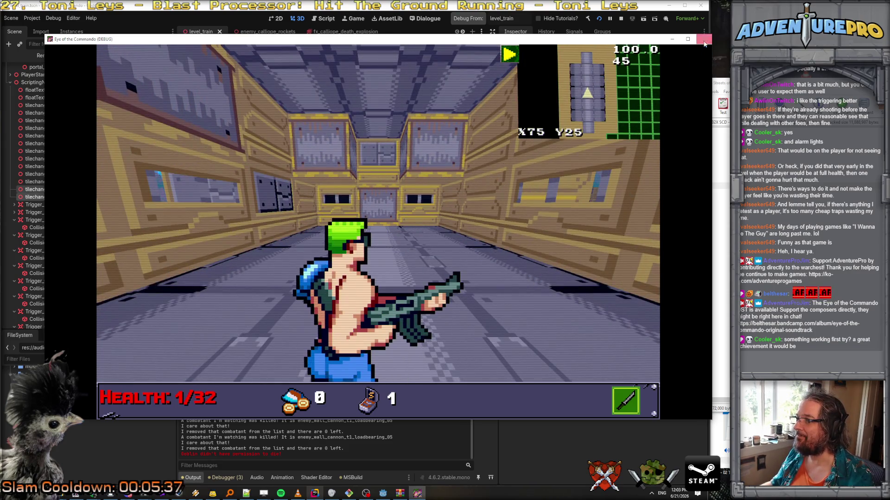
{"action": "left_click", "coordinate": [703, 42]}
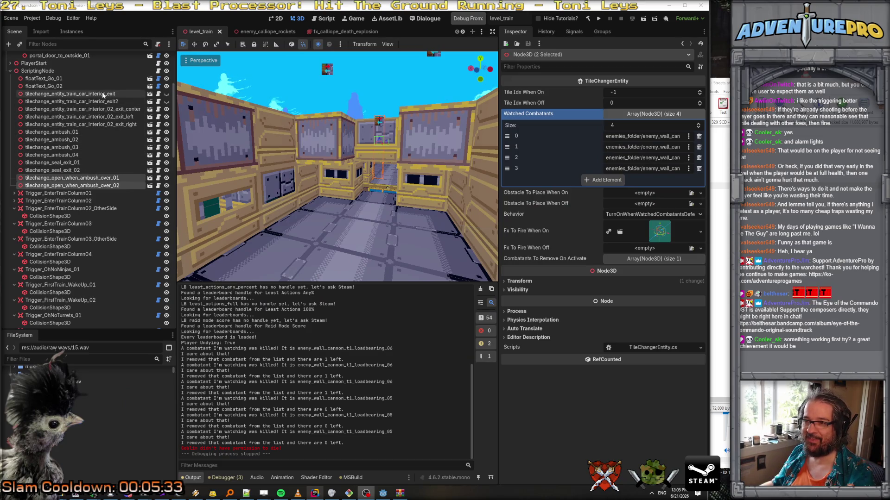
Step: Inspect the center exit, left exit and first ambush tile changers in the Scene tree
{"action": "left_click", "coordinate": [93, 109]}
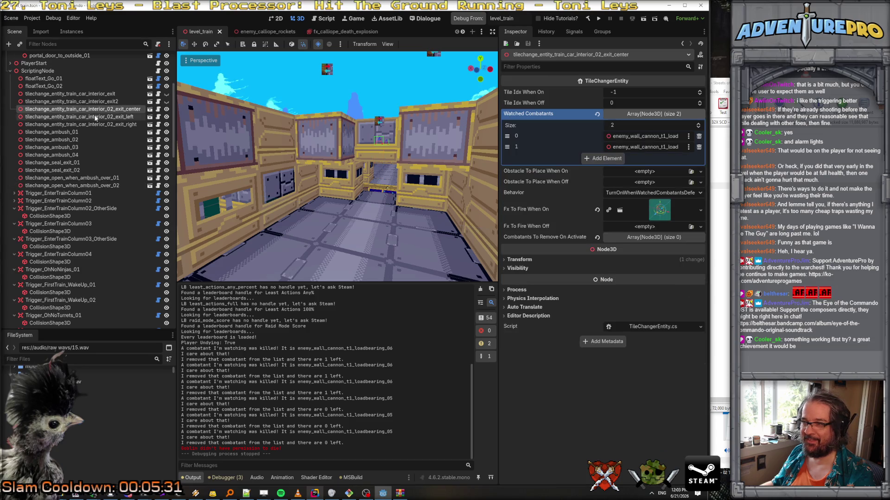
{"action": "left_click", "coordinate": [95, 117]}
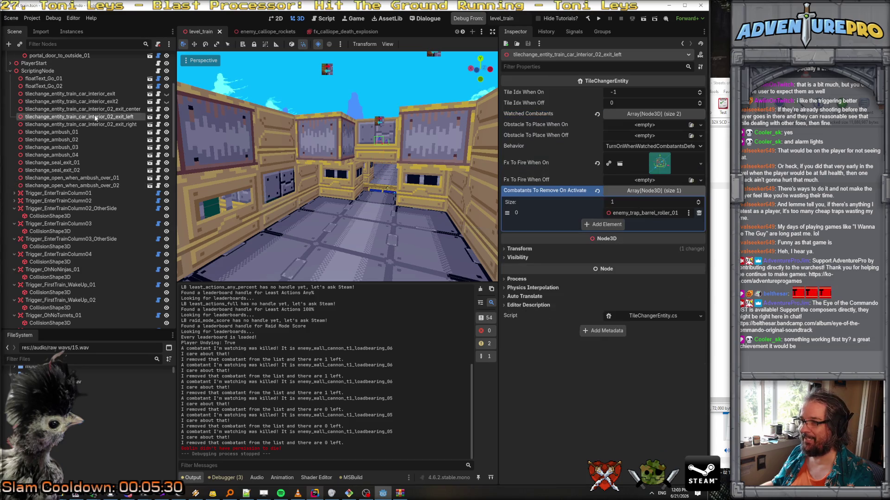
{"action": "left_click", "coordinate": [84, 132]}
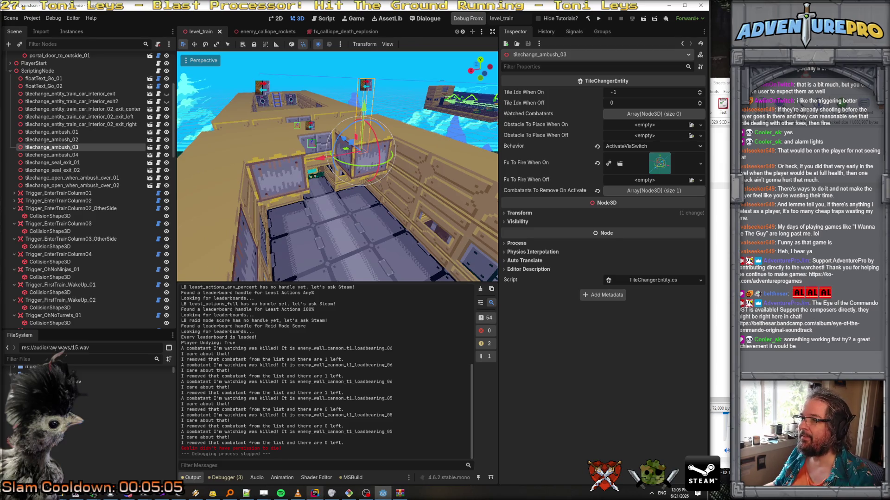
Step: In Rider, jump to the TileChangerEntity TurnOn definition and examine cellLocation
{"action": "left_click", "coordinate": [314, 493]}
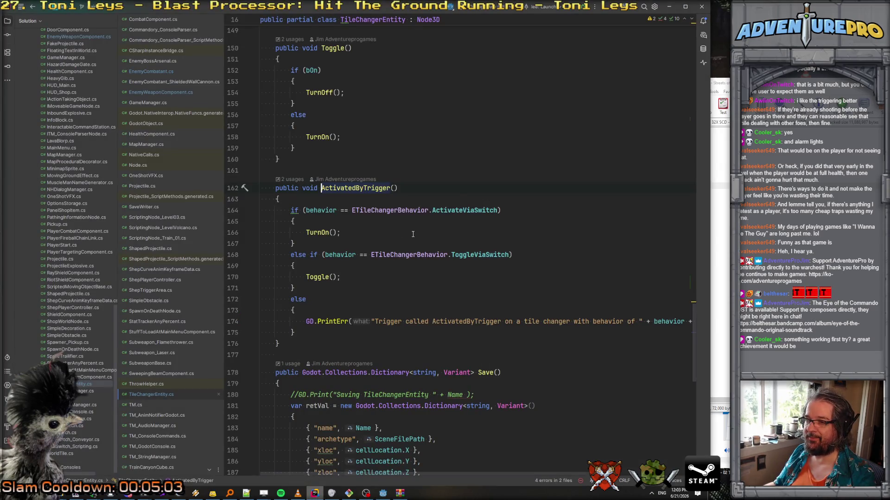
{"action": "left_click", "coordinate": [319, 233], "text": "ctrl"}
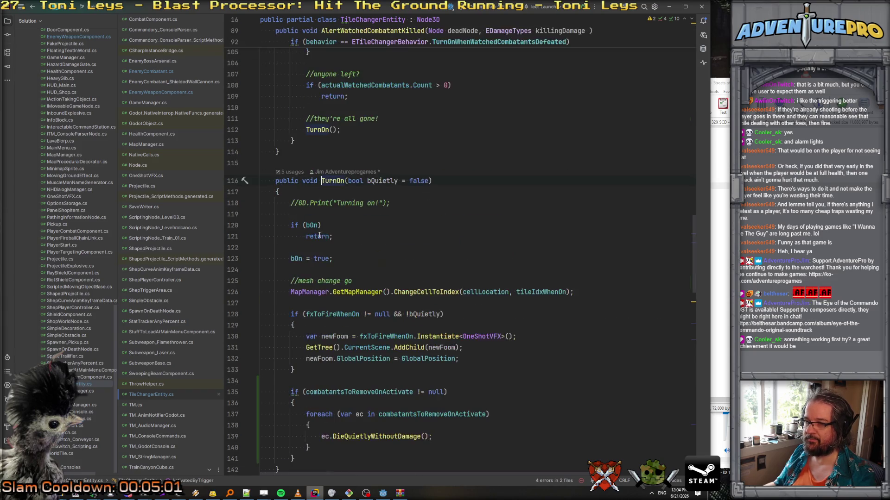
{"action": "scroll", "coordinate": [413, 257], "scroll_direction": "down", "scroll_amount": 4}
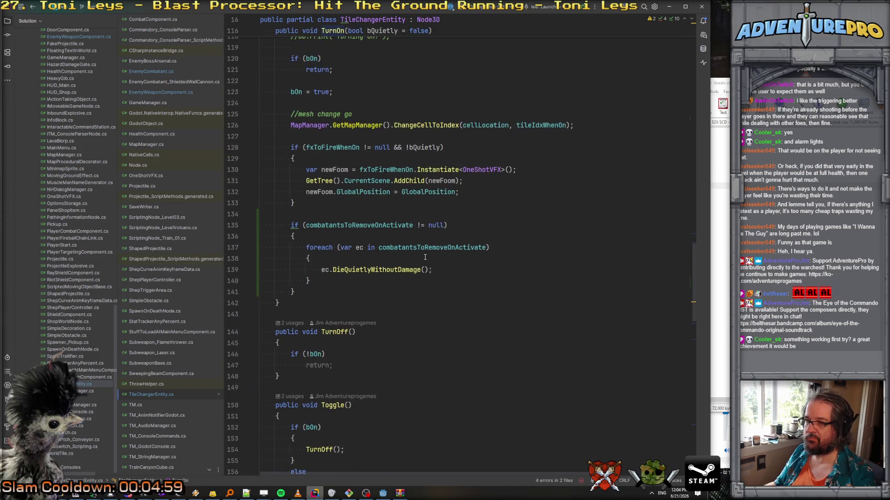
{"action": "scroll", "coordinate": [425, 255], "scroll_direction": "up", "scroll_amount": 1}
{"action": "mouse_move", "coordinate": [493, 193]}
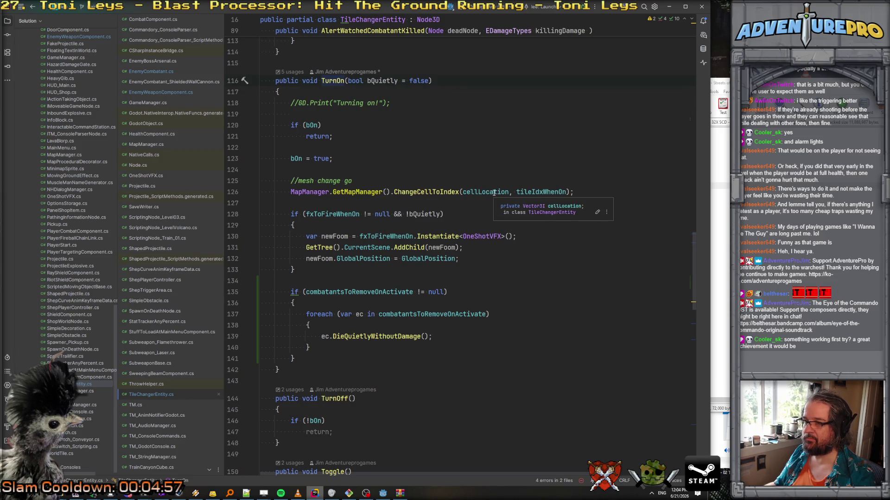
Step: Back in Godot, reselect tilechange_ambush_03 to check its settings
{"action": "key", "text": "alt+Tab"}
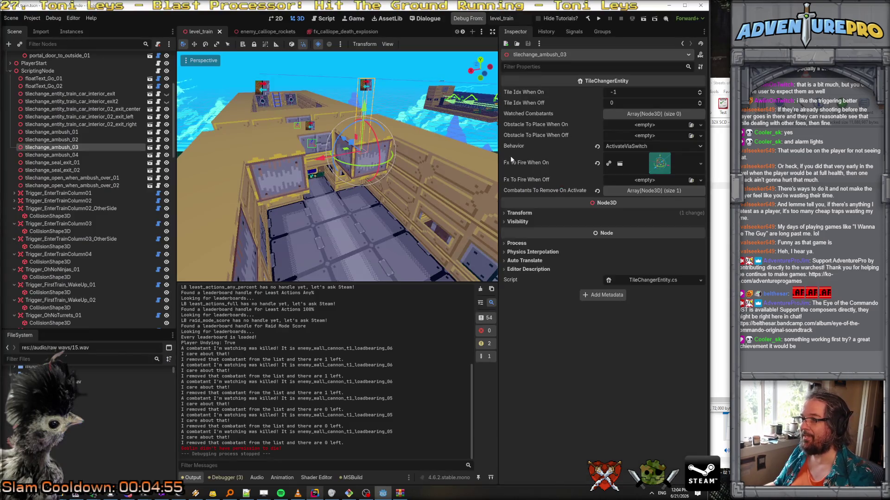
{"action": "left_click", "coordinate": [365, 86]}
{"action": "left_click", "coordinate": [365, 86]}
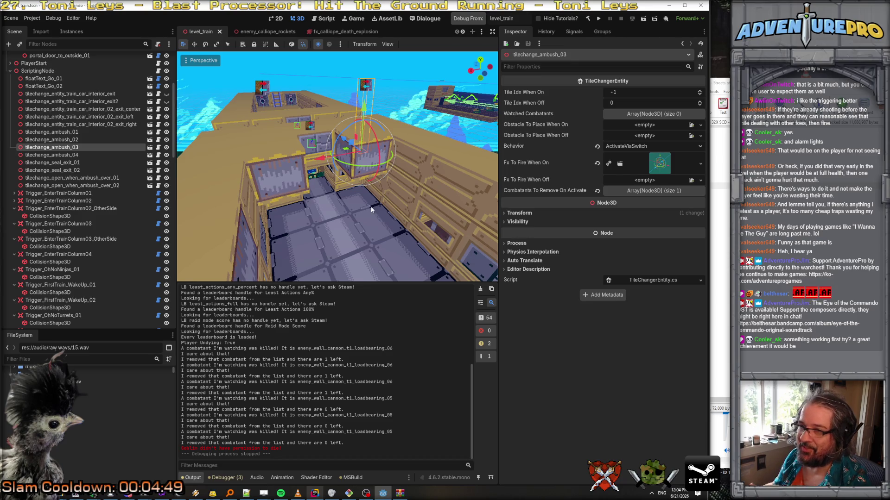
Step: Return to TileChangerEntity.cs in Rider and scroll to the _Ready code
{"action": "left_click", "coordinate": [314, 493]}
{"action": "scroll", "coordinate": [413, 198], "scroll_direction": "up", "scroll_amount": 9}
{"action": "scroll", "coordinate": [413, 198], "scroll_direction": "up", "scroll_amount": 10}
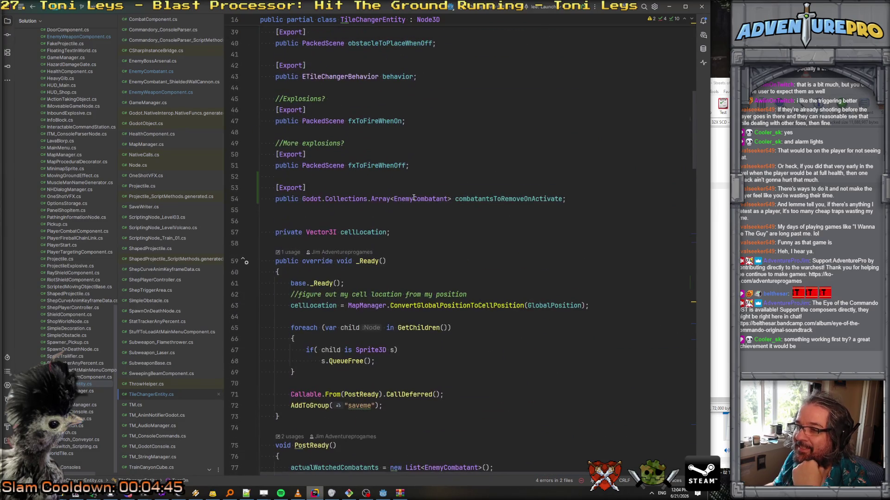
{"action": "scroll", "coordinate": [414, 197], "scroll_direction": "down", "scroll_amount": 3}
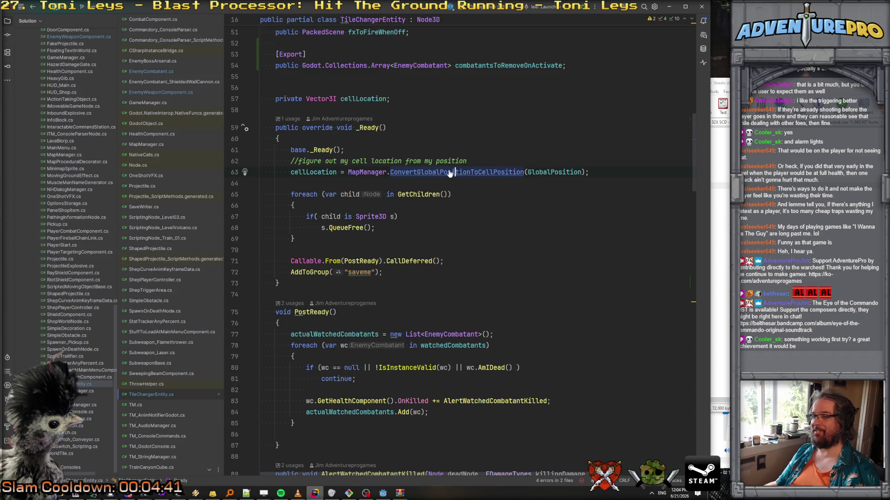
Step: Check ConvertGlobalPositionToCellPosition, then add a line assigning cellLocation.y from GlobalPosition.Y
{"action": "left_click", "coordinate": [455, 172], "text": "ctrl"}
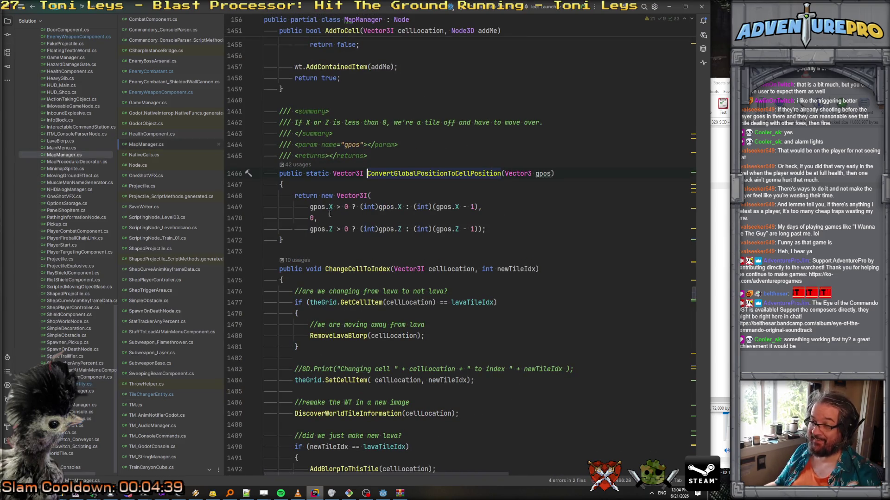
{"action": "key", "text": "ctrl+minus"}
{"action": "left_click", "coordinate": [610, 172]}
{"action": "key", "text": "Return"}
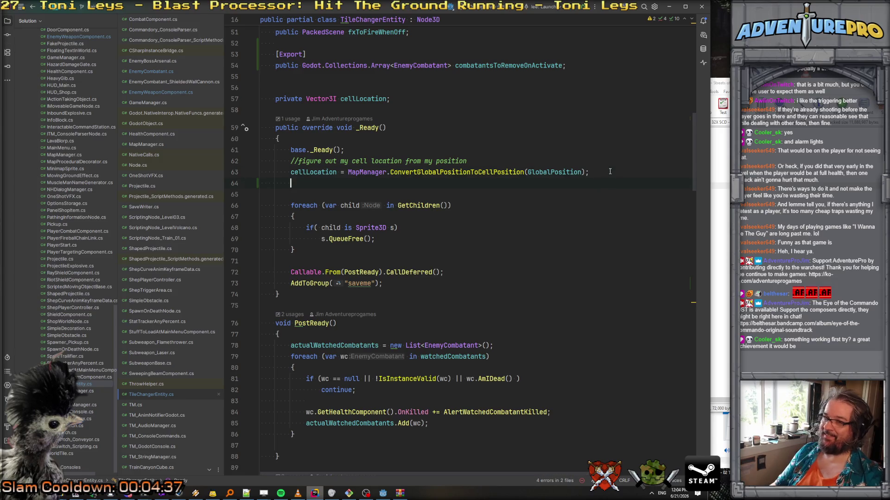
{"action": "type", "text": "G"}
{"action": "key", "text": "BackSpace"}
{"action": "type", "text": "Global"}
{"action": "key", "text": "Return"}
{"action": "type", "text": ".y = c"}
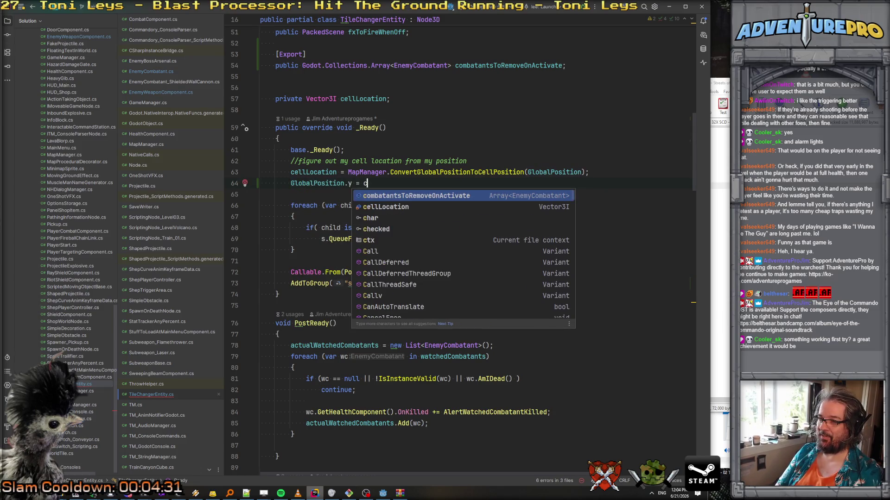
{"action": "key", "text": "BackSpace"}
{"action": "key", "text": "BackSpace"}
{"action": "key", "text": "BackSpace"}
{"action": "type", "text": "cellLocation.y = GlobalPosition."}
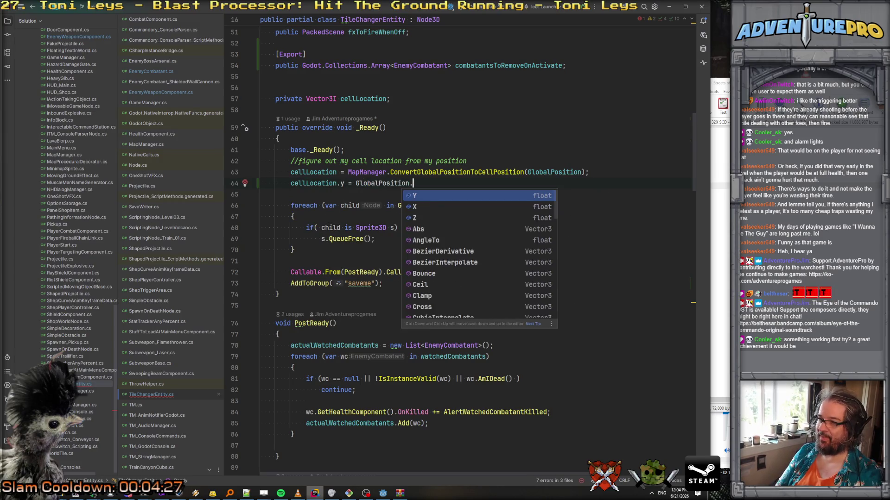
{"action": "type", "text": "Y.fl"}
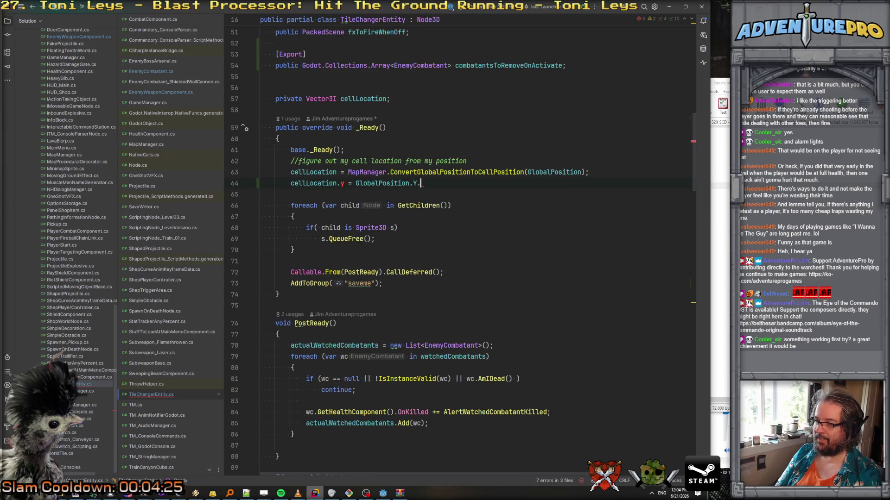
Step: Correct the new line to 'cellLocation.Y = (int)GlobalPosition.Y;'
{"action": "left_click", "coordinate": [342, 184]}
{"action": "type", "text": "Y"}
{"action": "left_click", "coordinate": [356, 184]}
{"action": "type", "text": "(int)"}
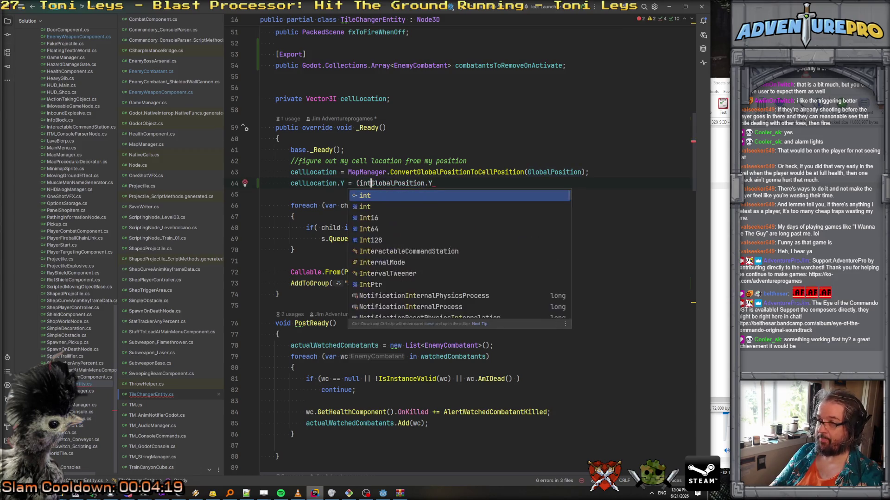
{"action": "left_click", "coordinate": [260, 194]}
{"action": "left_click", "coordinate": [439, 183]}
{"action": "type", "text": ";"}
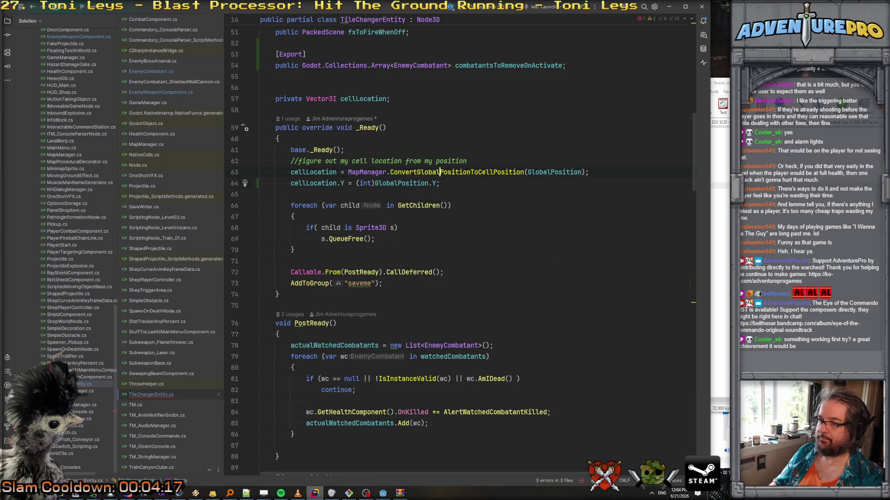
Step: Extend the comment above the cellLocation lines and insert a blank line above it
{"action": "left_click", "coordinate": [467, 160]}
{"action": "type", "text": "-- some of"}
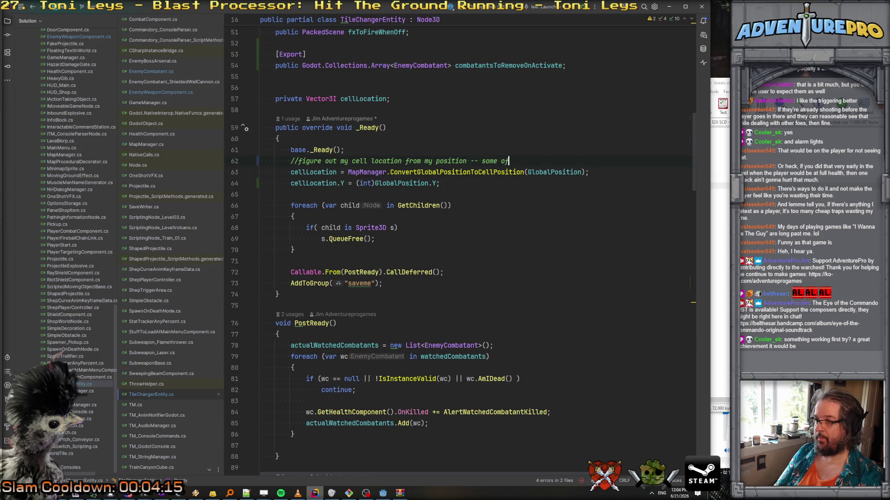
{"action": "type", "text": "these can be above thg"}
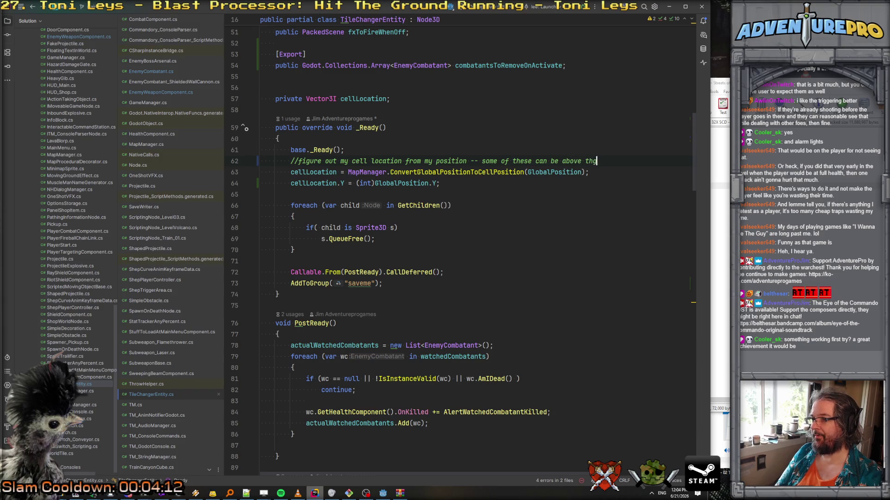
{"action": "key", "text": "BackSpace"}
{"action": "type", "text": "e grou"}
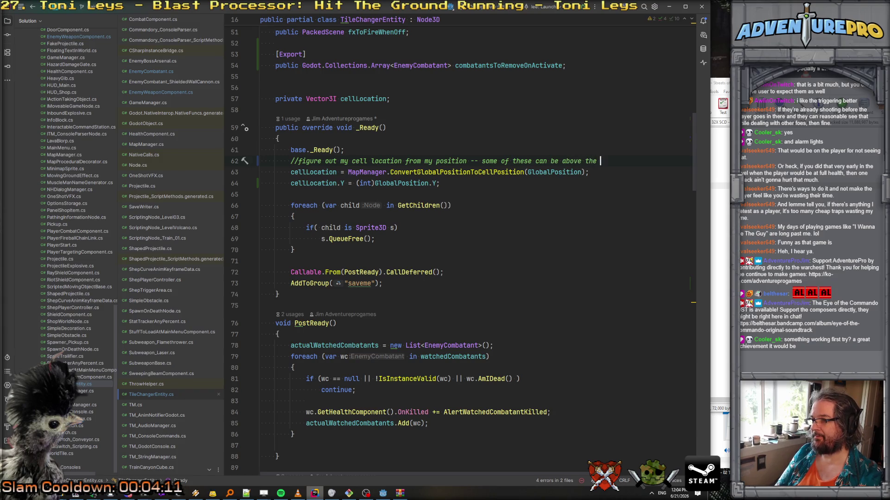
{"action": "type", "text": "nd tho"}
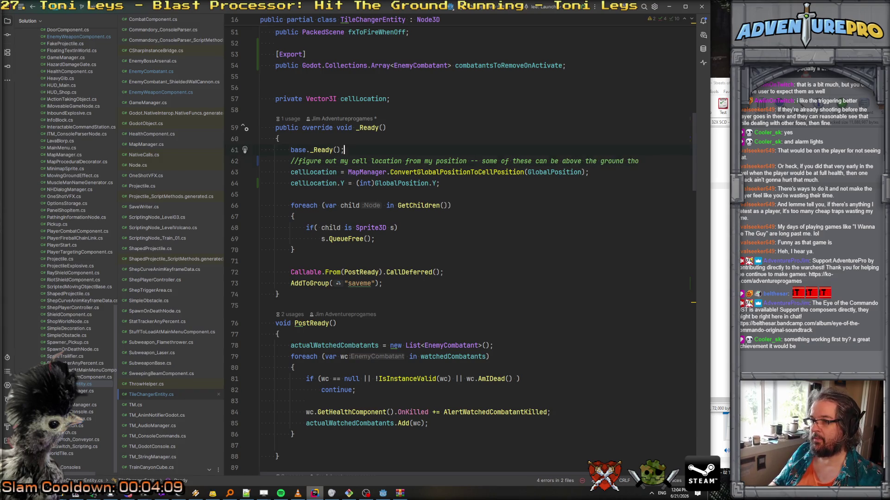
{"action": "key", "text": "ctrl+alt+Return"}
{"action": "key", "text": "alt+Tab"}
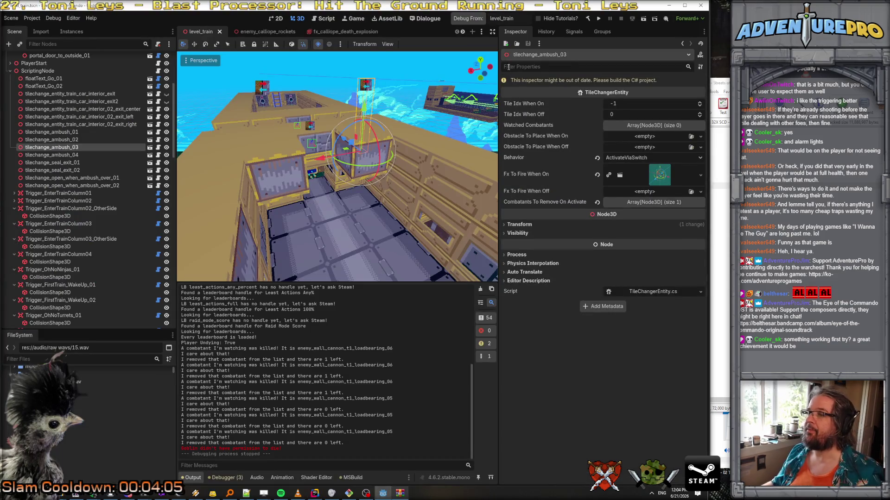
Step: Build the C# project, dismiss the build error, and start the build again
{"action": "left_click", "coordinate": [465, 21]}
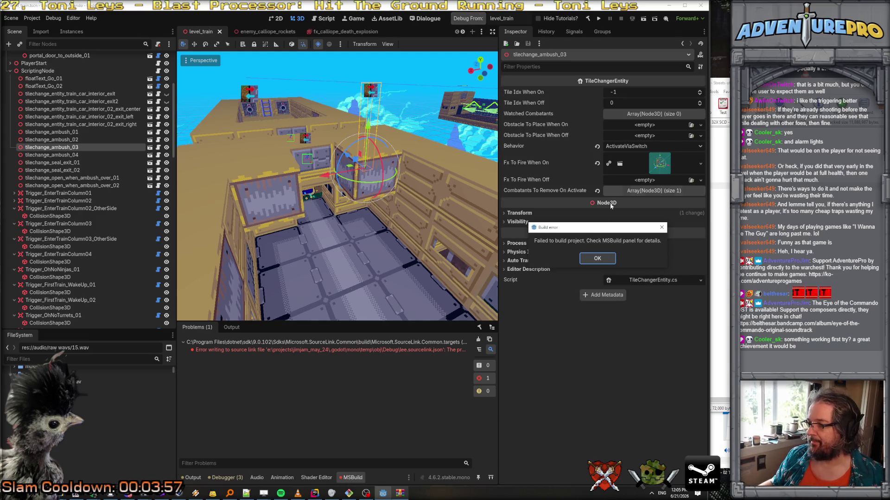
{"action": "key", "text": "Return"}
{"action": "key", "text": "alt+b"}
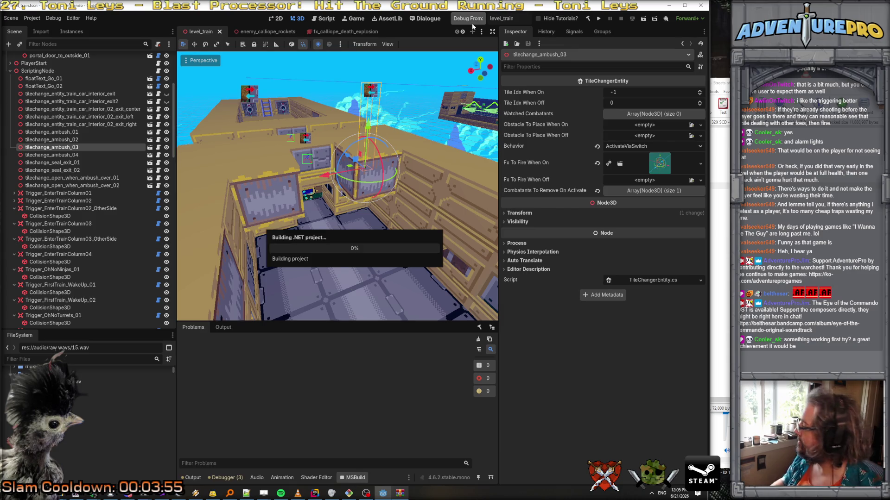
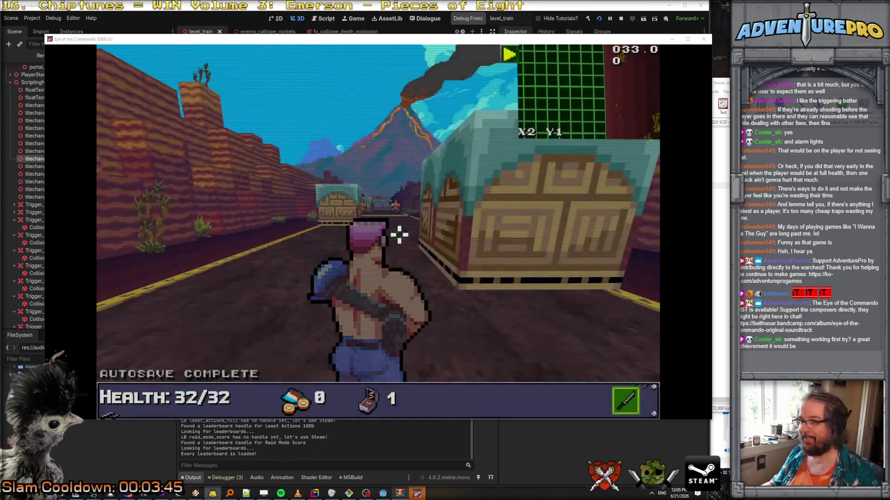
Step: Teleport to the train car with the console command TP 75 2
{"action": "key", "text": "grave"}
{"action": "type", "text": "TP 75 2"}
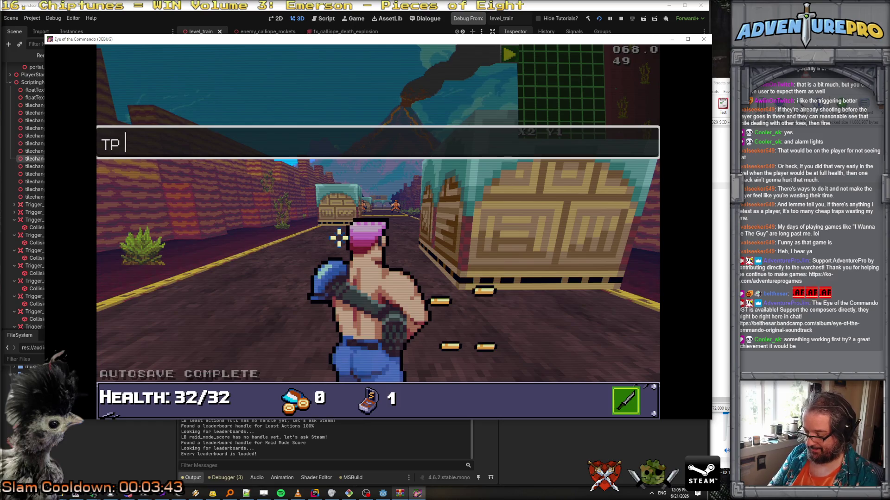
{"action": "key", "text": "Return"}
{"action": "key", "text": "grave"}
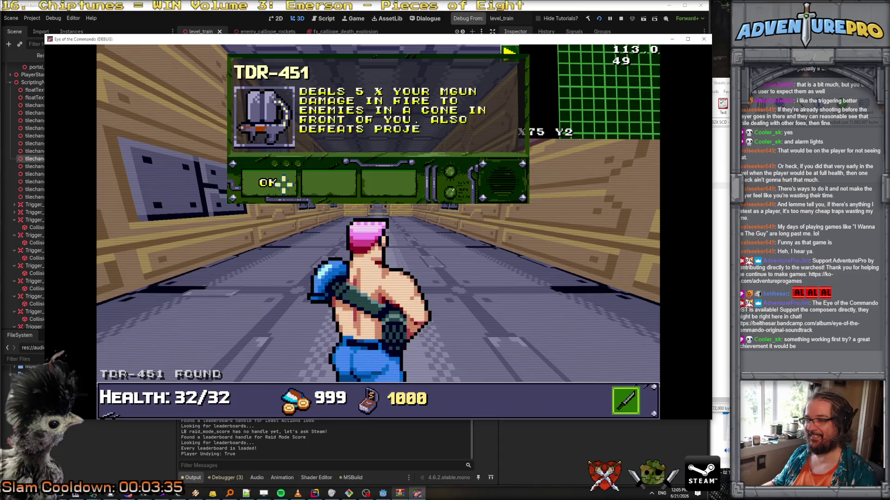
Step: Walk into the train car and shoot down both wall cannons
{"action": "key", "text": "w"}
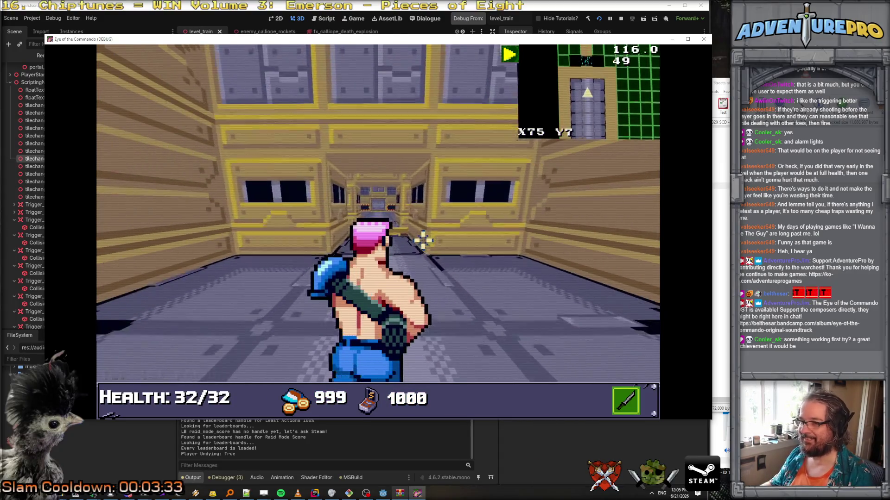
{"action": "key", "text": "w"}
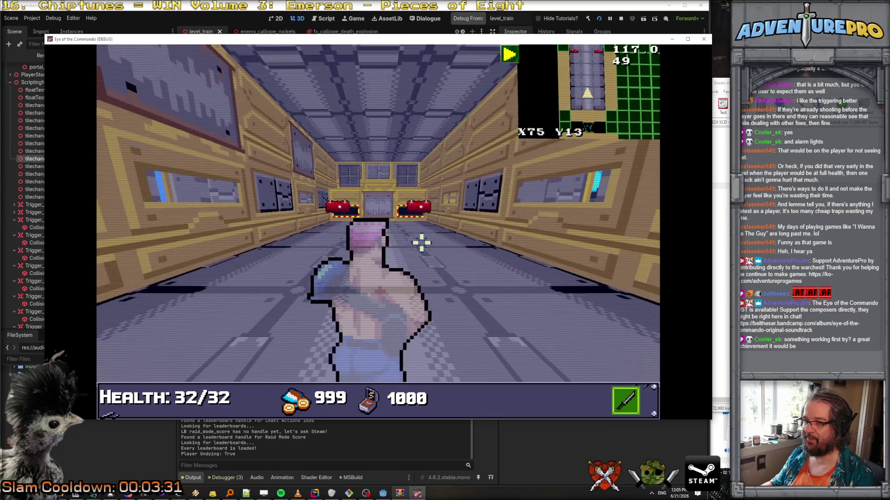
{"action": "key", "text": "w"}
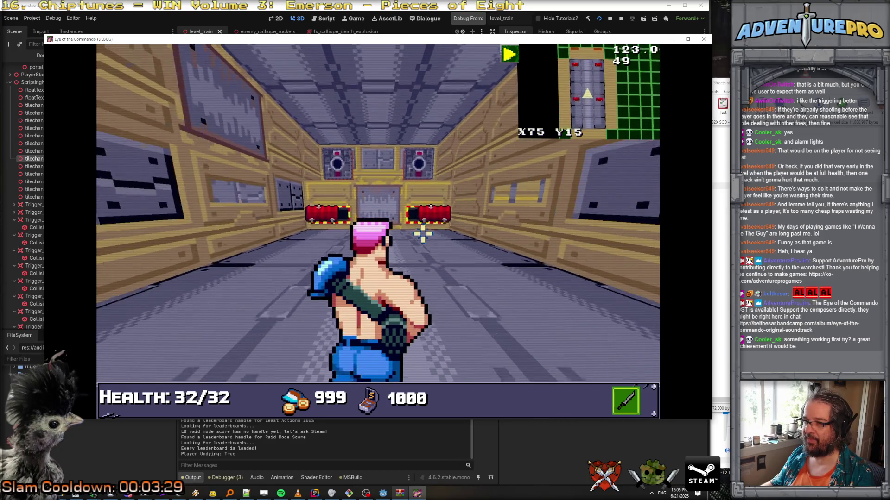
{"action": "key", "text": "s"}
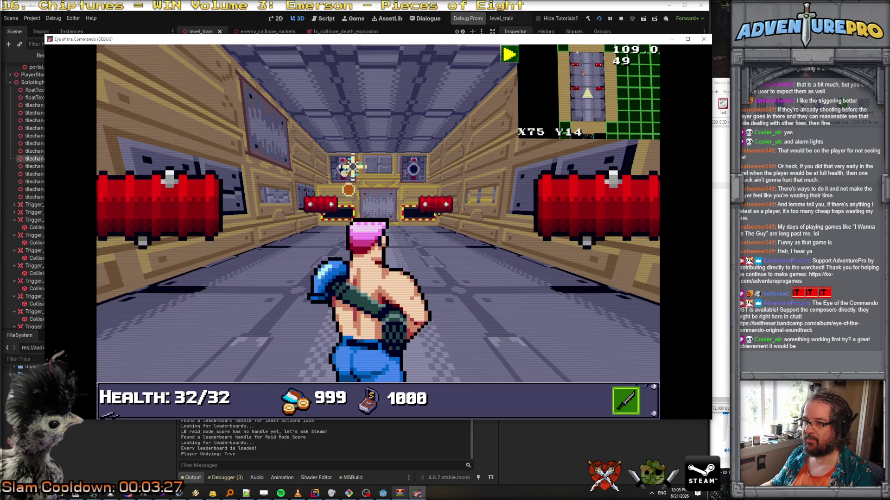
{"action": "left_click", "coordinate": [423, 234]}
{"action": "key", "text": "w"}
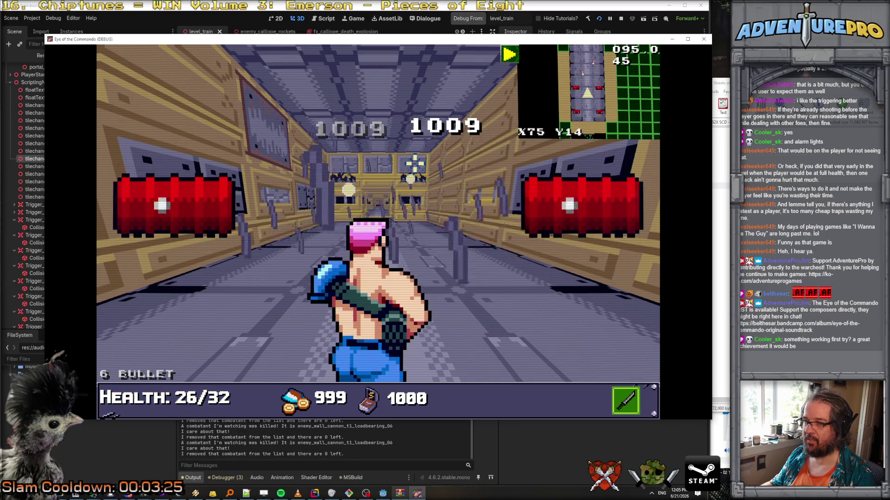
Step: Walk down the train corridor to the door at the car's end
{"action": "key", "text": "d"}
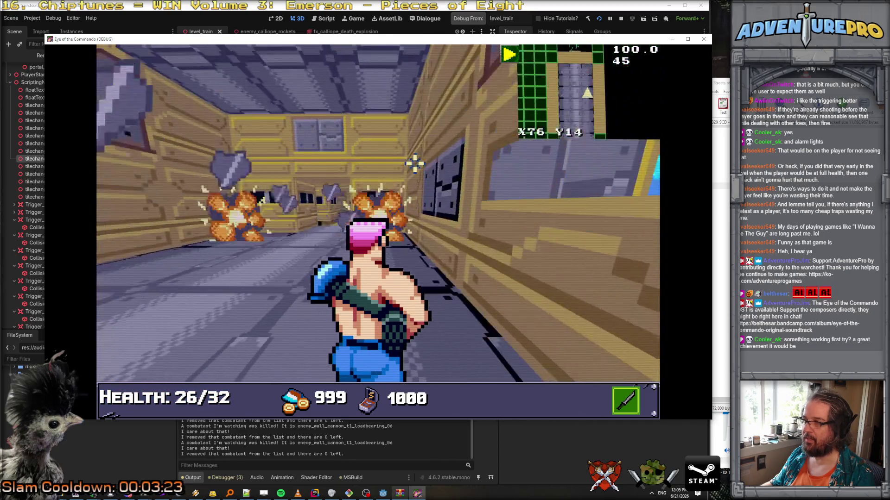
{"action": "key", "text": "a"}
{"action": "key", "text": "w"}
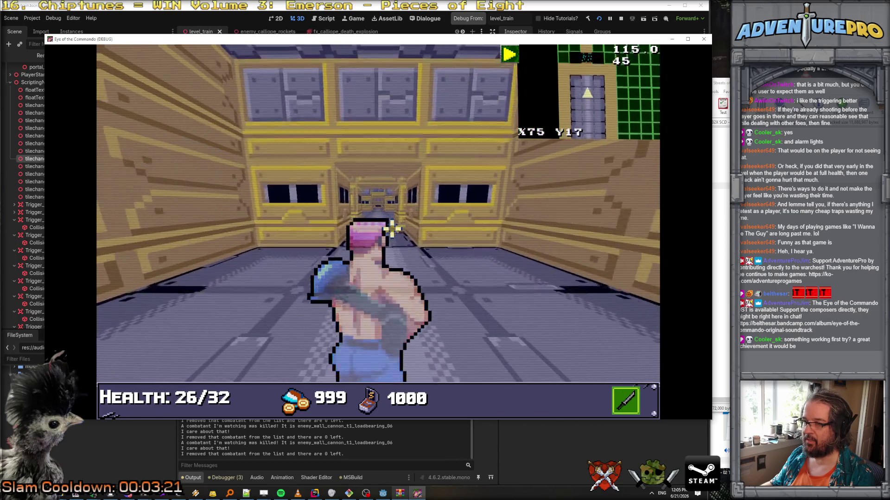
{"action": "key", "text": "w"}
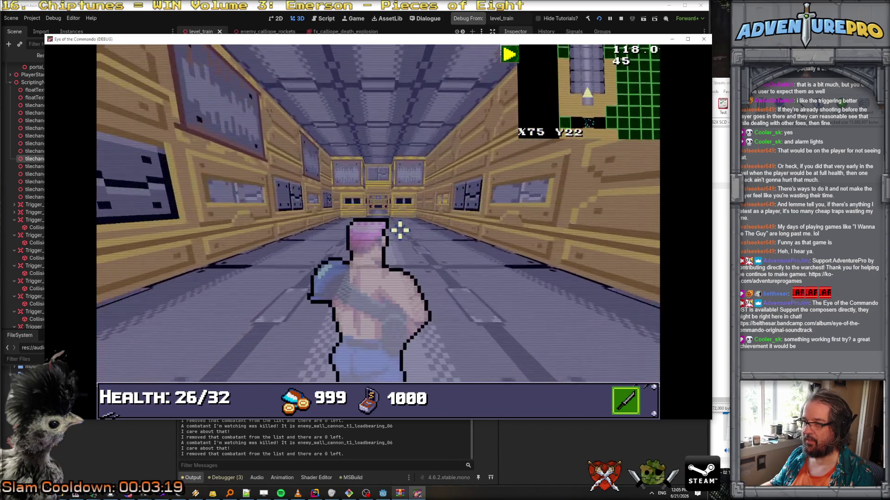
{"action": "key", "text": "w"}
{"action": "key", "text": "d"}
{"action": "key", "text": "d"}
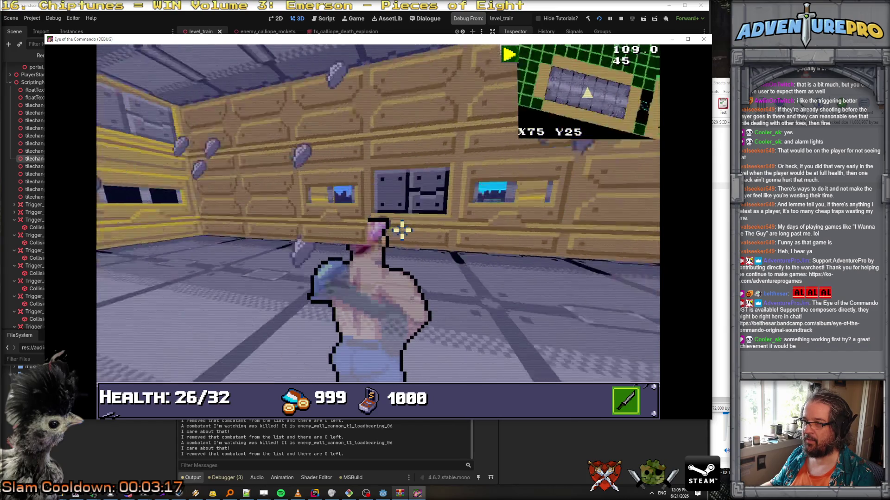
{"action": "key", "text": "w"}
{"action": "key", "text": "w"}
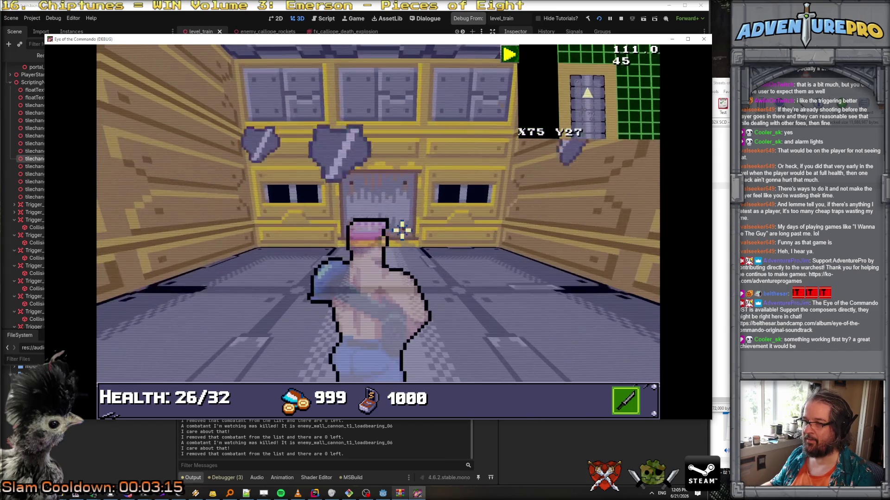
{"action": "key", "text": "s"}
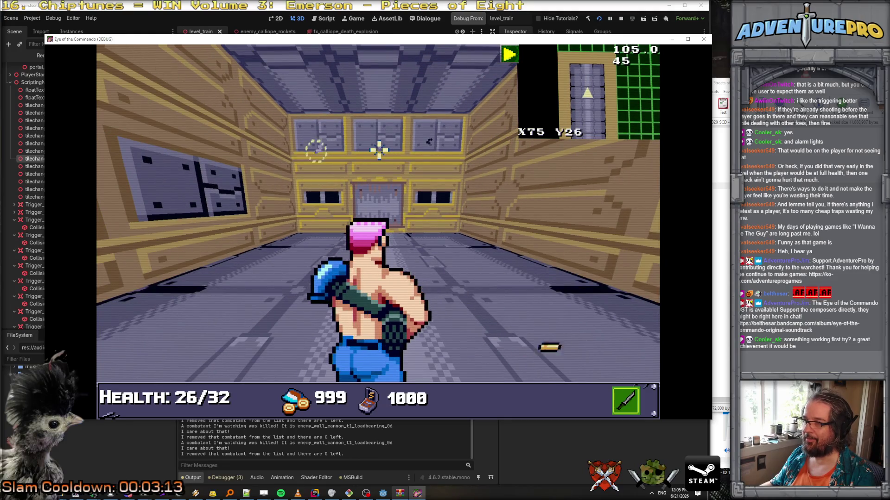
Step: Walk back along the corridor and quit the debug game with F8
{"action": "key", "text": "d"}
{"action": "key", "text": "d"}
{"action": "key", "text": "w"}
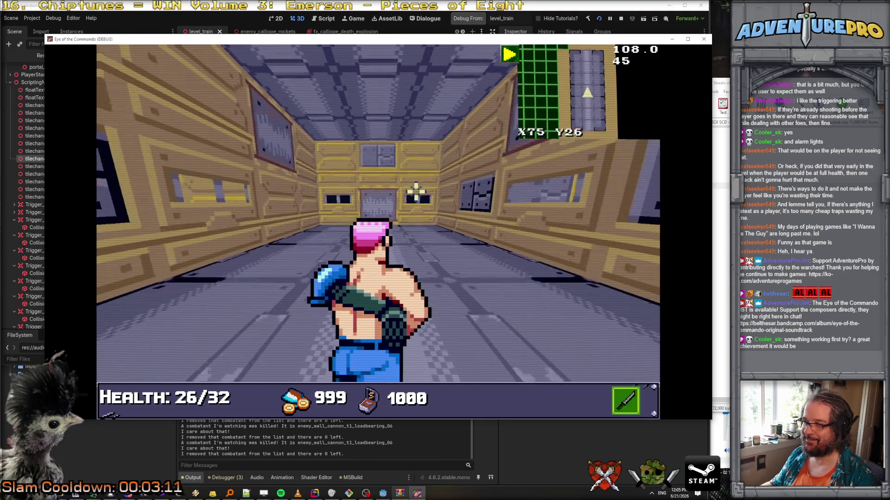
{"action": "key", "text": "w"}
{"action": "key", "text": "w"}
{"action": "key", "text": "d"}
{"action": "key", "text": "d"}
{"action": "key", "text": "w"}
{"action": "key", "text": "w"}
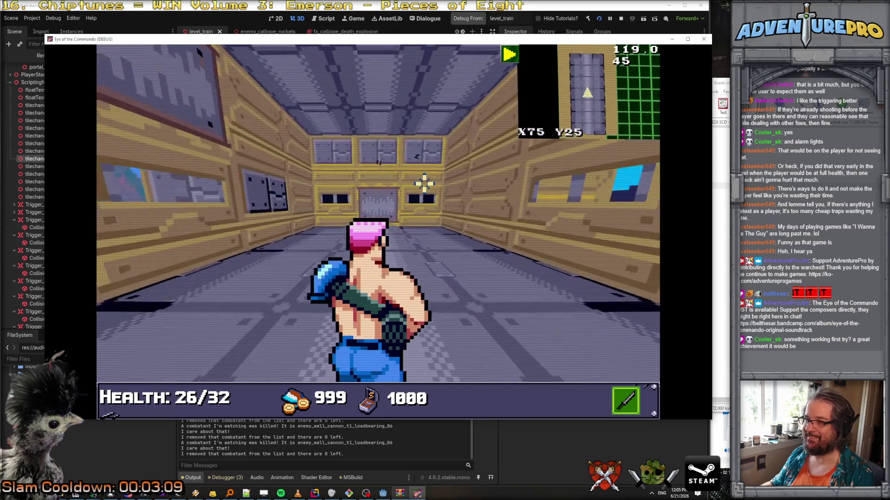
{"action": "key", "text": "w"}
{"action": "key", "text": "d"}
{"action": "key", "text": "d"}
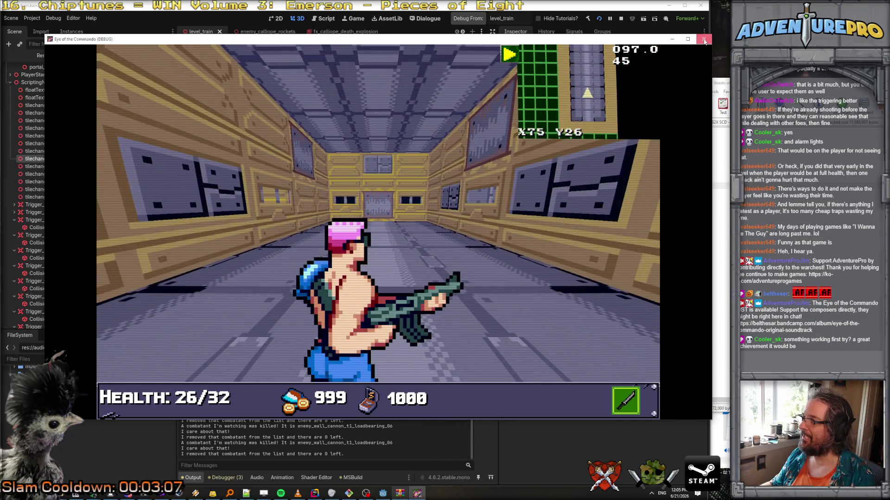
{"action": "key", "text": "F8"}
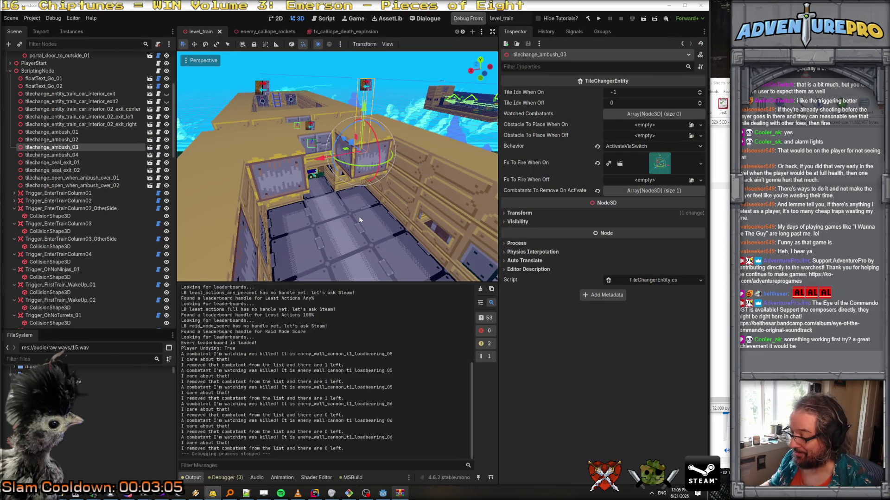
Step: Select the Trigger_InCar_Ambush node in the scene tree
{"action": "mouse_move", "coordinate": [360, 215]}
{"action": "left_mouse_down"}
{"action": "mouse_move", "coordinate": [377, 220]}
{"action": "mouse_move", "coordinate": [363, 204]}
{"action": "left_mouse_up"}
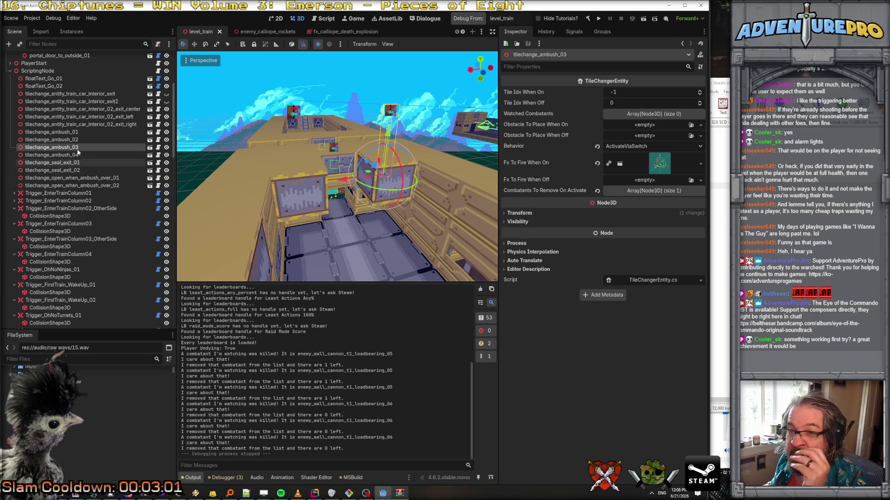
{"action": "scroll", "coordinate": [77, 135], "scroll_direction": "down", "scroll_amount": 2}
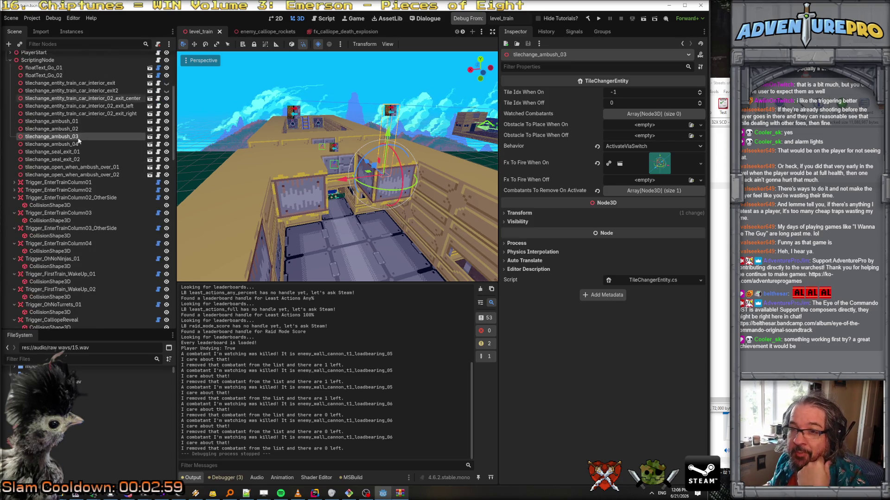
{"action": "scroll", "coordinate": [81, 187], "scroll_direction": "down", "scroll_amount": 10}
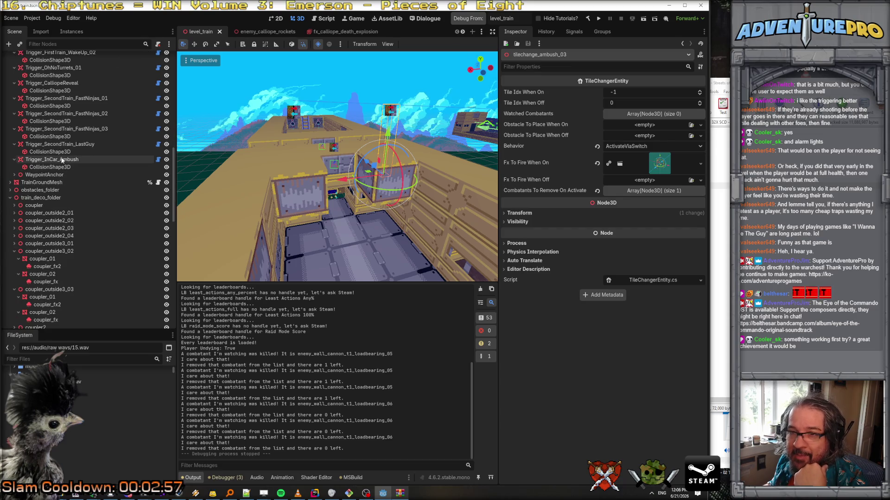
{"action": "left_click", "coordinate": [61, 160]}
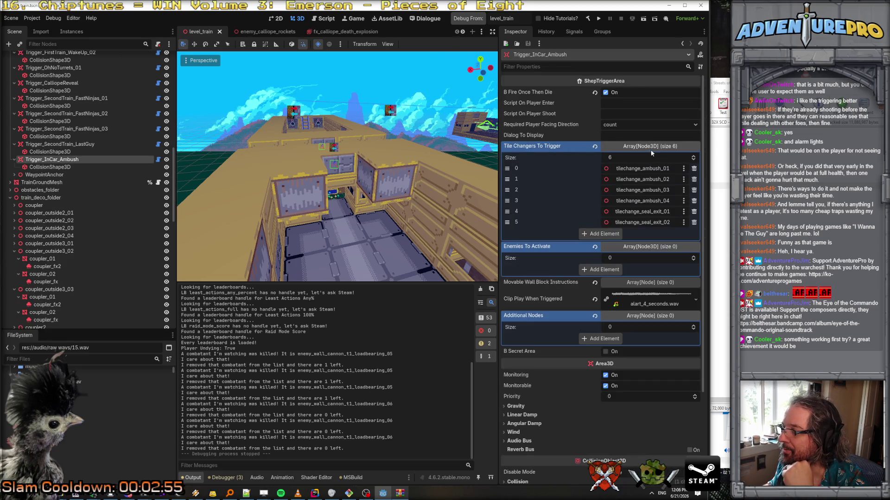
Step: Give the trigger's Enemies To Activate array four slots
{"action": "left_click", "coordinate": [602, 269]}
{"action": "left_click", "coordinate": [600, 280]}
{"action": "left_click", "coordinate": [597, 291]}
{"action": "left_click", "coordinate": [594, 302]}
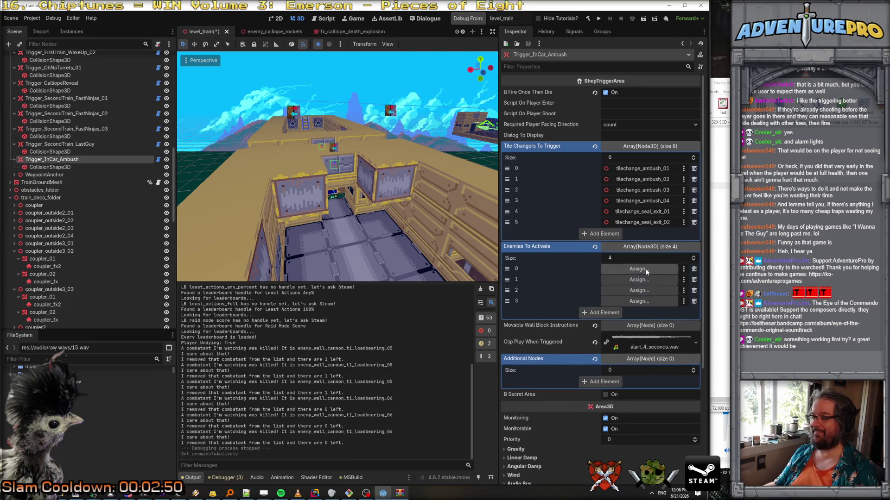
Step: Assign the first two enemy_wall_cannon_t1_loadbearing nodes to slots 0 and 1
{"action": "left_click", "coordinate": [646, 268]}
{"action": "type", "text": "ambush"}
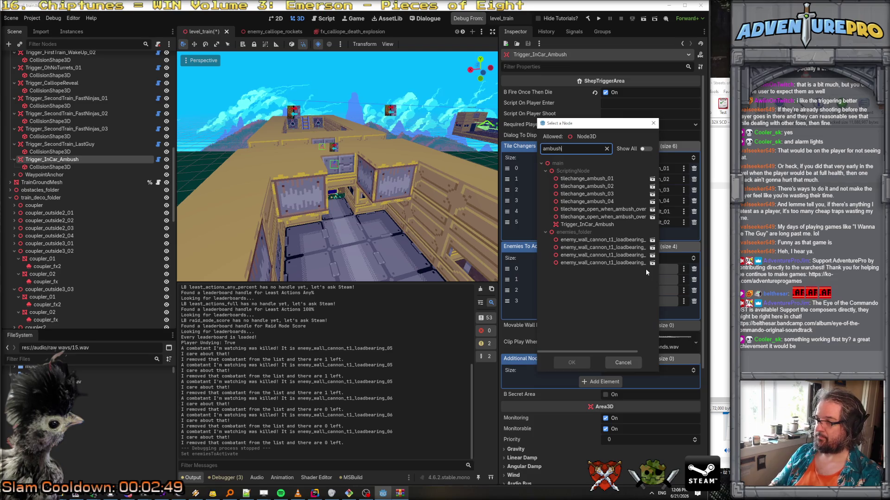
{"action": "double_click", "coordinate": [597, 239]}
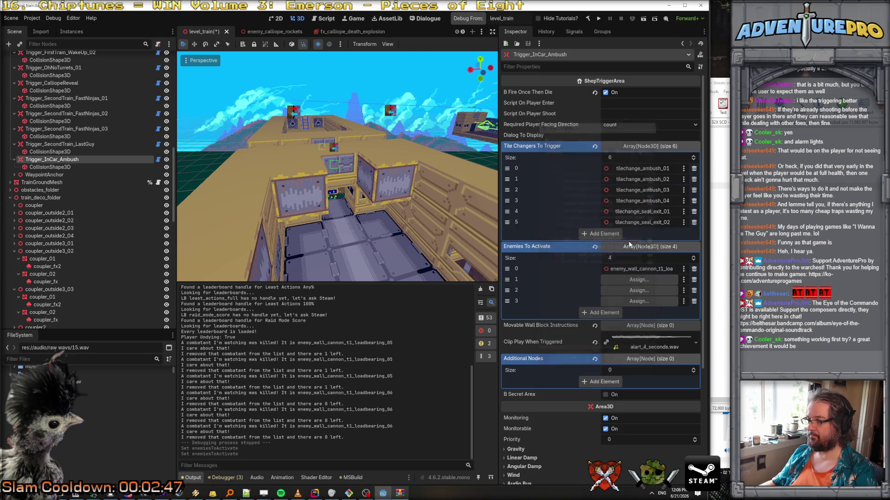
{"action": "left_click", "coordinate": [650, 286]}
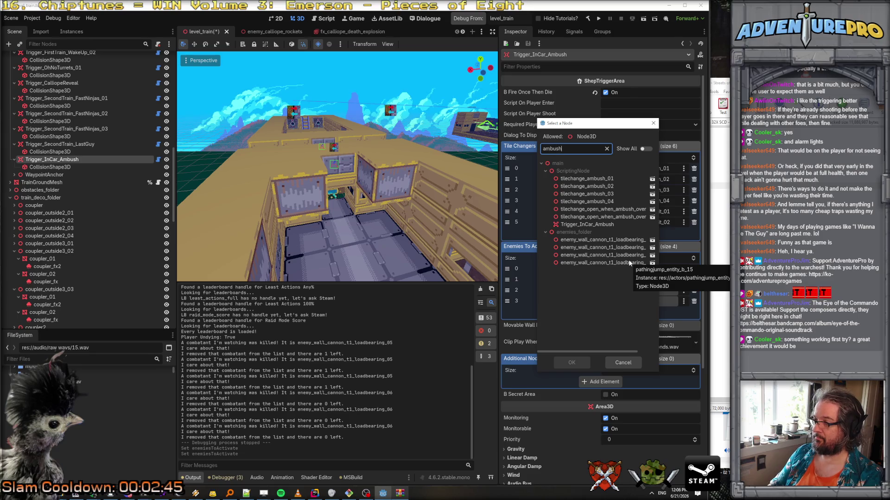
{"action": "double_click", "coordinate": [629, 247]}
Step: Assign the remaining two loadbearing wall cannons to slots 2 and 3
{"action": "left_click", "coordinate": [643, 290]}
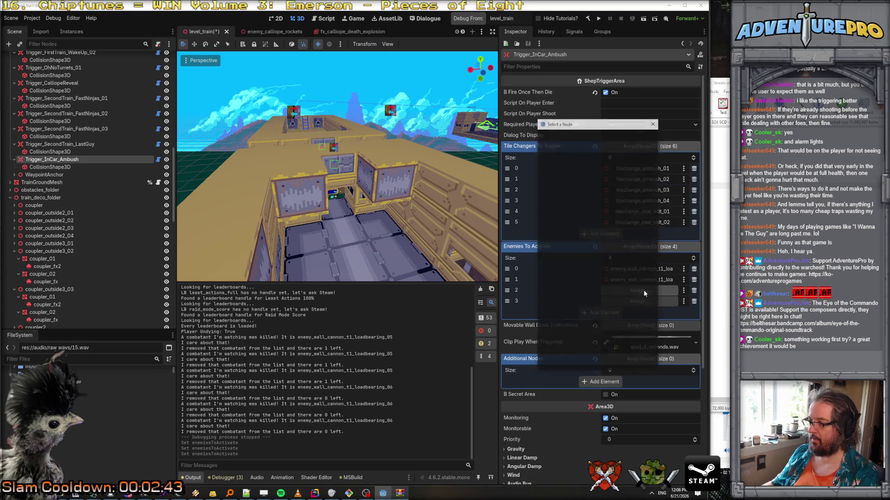
{"action": "type", "text": "ambush"}
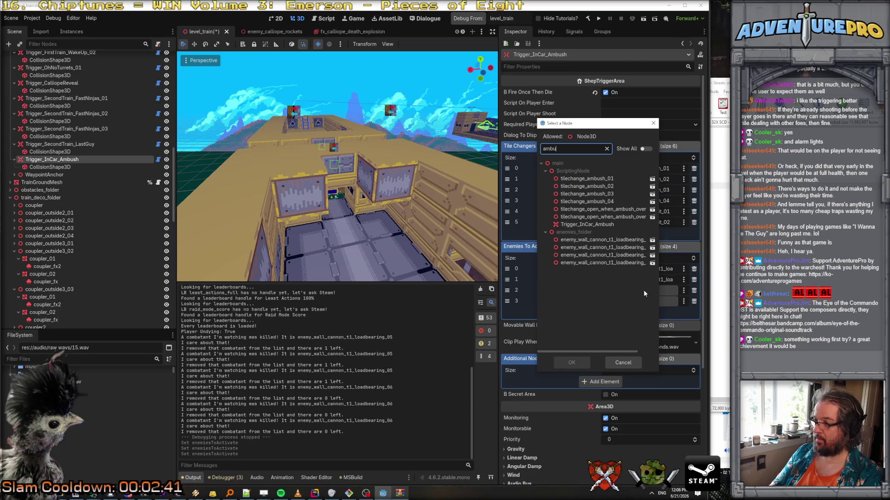
{"action": "double_click", "coordinate": [639, 263]}
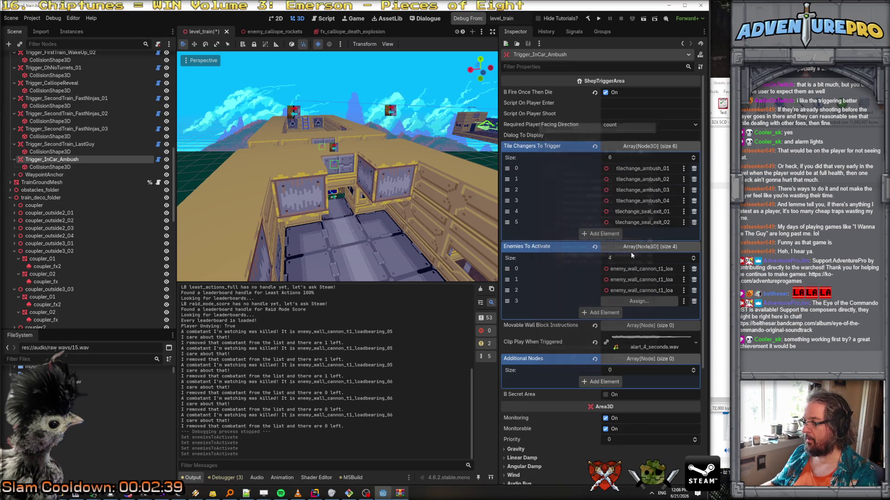
{"action": "left_click", "coordinate": [642, 302]}
{"action": "type", "text": "ambush"}
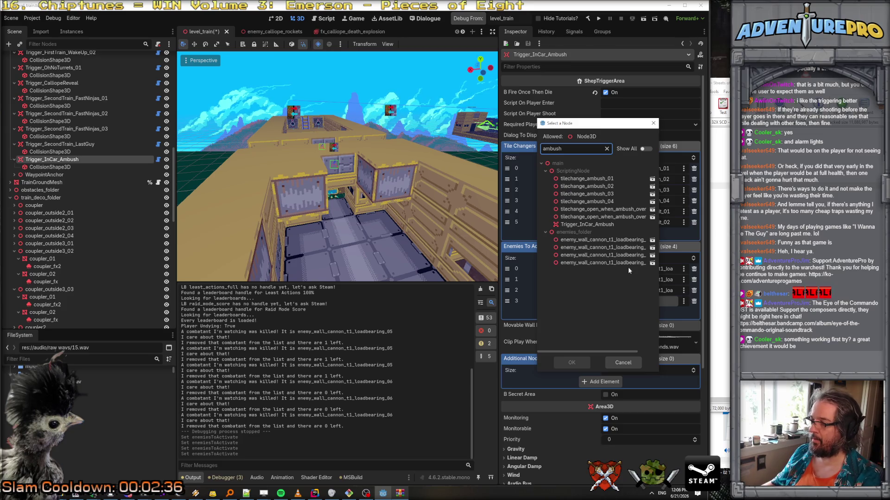
{"action": "double_click", "coordinate": [626, 264]}
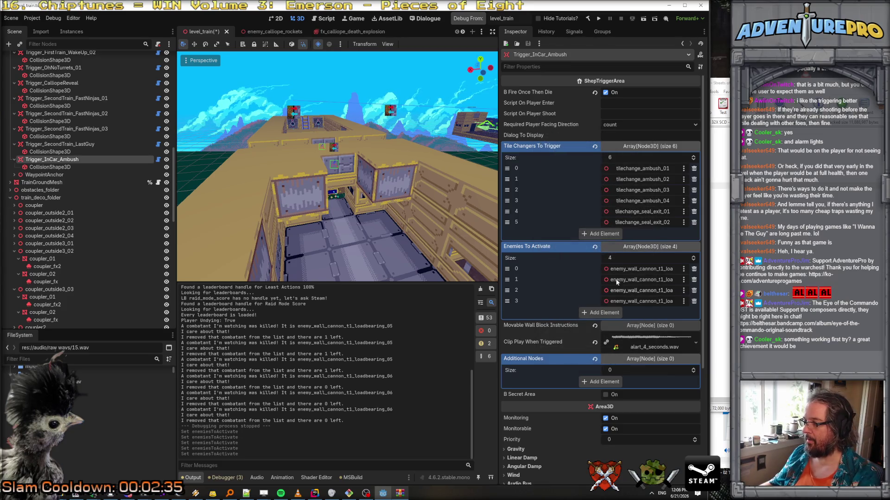
Step: Look over the train car interior, then save level_train and start a debug run
{"action": "left_click_drag", "start_coordinate": [499, 238], "coordinate": [391, 251]}
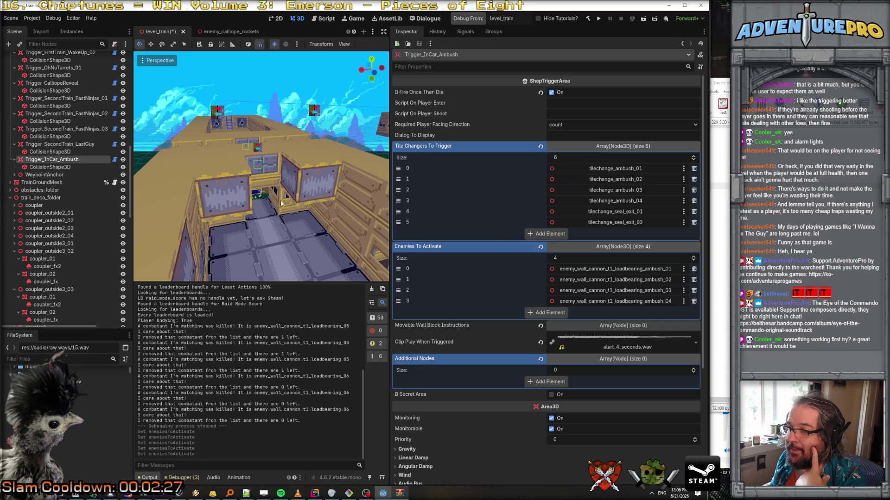
{"action": "key", "text": "w"}
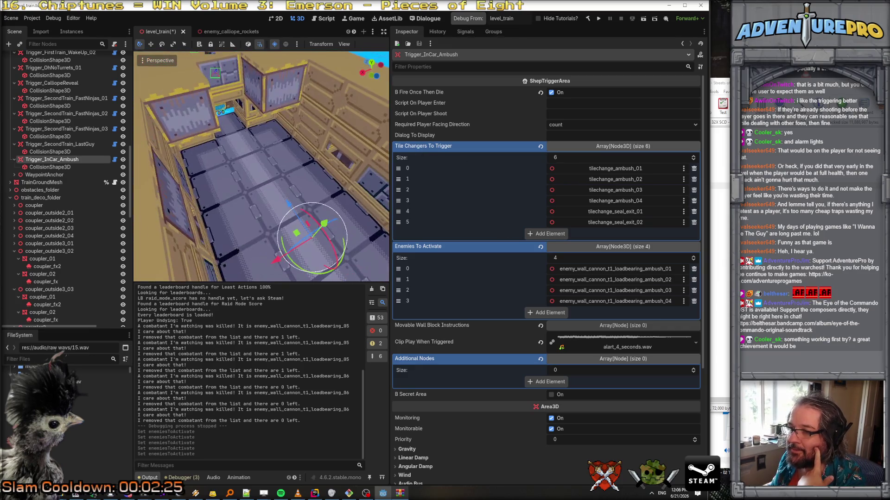
{"action": "key", "text": "s"}
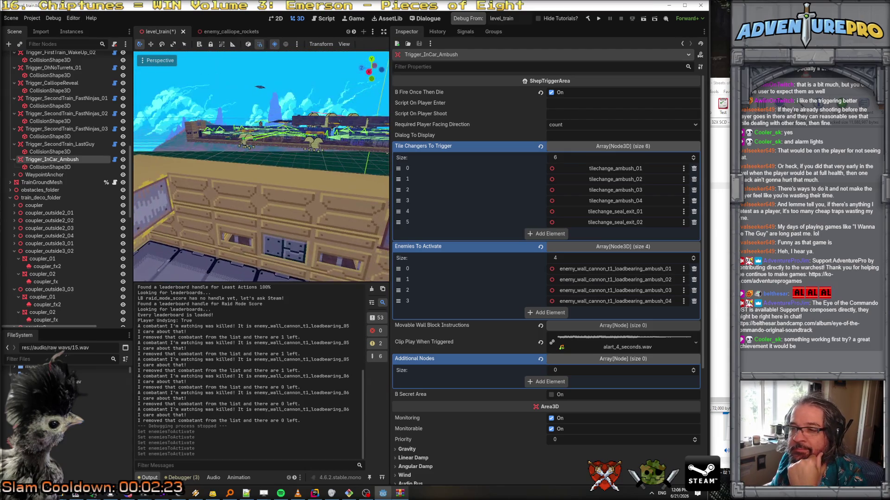
{"action": "key", "text": "a"}
{"action": "key", "text": "e"}
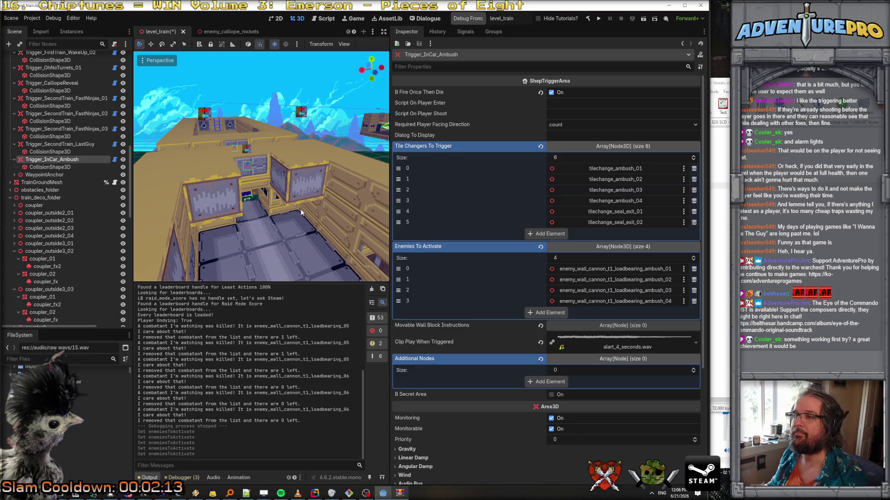
{"action": "key", "text": "ctrl+s"}
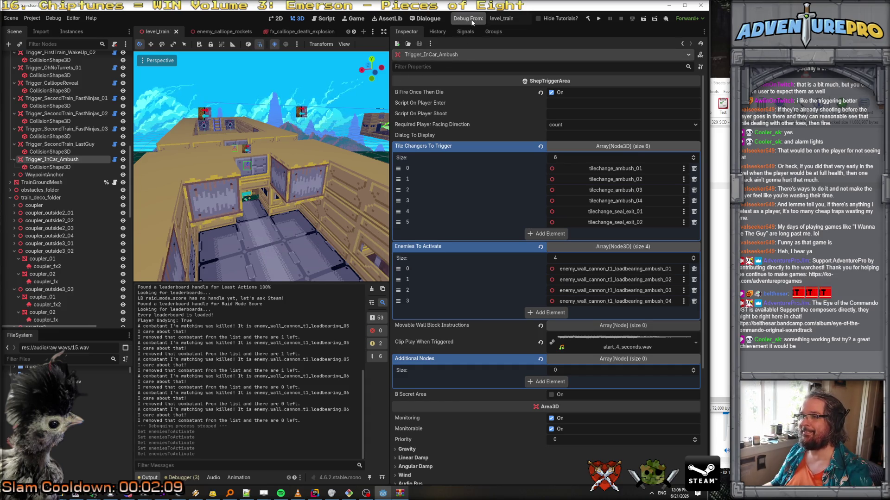
{"action": "left_click", "coordinate": [472, 22]}
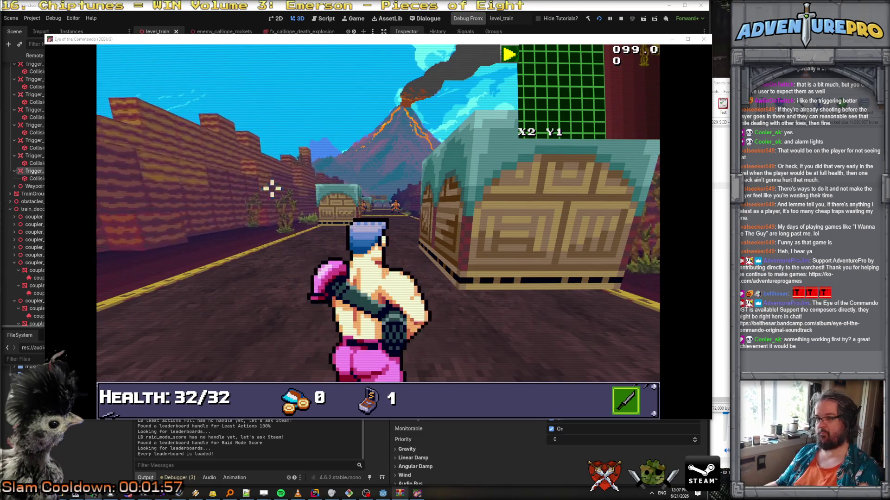
Step: Enter the console cheats TP 75 2 and WARGOD in the running game
{"action": "left_click", "coordinate": [238, 183]}
{"action": "key", "text": "quoteleft"}
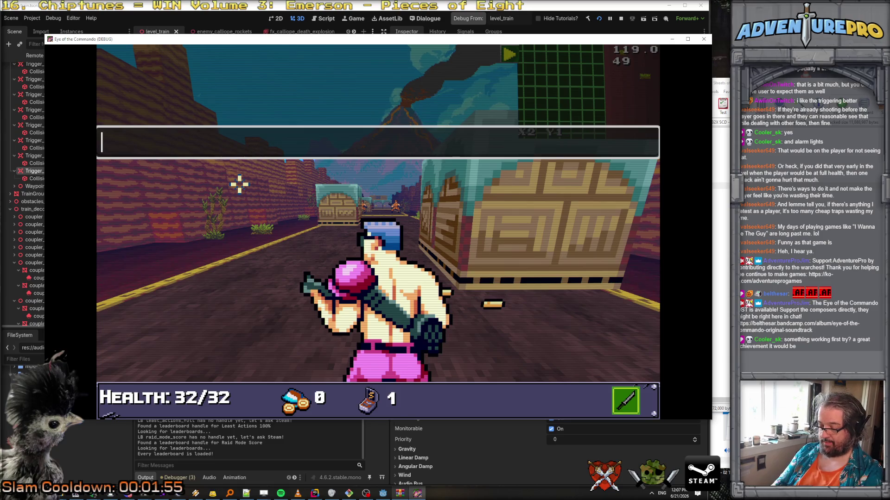
{"action": "type", "text": "TP 7855 2"}
{"action": "key", "text": "Return"}
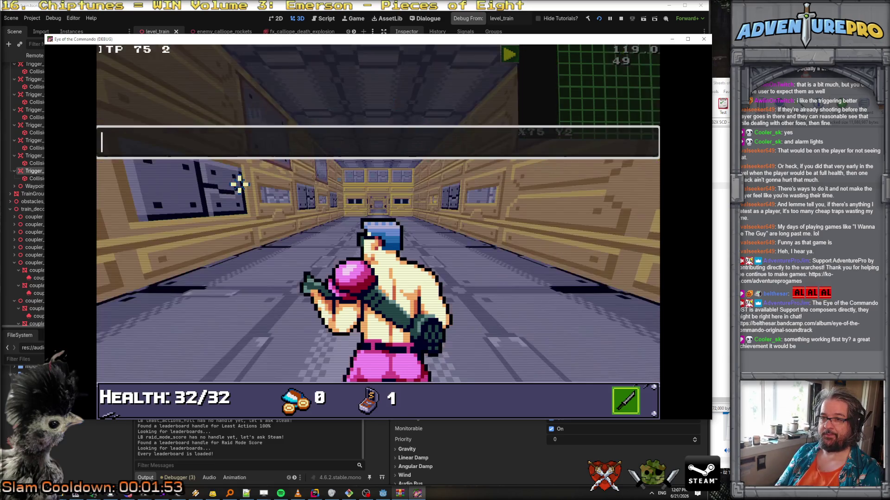
{"action": "type", "text": "D"}
{"action": "key", "text": "Return"}
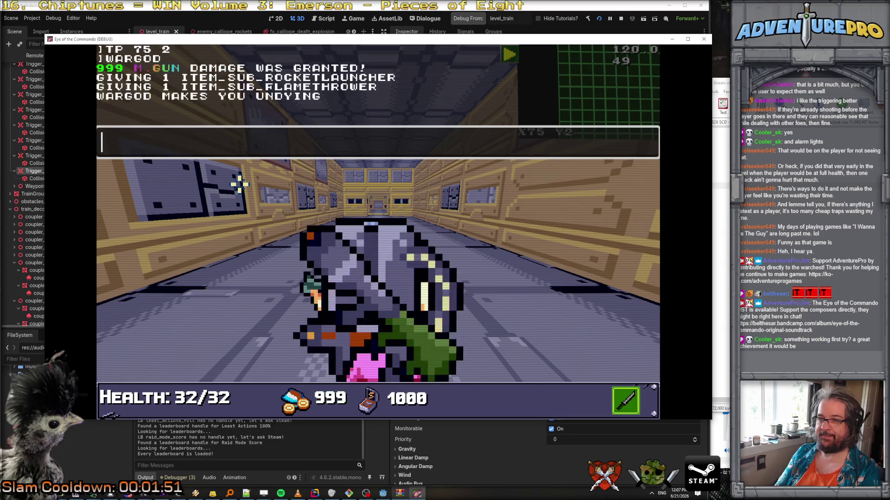
{"action": "key", "text": "quoteleft"}
Step: Walk down the train corridor and shoot the two red wall cannons
{"action": "key", "text": "w"}
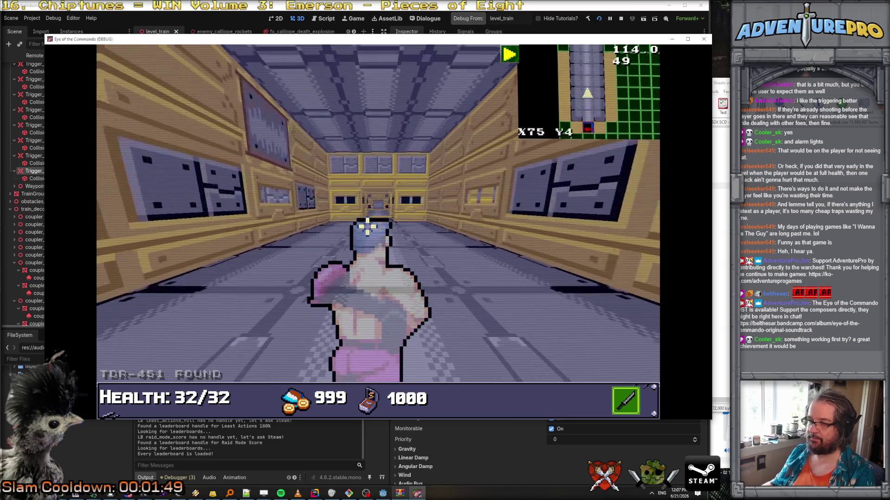
{"action": "key", "text": "w"}
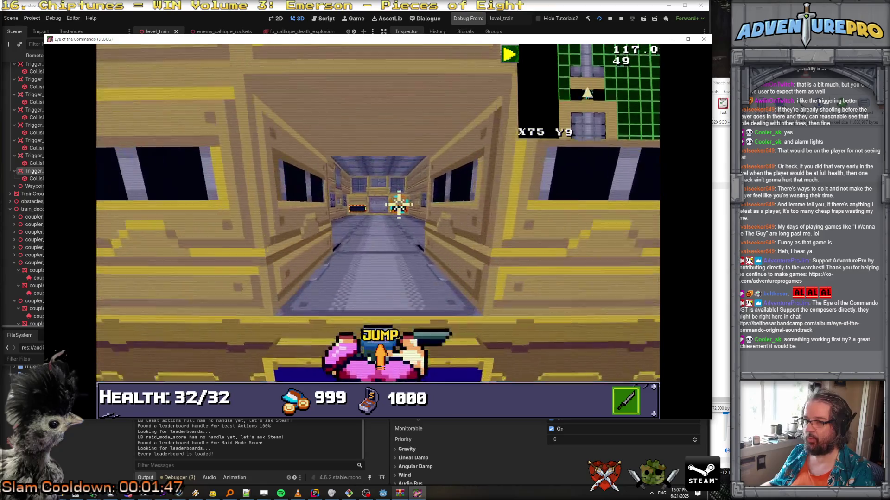
{"action": "key", "text": "w"}
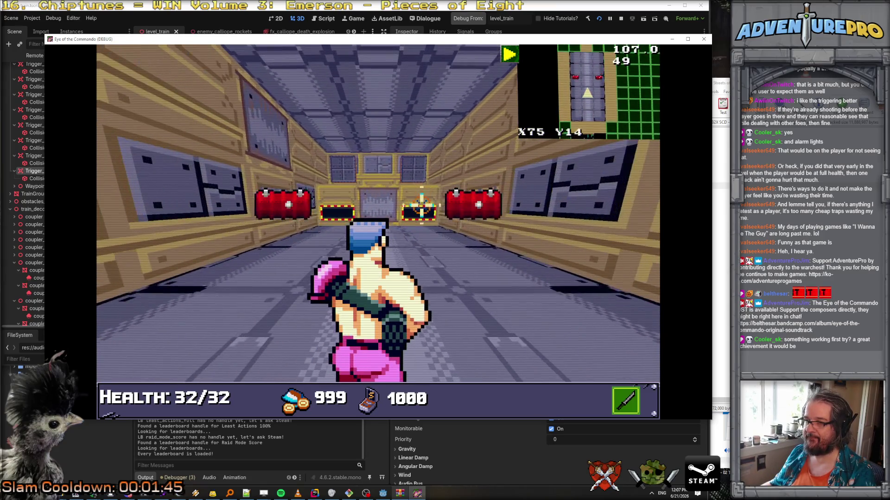
{"action": "key", "text": "space"}
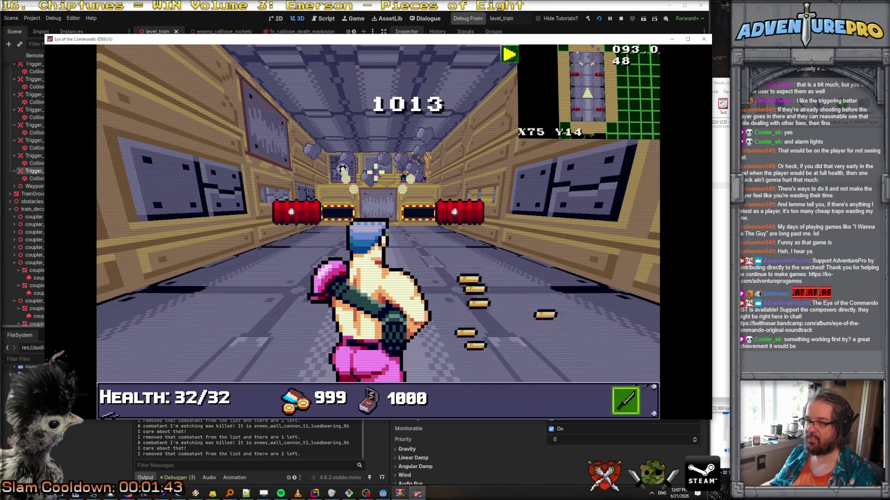
{"action": "key", "text": "w"}
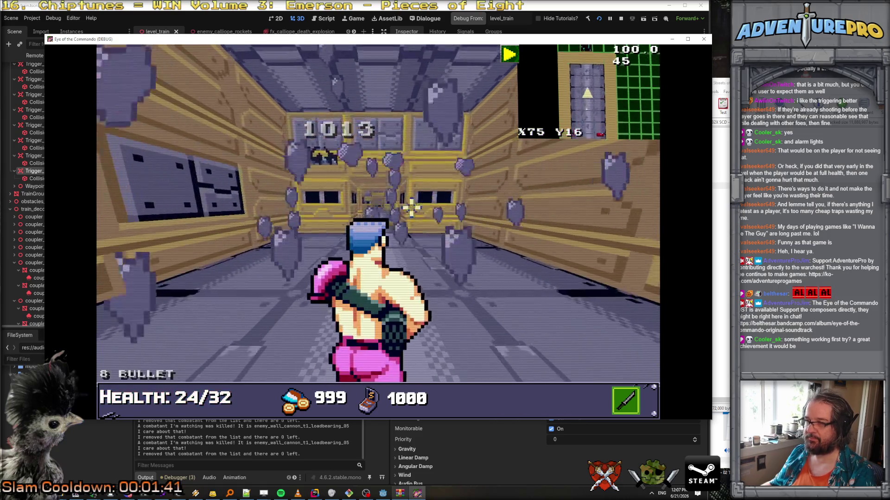
{"action": "key", "text": "w"}
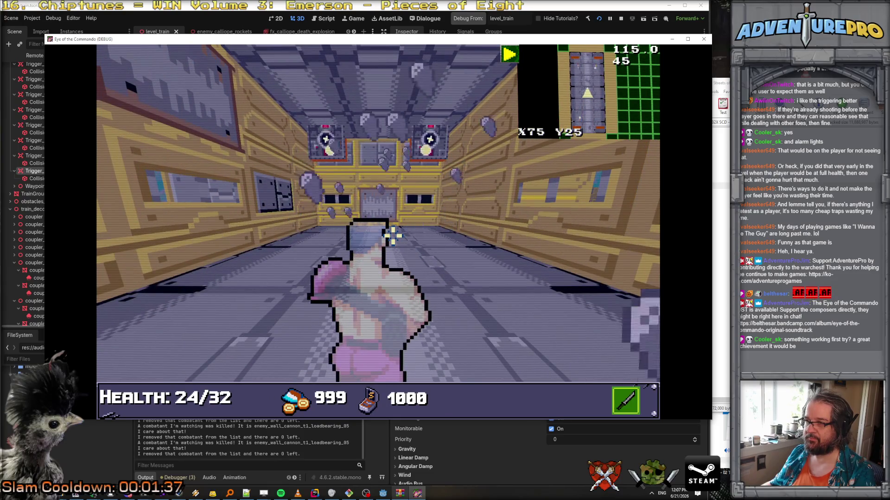
Step: Switch to the rifle and shoot the side-wall cannon
{"action": "key", "text": "2"}
{"action": "key", "text": "1"}
{"action": "key", "text": "2"}
{"action": "key", "text": "1"}
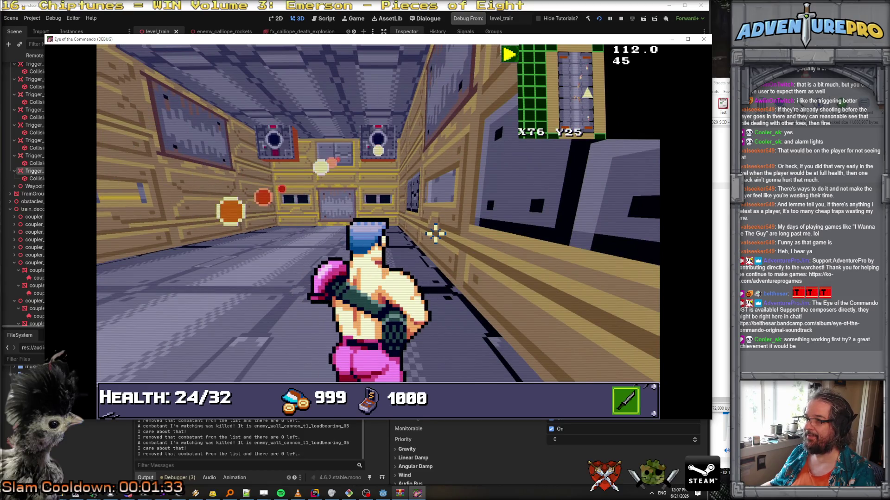
{"action": "left_click", "coordinate": [279, 144]}
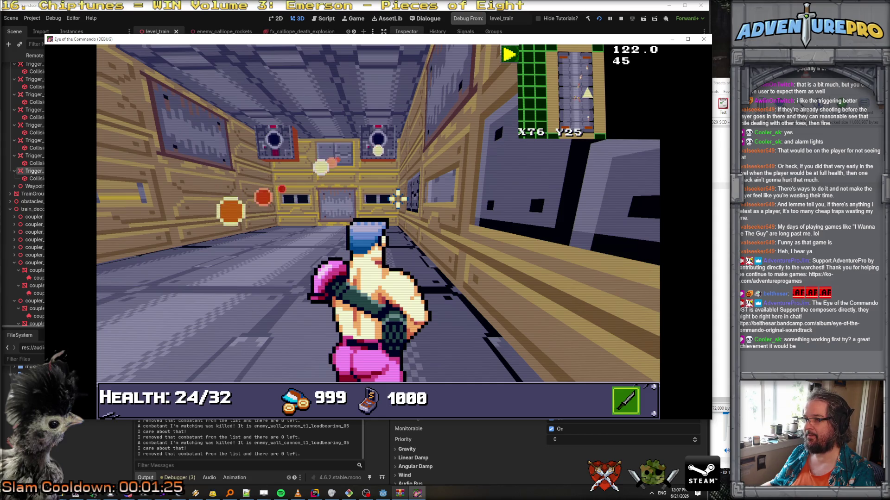
{"action": "key", "text": "Left"}
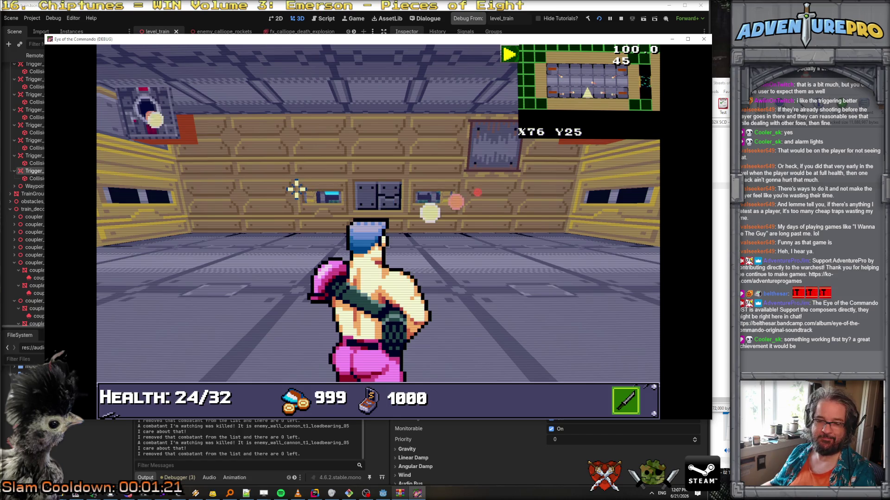
{"action": "left_click", "coordinate": [175, 136]}
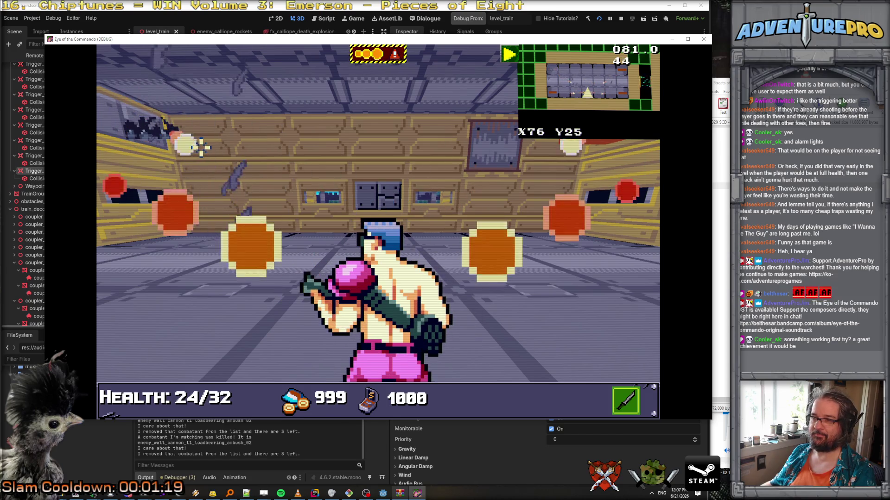
Step: Shoot the left and right wall cannons further down the corridor
{"action": "key", "text": "Right"}
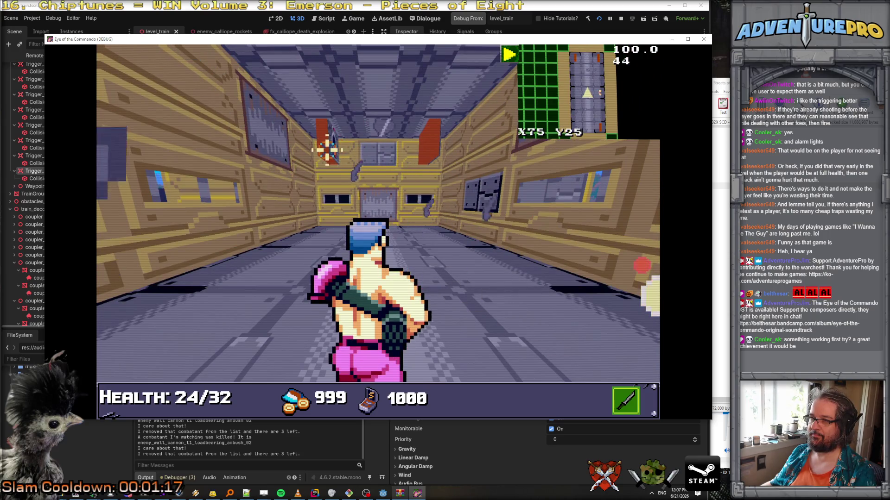
{"action": "left_click", "coordinate": [324, 143]}
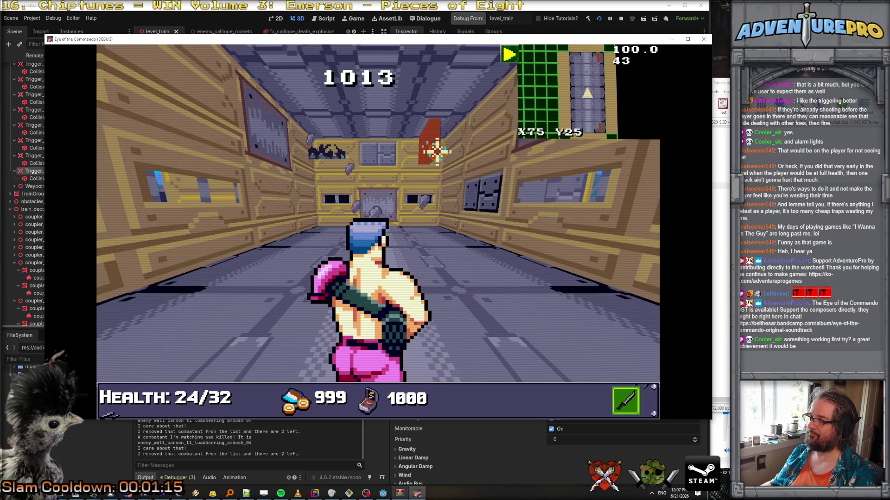
{"action": "left_click", "coordinate": [437, 149]}
{"action": "key", "text": "Right"}
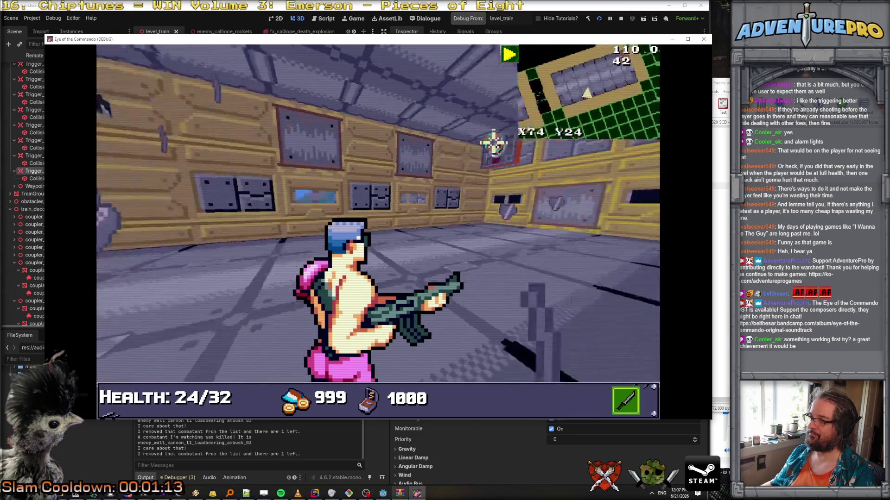
{"action": "key", "text": "Left"}
Step: Advance through the rest of the corridor checking the side walls
{"action": "key", "text": "Up"}
{"action": "key", "text": "Up"}
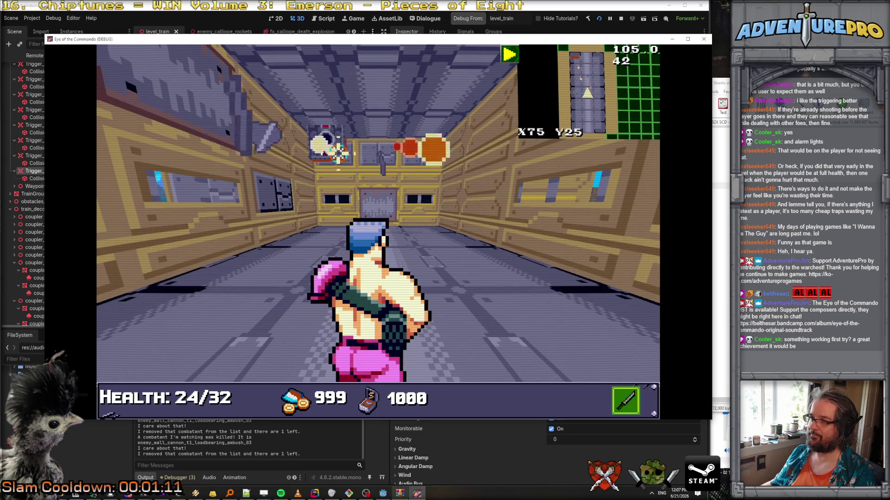
{"action": "key", "text": "Up"}
{"action": "key", "text": "Left"}
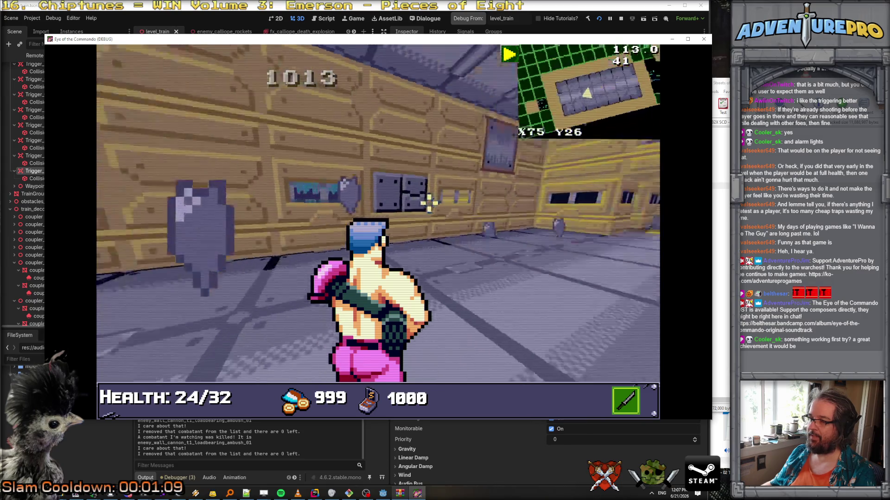
{"action": "key", "text": "Right"}
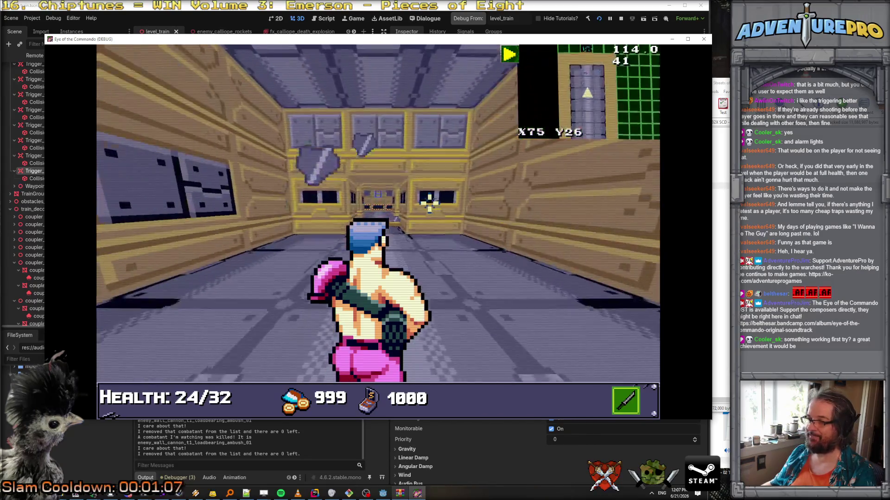
{"action": "key", "text": "Up"}
{"action": "key", "text": "Up"}
{"action": "key", "text": "Up"}
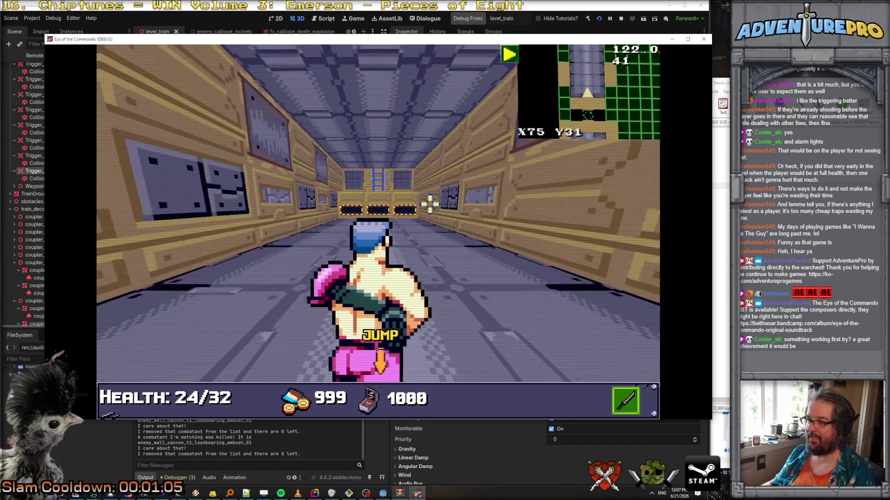
{"action": "key", "text": "Up"}
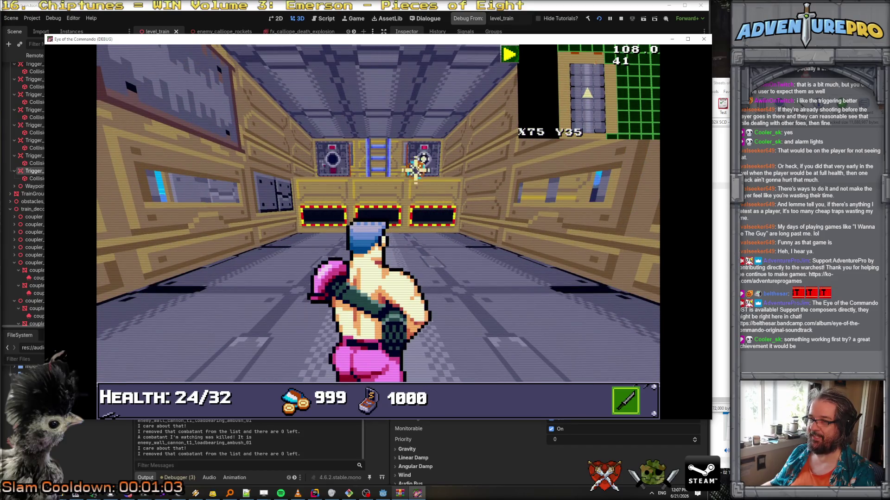
{"action": "key", "text": "Up"}
Step: Walk back along the corridor and end the debug run with F8
{"action": "key", "text": "Down"}
{"action": "key", "text": "Down"}
{"action": "key", "text": "Up"}
{"action": "key", "text": "Up"}
{"action": "key", "text": "Up"}
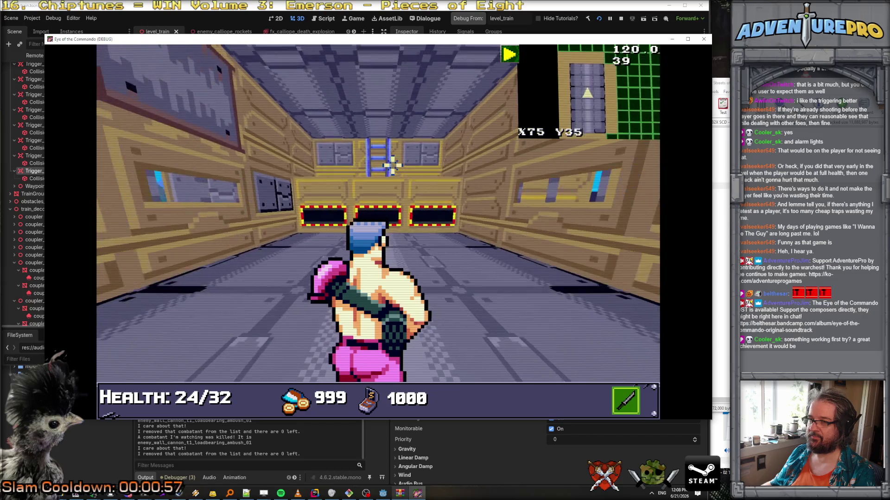
{"action": "key", "text": "Up"}
{"action": "key", "text": "Up"}
{"action": "key", "text": "Up"}
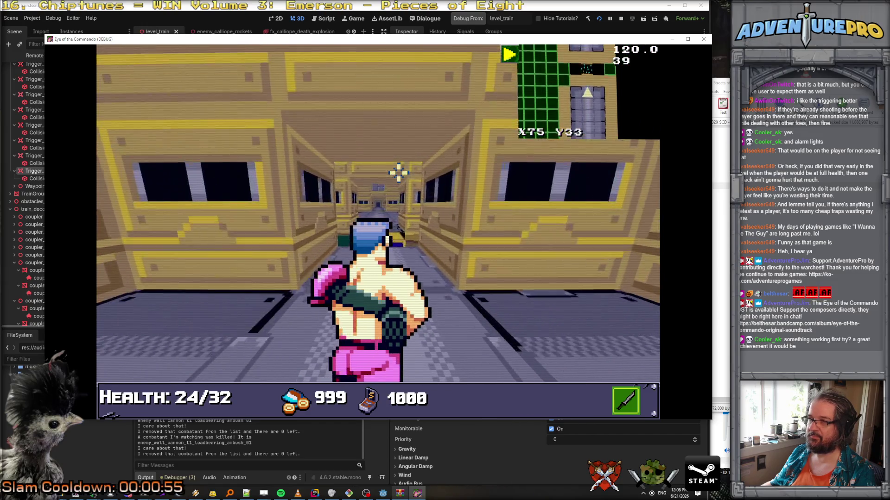
{"action": "key", "text": "Up"}
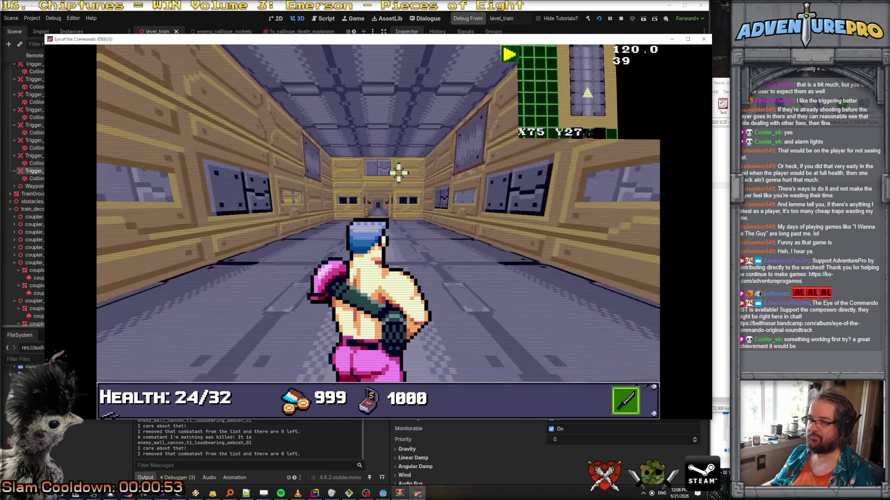
{"action": "key", "text": "Right"}
{"action": "key", "text": "Up"}
{"action": "key", "text": "Up"}
{"action": "key", "text": "Up"}
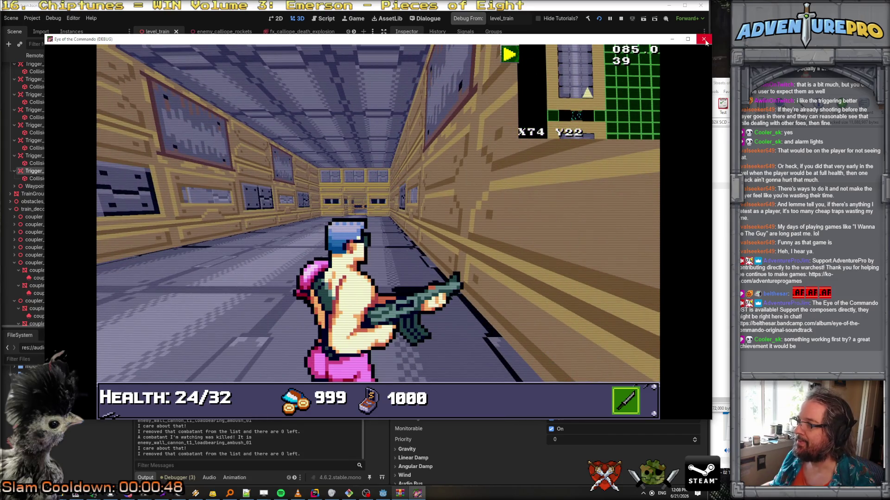
{"action": "key", "text": "F8"}
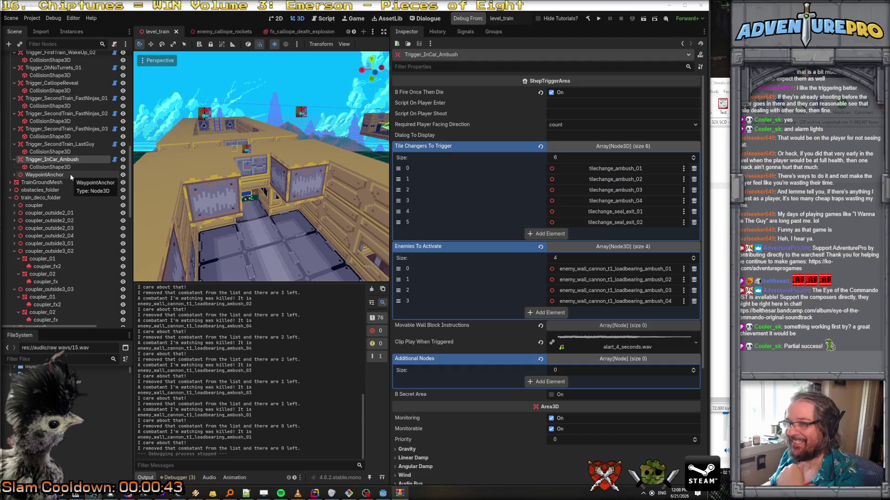
Step: Select all four ambush wall cannon nodes in the scene tree
{"action": "scroll", "coordinate": [72, 208], "scroll_direction": "down", "scroll_amount": 10}
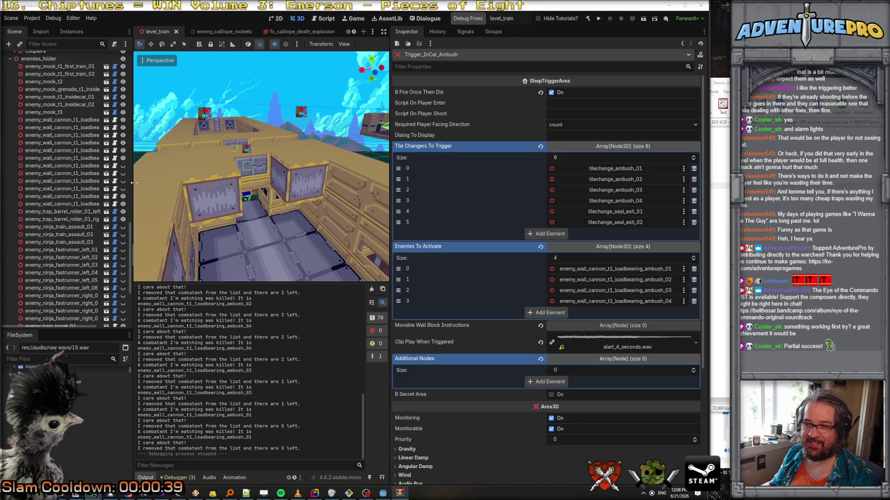
{"action": "left_click", "coordinate": [89, 181]}
{"action": "left_click", "coordinate": [90, 167], "text": "shift"}
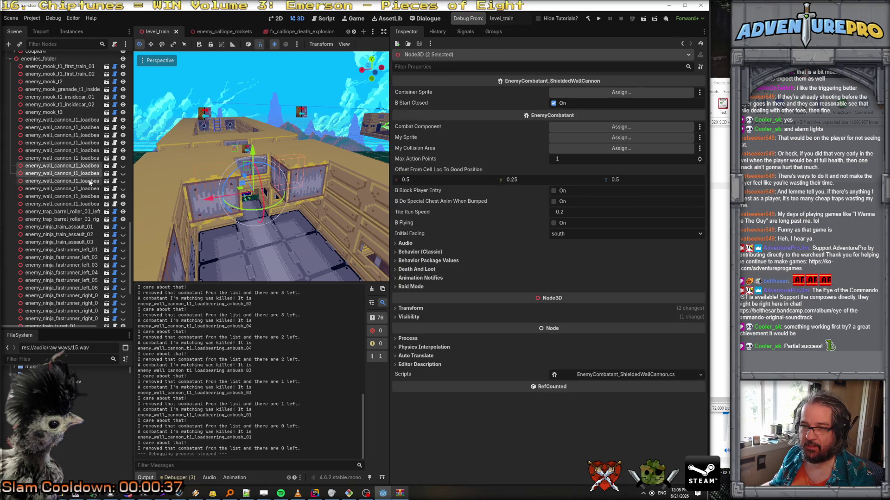
{"action": "left_click", "coordinate": [90, 189], "text": "shift"}
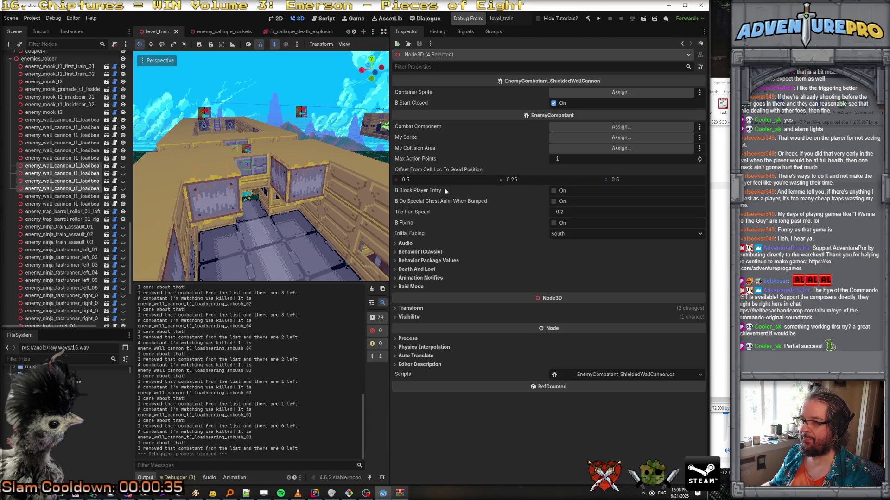
Step: Set Offset From Cell Loc To Good Position to 0, 0, 0
{"action": "left_click", "coordinate": [553, 180]}
{"action": "type", "text": "0"}
{"action": "key", "text": "Return"}
{"action": "type", "text": "0"}
{"action": "key", "text": "Tab"}
{"action": "key", "text": "Tab"}
{"action": "type", "text": "0.0"}
{"action": "key", "text": "Return"}
Step: Under Behavior (Classic), enable B Is A Structure for the four cannons
{"action": "mouse_move", "coordinate": [159, 183]}
{"action": "left_mouse_down"}
{"action": "mouse_move", "coordinate": [162, 171]}
{"action": "mouse_move", "coordinate": [158, 190]}
{"action": "mouse_move", "coordinate": [257, 185]}
{"action": "left_mouse_up"}
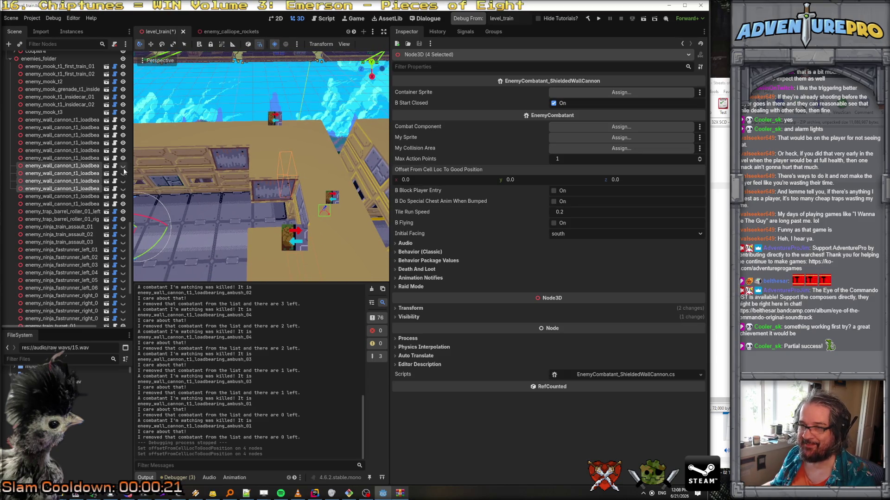
{"action": "left_click_drag", "start_coordinate": [133, 171], "coordinate": [189, 171]}
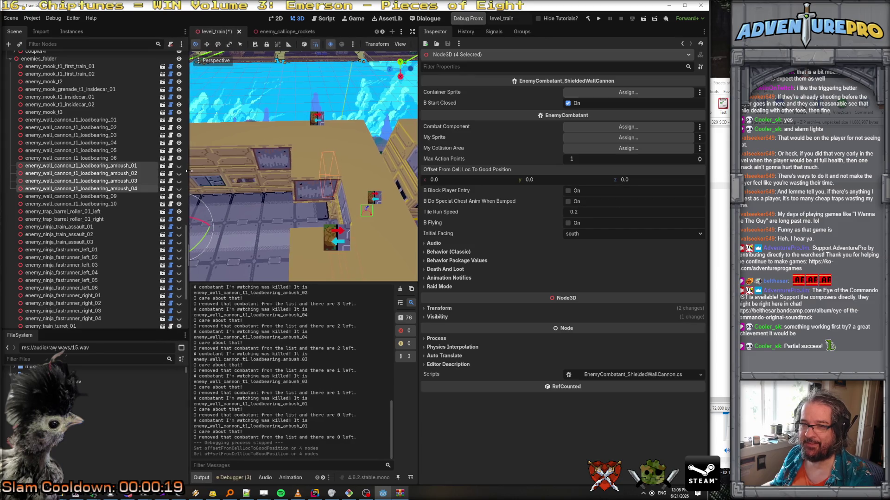
{"action": "left_click", "coordinate": [431, 252]}
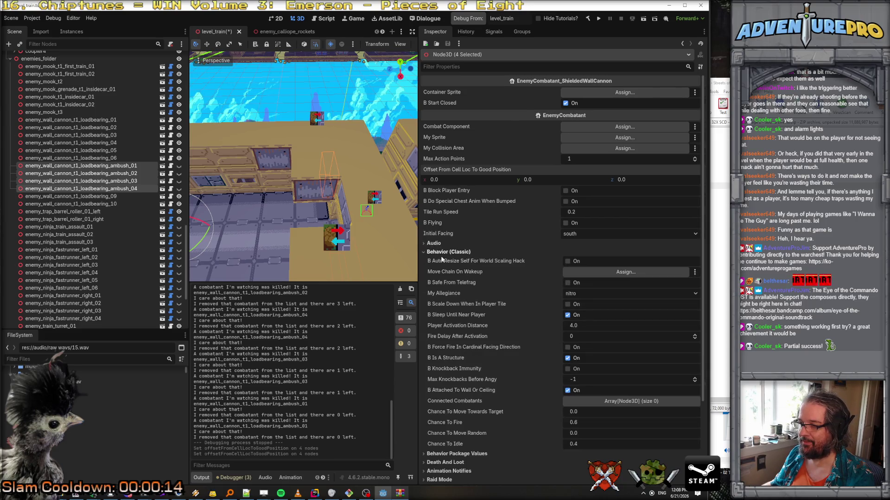
{"action": "left_click", "coordinate": [568, 358]}
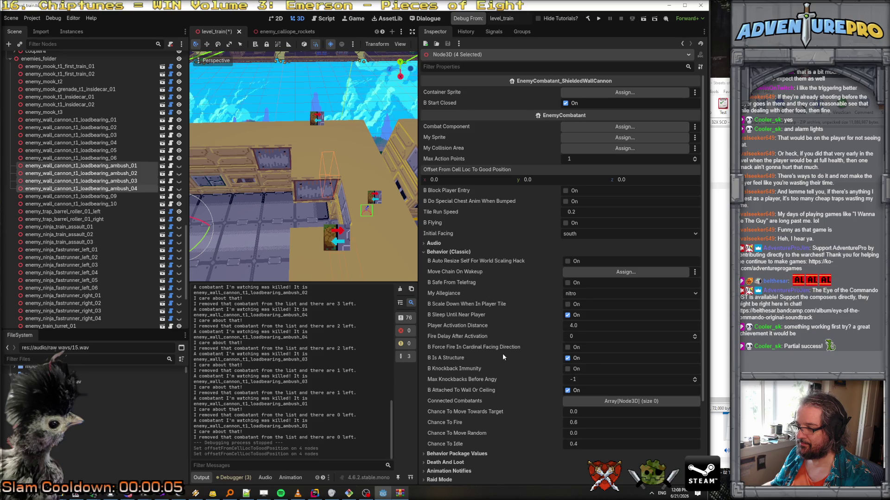
{"action": "scroll", "coordinate": [502, 362], "scroll_direction": "down", "scroll_amount": 2}
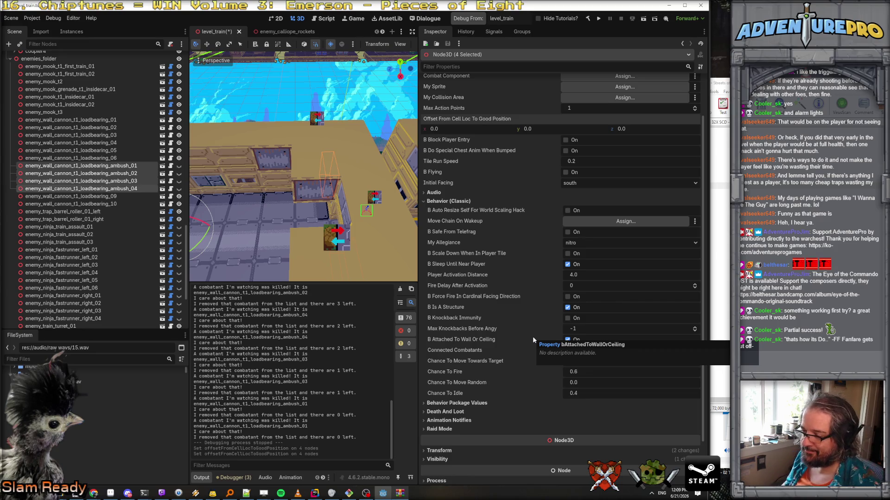
Step: Open EnemyCombatant_ShieldedWallCannon.cs in Rider and review the PlayerActivatedUs door-state code
{"action": "left_click", "coordinate": [314, 493]}
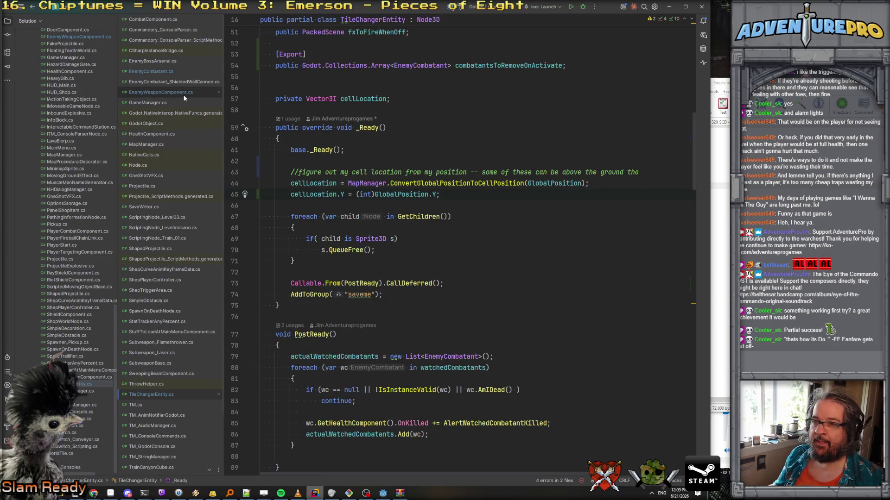
{"action": "scroll", "coordinate": [108, 65], "scroll_direction": "up", "scroll_amount": 5}
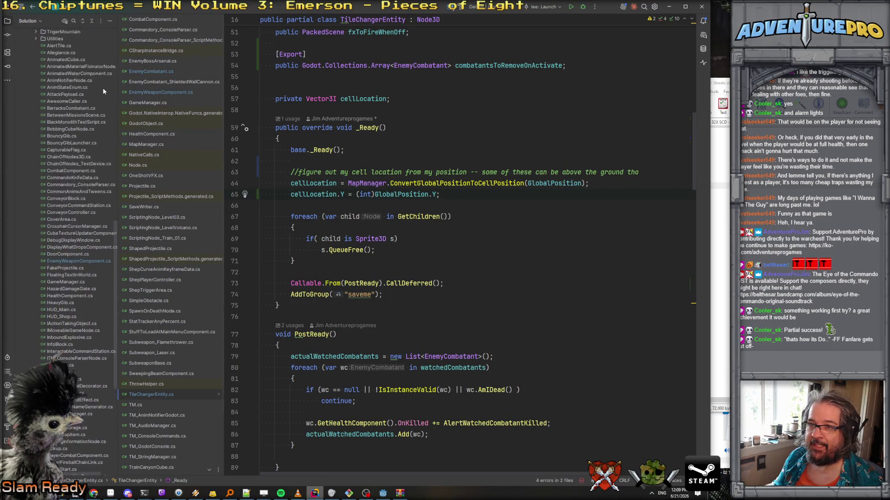
{"action": "left_click", "coordinate": [187, 81]}
{"action": "scroll", "coordinate": [374, 140], "scroll_direction": "down", "scroll_amount": 3}
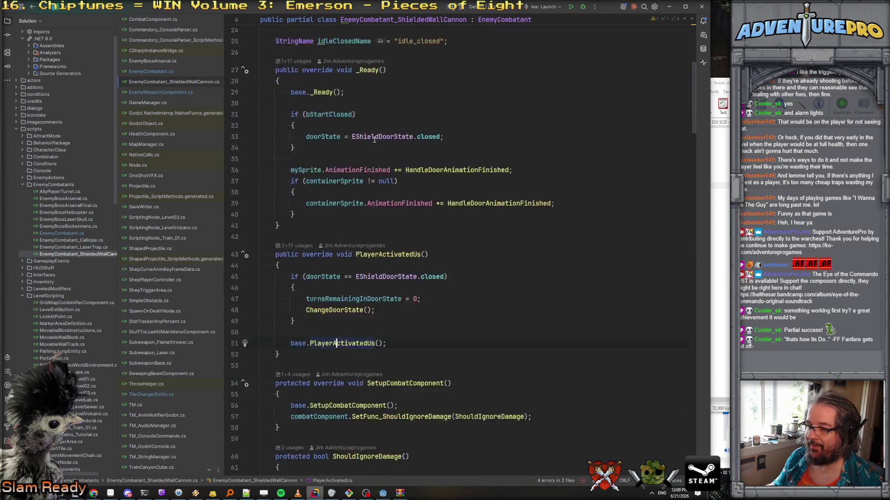
{"action": "left_click", "coordinate": [348, 201]}
{"action": "left_click", "coordinate": [411, 209]}
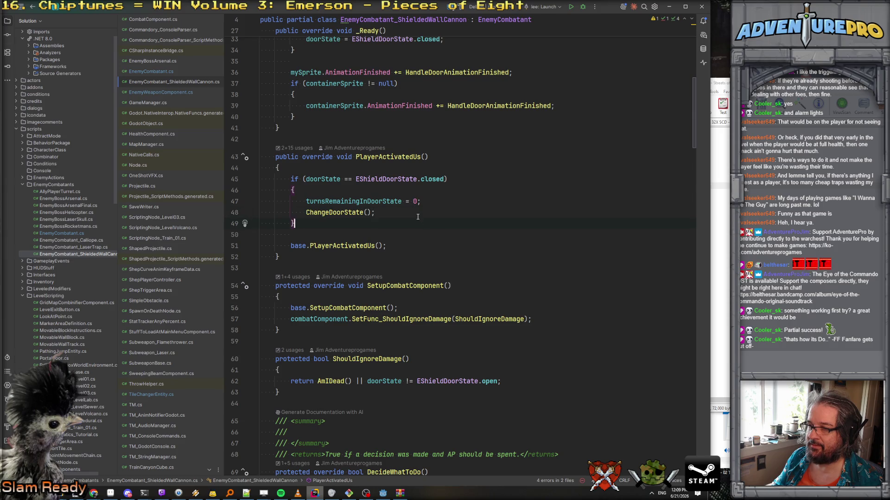
{"action": "scroll", "coordinate": [417, 216], "scroll_direction": "down", "scroll_amount": 5}
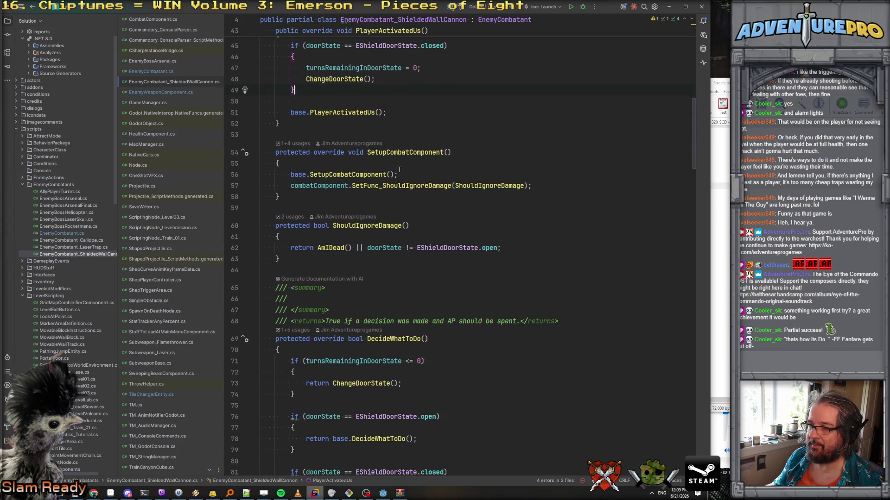
{"action": "scroll", "coordinate": [399, 170], "scroll_direction": "up", "scroll_amount": 7}
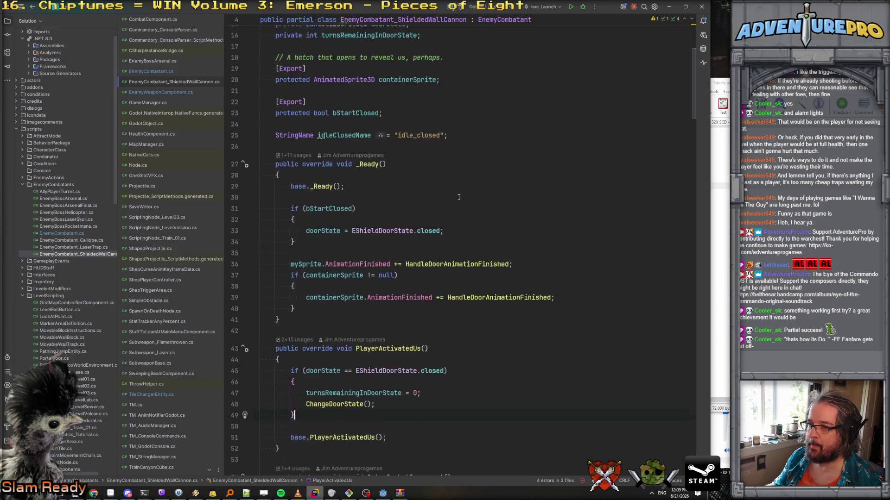
Step: Search the script for 'facing' and inspect FaceObjectAgainstCamera in SetFacing
{"action": "key", "text": "ctrl+f"}
{"action": "type", "text": "facu"}
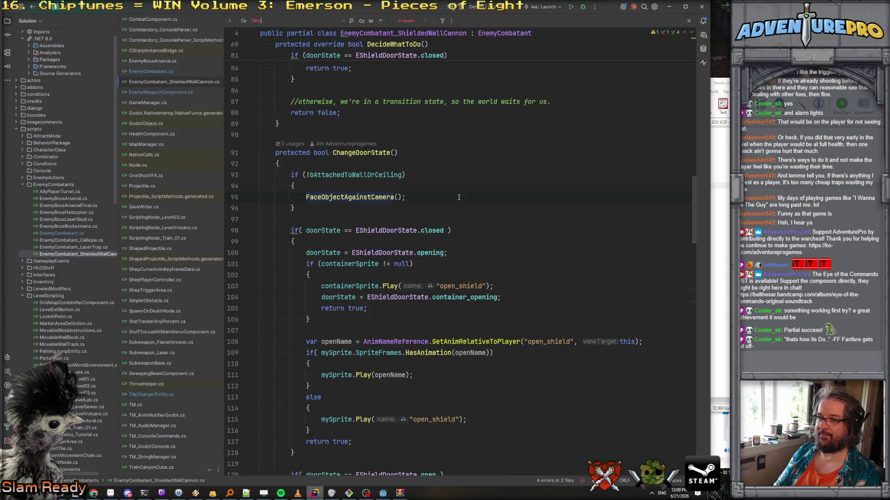
{"action": "key", "text": "BackSpace"}
{"action": "type", "text": "ing"}
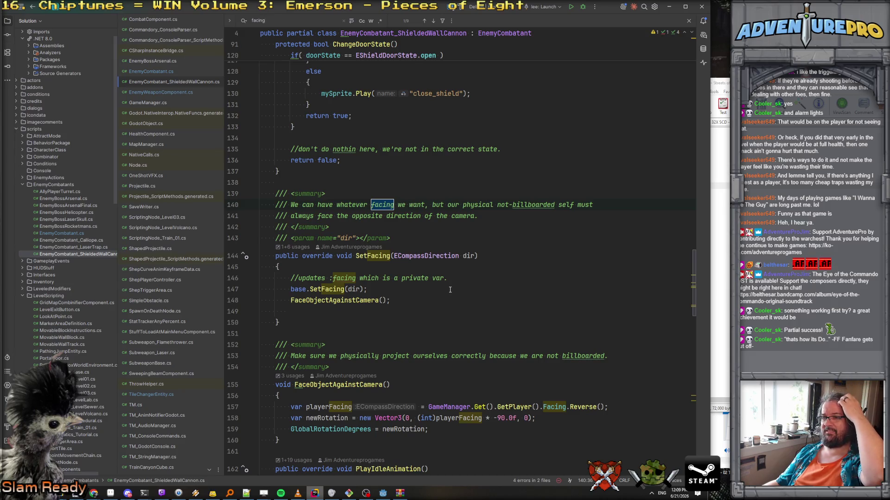
{"action": "scroll", "coordinate": [449, 289], "scroll_direction": "down", "scroll_amount": 2}
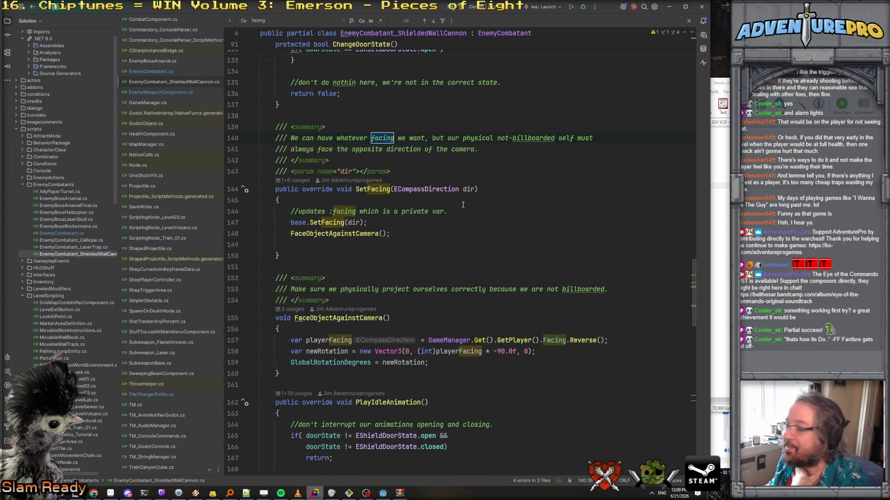
{"action": "left_click", "coordinate": [337, 235]}
{"action": "scroll", "coordinate": [396, 287], "scroll_direction": "down", "scroll_amount": 2}
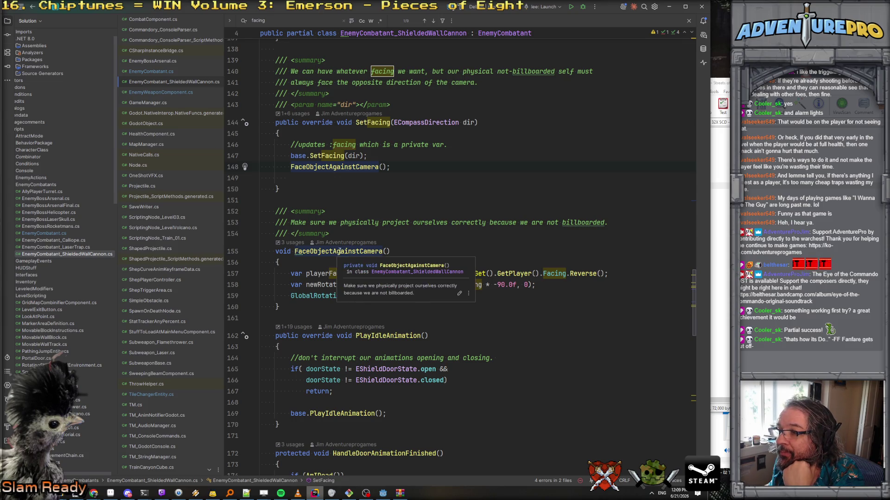
{"action": "left_click", "coordinate": [565, 224]}
Step: Add a blank line after base.SetFacing, discarding a half-typed if condition
{"action": "left_click", "coordinate": [390, 159]}
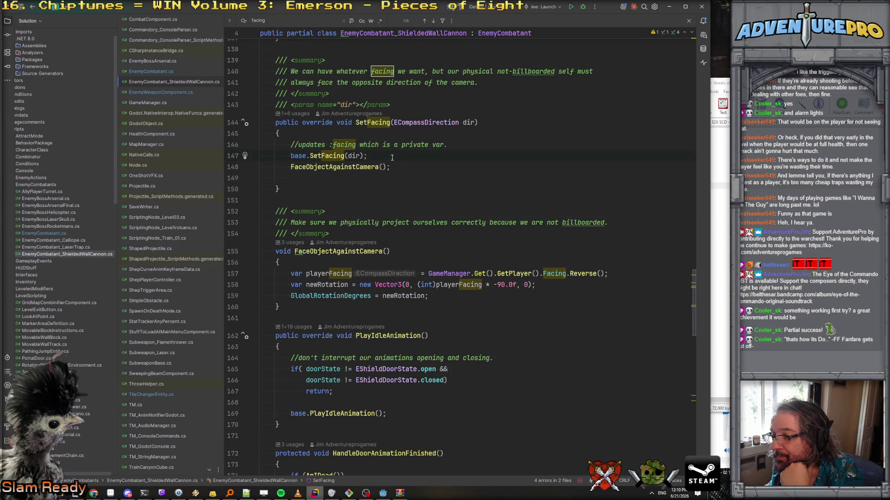
{"action": "key", "text": "Return"}
{"action": "type", "text": "if( block"}
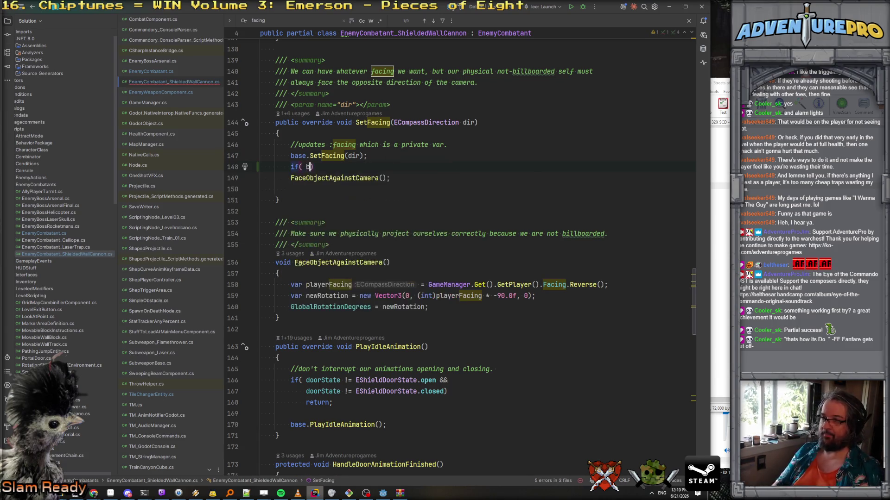
{"action": "type", "text": "mesh"}
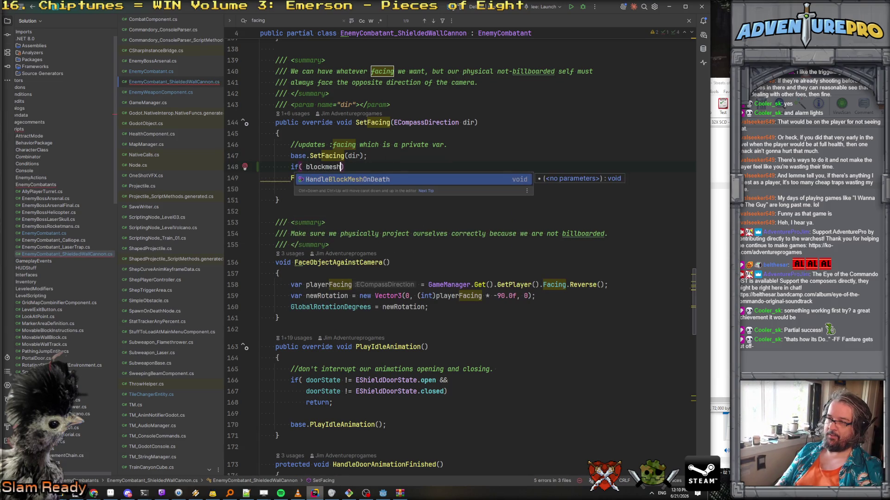
{"action": "key", "text": "BackSpace"}
{"action": "key", "text": "BackSpace"}
{"action": "key", "text": "BackSpace"}
{"action": "type", "text": "myBl"}
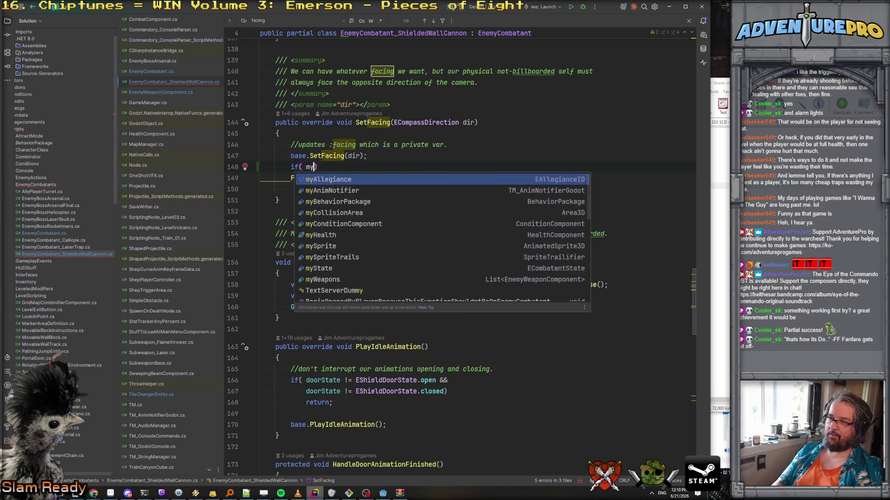
{"action": "type", "text": "Mes"}
{"action": "key", "text": "BackSpace"}
{"action": "key", "text": "BackSpace"}
{"action": "key", "text": "BackSpace"}
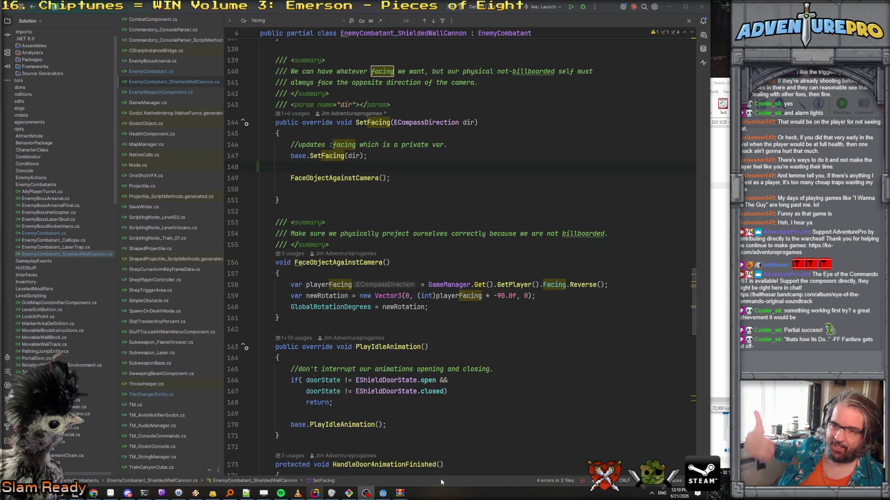
{"action": "left_click", "coordinate": [382, 493]}
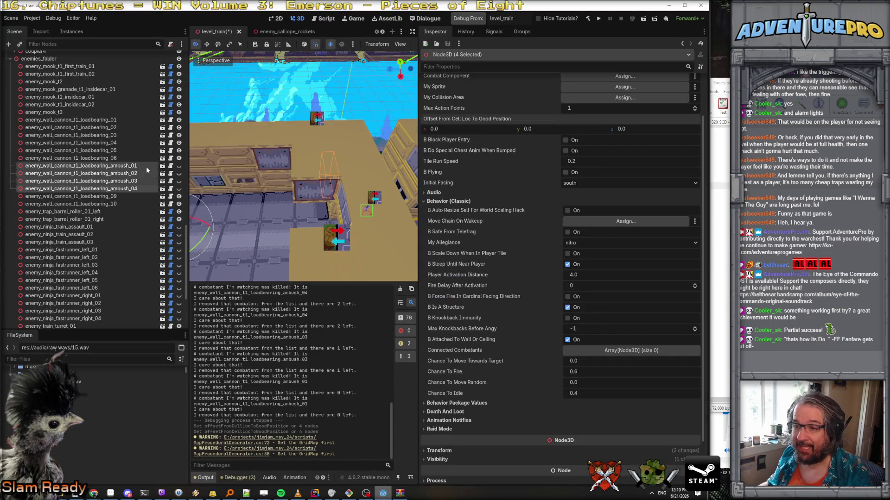
Step: Open enemy_wall_cannon_t1 and inspect its AnimatedSprite3D, framed BlockMesh and root node
{"action": "left_click", "coordinate": [162, 165]}
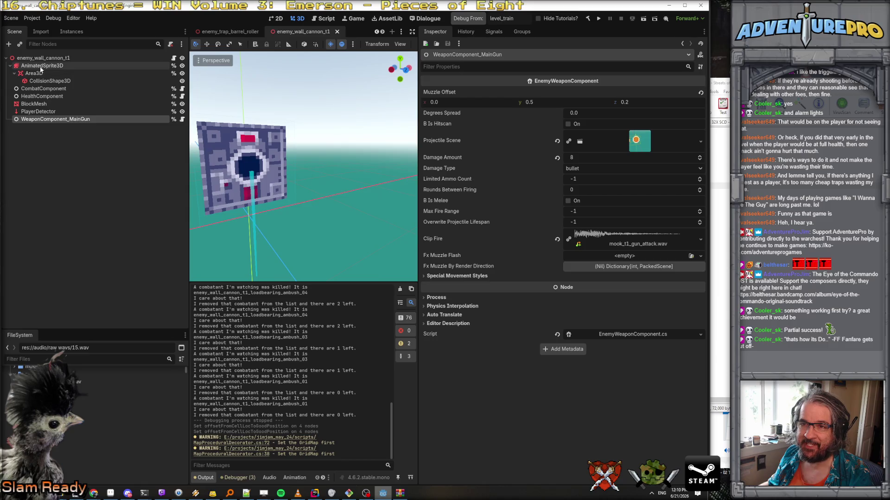
{"action": "left_click", "coordinate": [41, 66]}
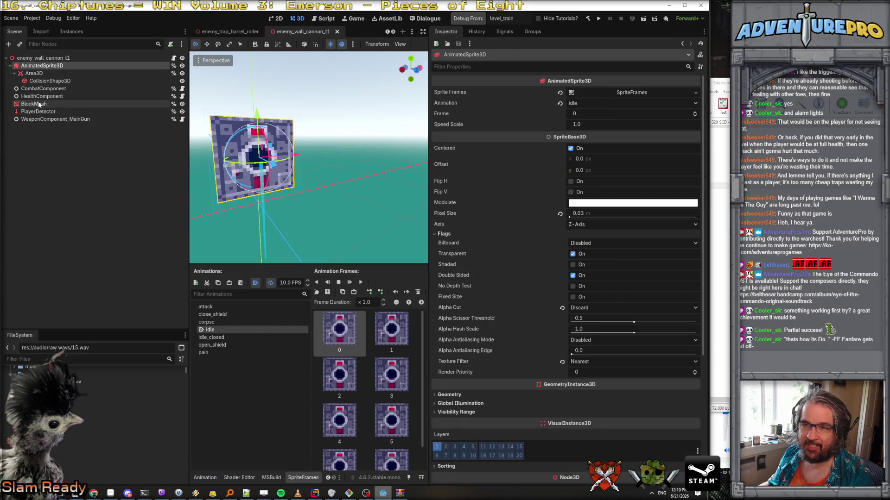
{"action": "left_click", "coordinate": [39, 105]}
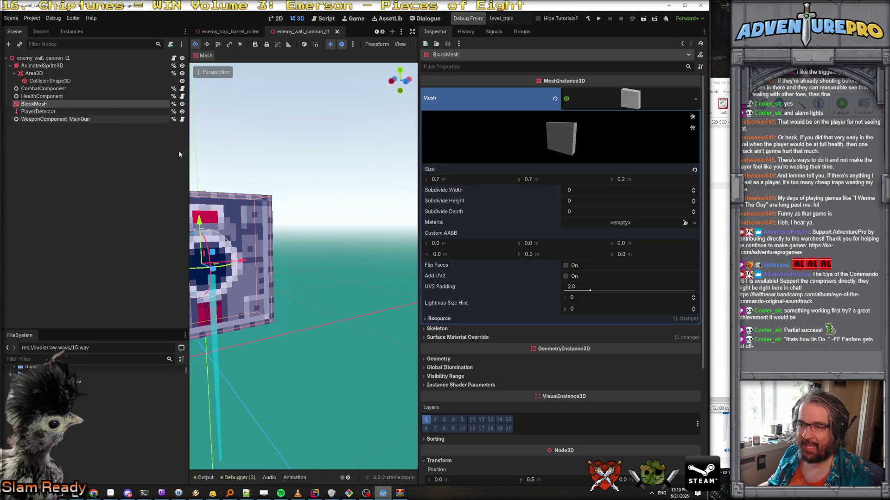
{"action": "key", "text": "f"}
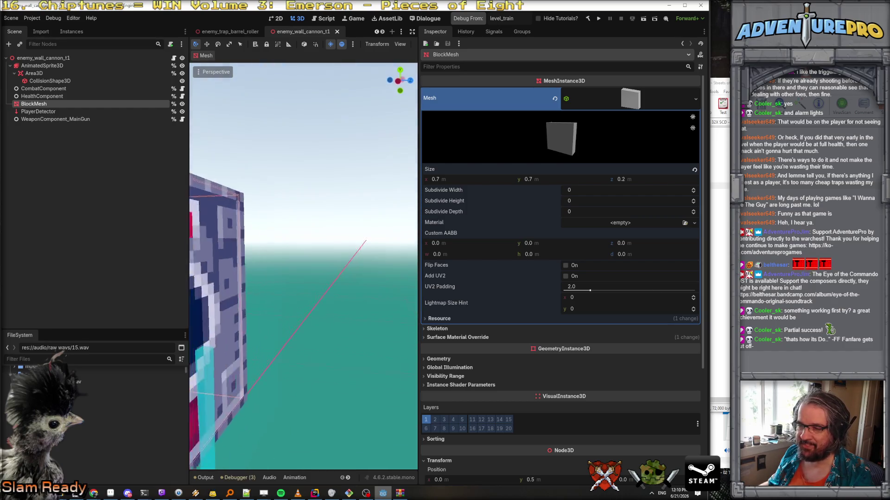
{"action": "left_click", "coordinate": [42, 58]}
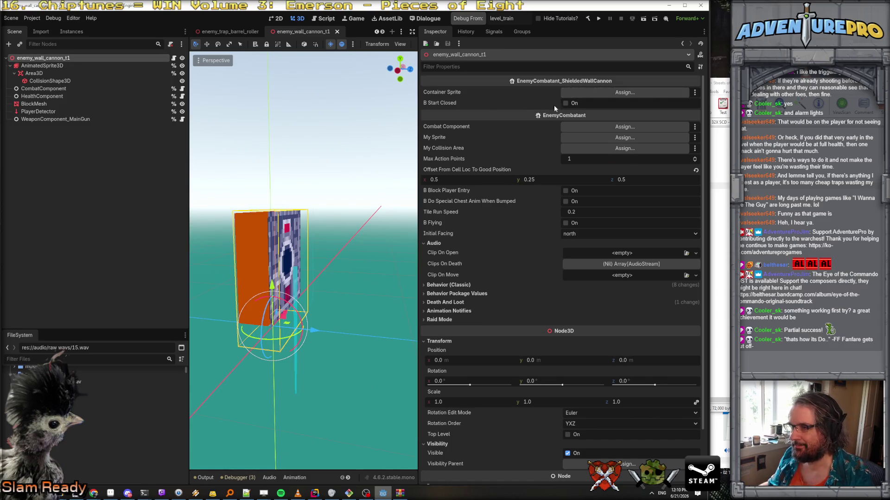
{"action": "left_click", "coordinate": [315, 493]}
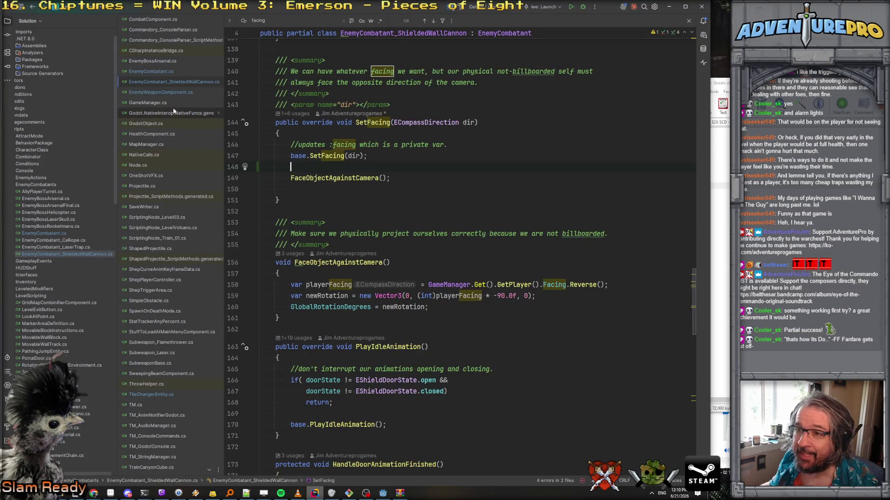
Step: In EnemyCombatant.cs, change the myBlockMesh and myBlockShader fields from private to protected
{"action": "left_click", "coordinate": [151, 71]}
{"action": "type", "text": "m"}
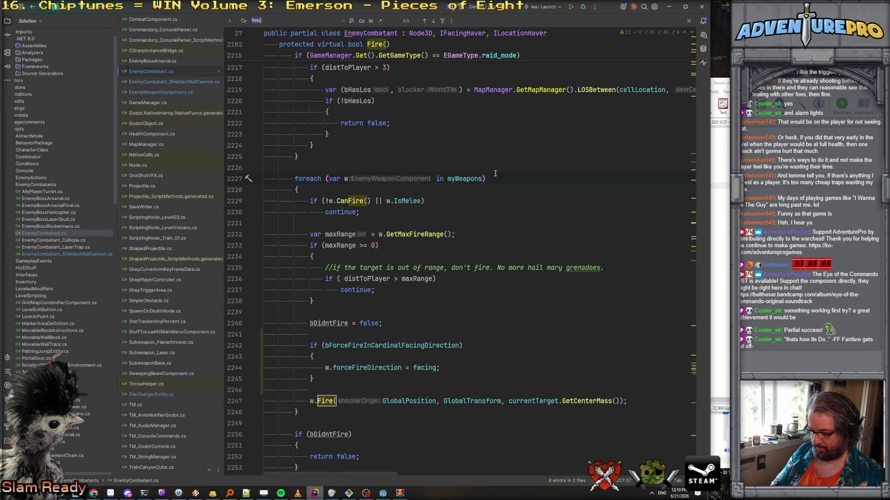
{"action": "type", "text": "yblock"}
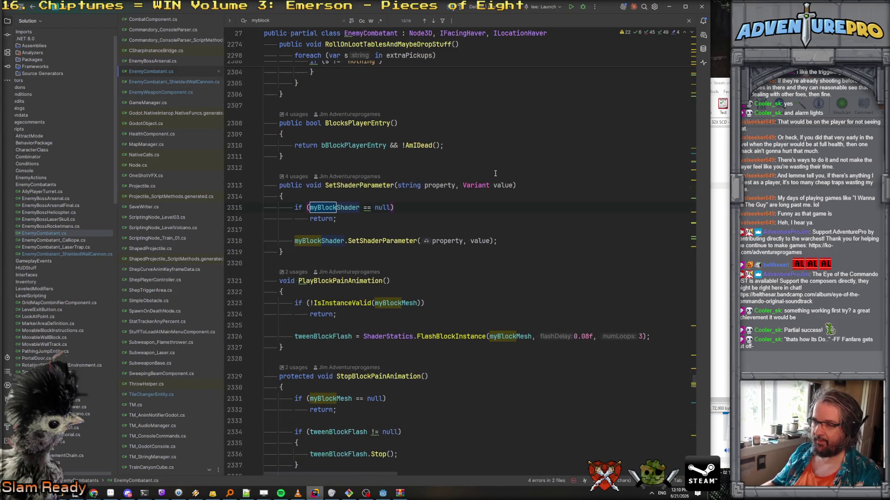
{"action": "left_click", "coordinate": [343, 240], "text": "ctrl"}
{"action": "key", "text": "shift+F3"}
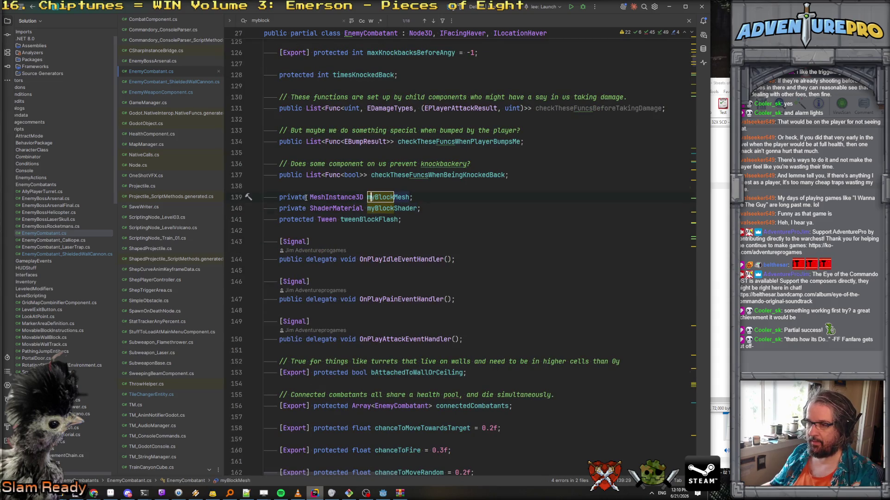
{"action": "type", "text": "protected"}
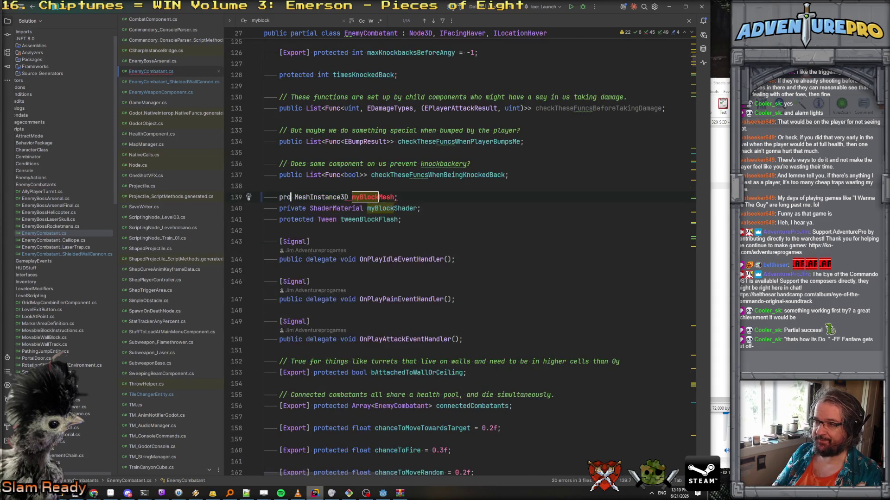
{"action": "double_click", "coordinate": [291, 196]}
{"action": "key", "text": "ctrl+c"}
{"action": "double_click", "coordinate": [293, 208]}
{"action": "key", "text": "ctrl+v"}
{"action": "left_click", "coordinate": [458, 208]}
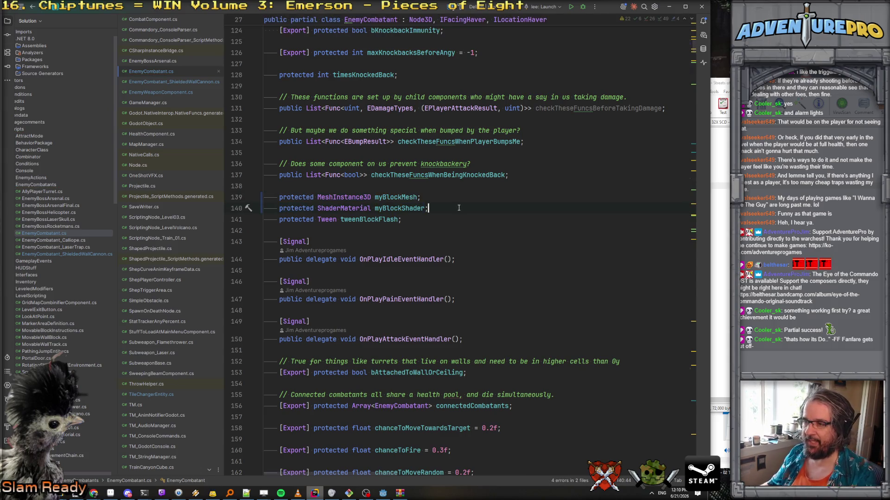
Step: In the ShieldedWallCannon script, write a temporary 'if( myBlockMesh == null)' check with a body block
{"action": "left_click", "coordinate": [169, 81]}
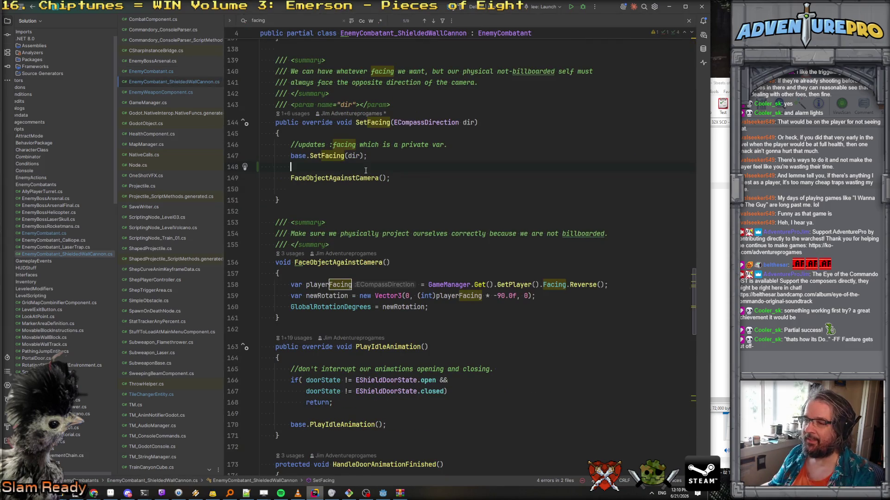
{"action": "type", "text": "if( my"}
{"action": "key", "text": "Down"}
{"action": "key", "text": "Down"}
{"action": "key", "text": "Down"}
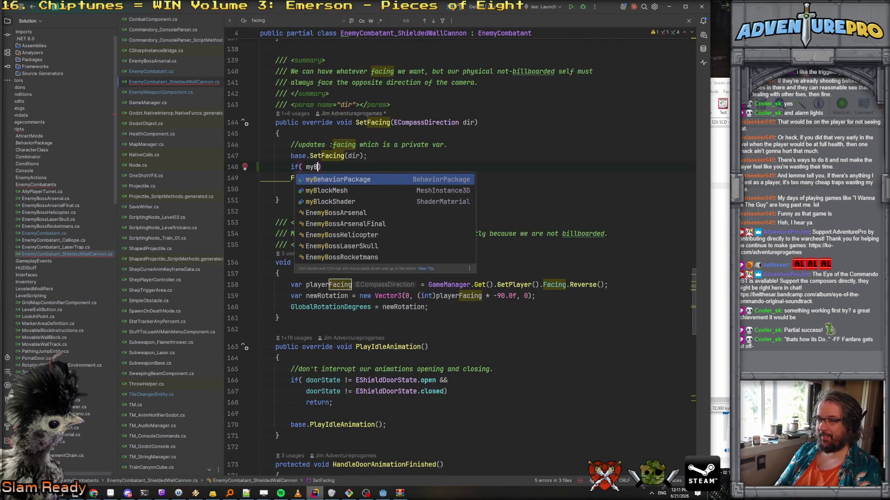
{"action": "key", "text": "Return"}
{"action": "type", "text": "== null"}
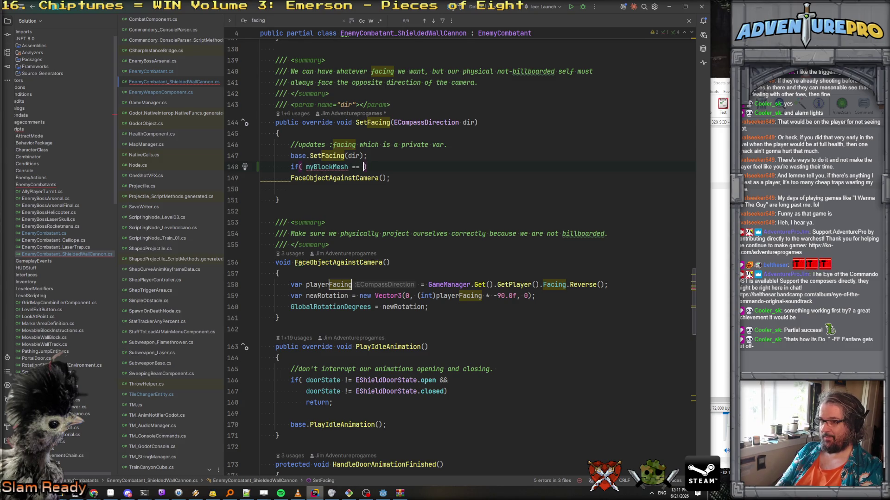
{"action": "left_click", "coordinate": [261, 178]}
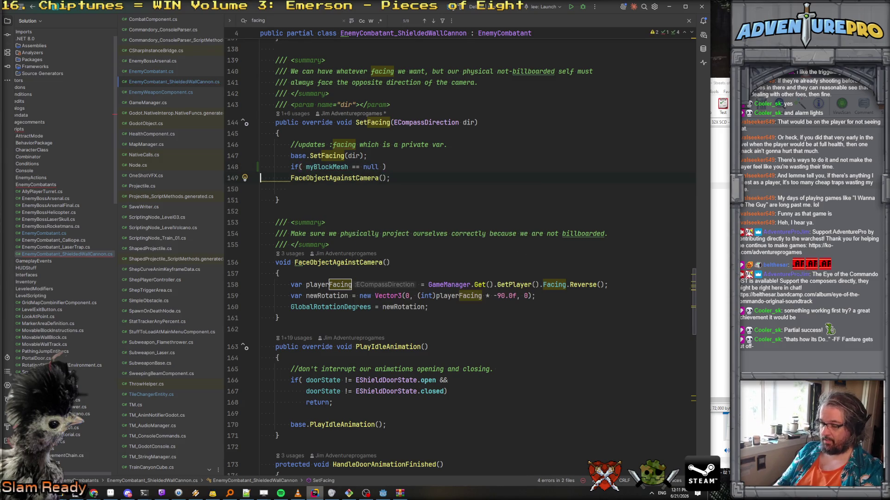
{"action": "type", "text": "{"}
{"action": "key", "text": "Return"}
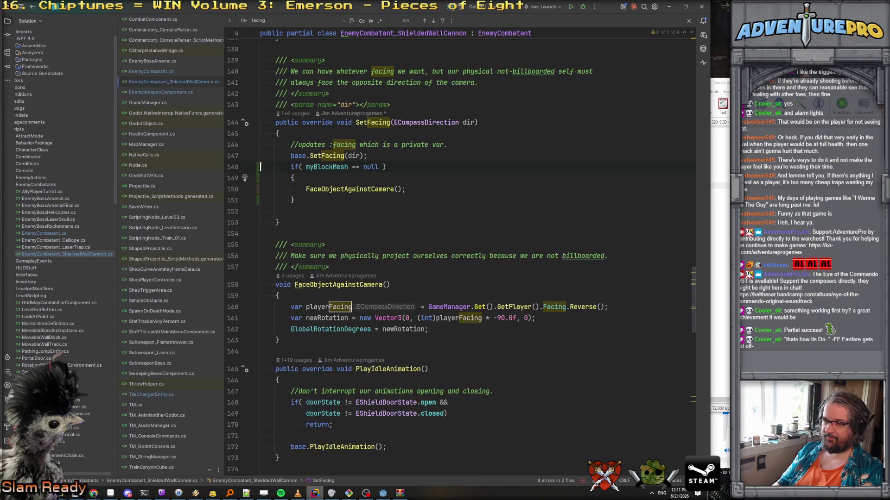
{"action": "key", "text": "Escape"}
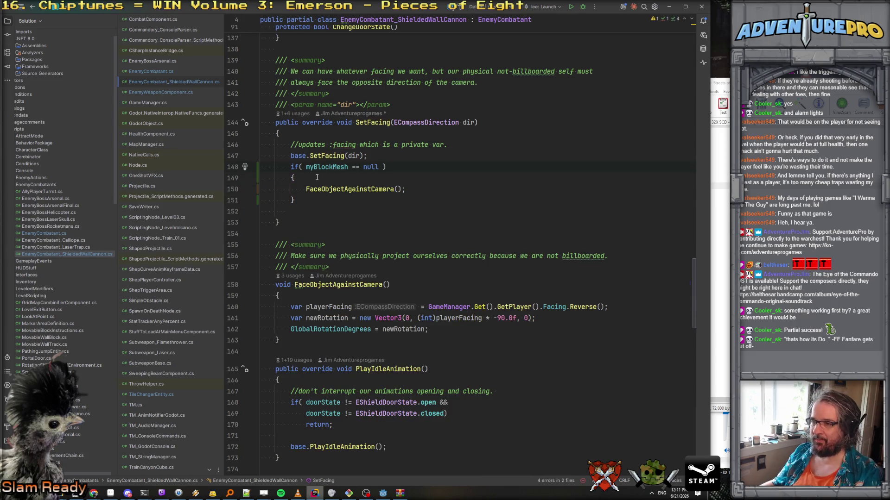
{"action": "key", "text": "ctrl+Right"}
{"action": "key", "text": "ctrl+Right"}
{"action": "key", "text": "ctrl+Right"}
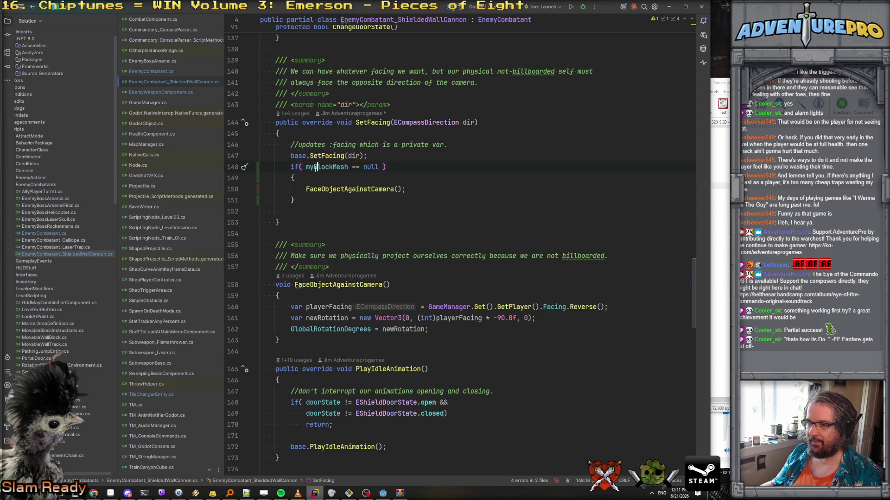
{"action": "type", "text": "Bl"}
Step: Add 'if( myBlockMesh != null ) return;' at the top of FaceObjectAgainstCamera
{"action": "left_click", "coordinate": [356, 167]}
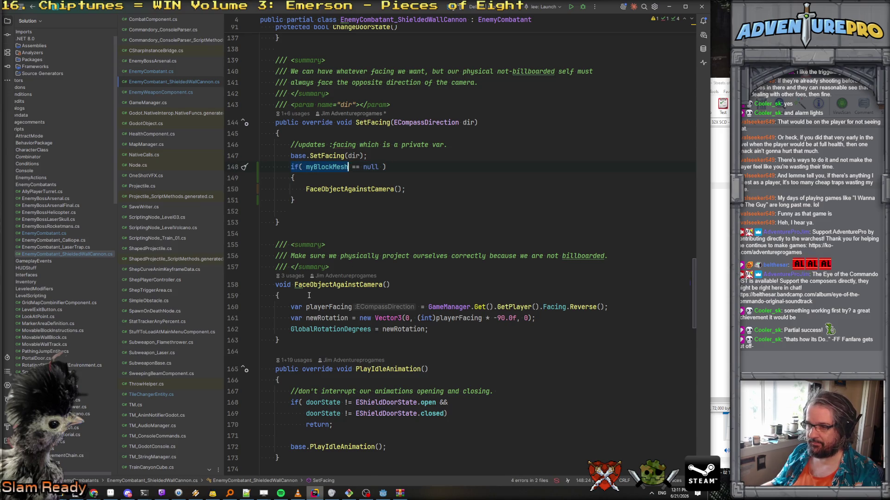
{"action": "left_click", "coordinate": [309, 295]}
{"action": "key", "text": "Return"}
{"action": "type", "text": "if( myBlockMesh"}
{"action": "type", "text": "!= null )"}
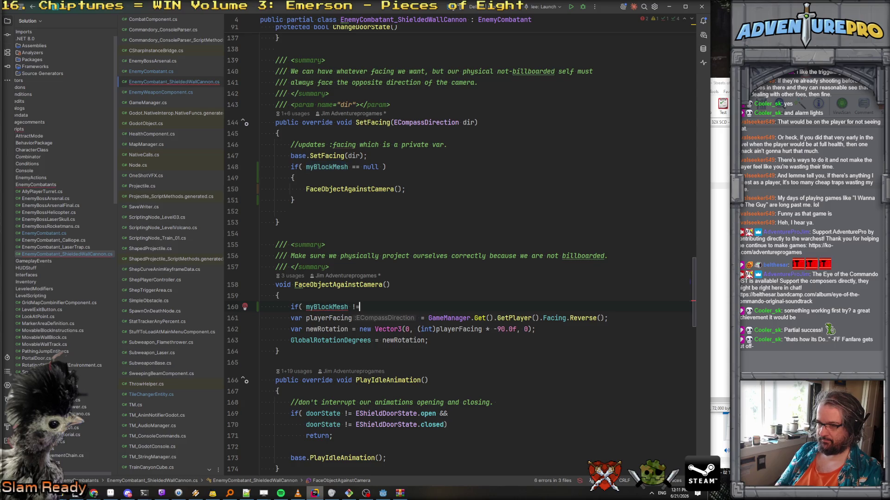
{"action": "key", "text": "Return"}
{"action": "type", "text": "return;"}
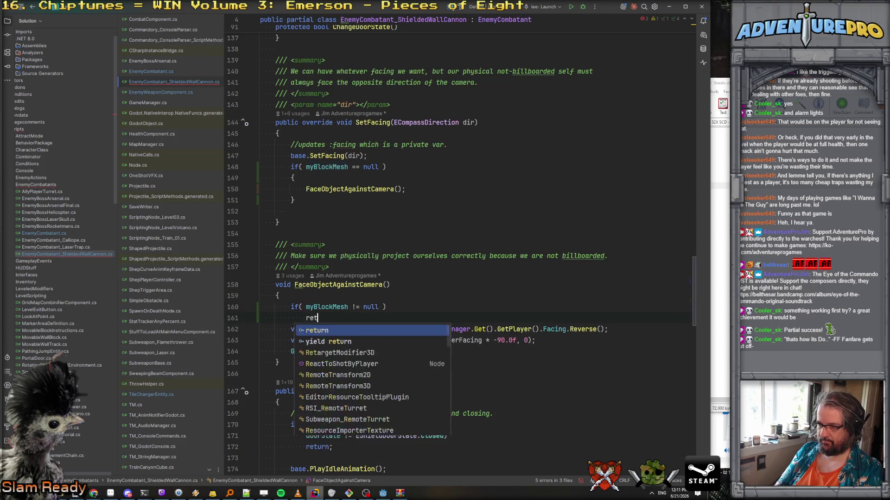
{"action": "key", "text": "Return"}
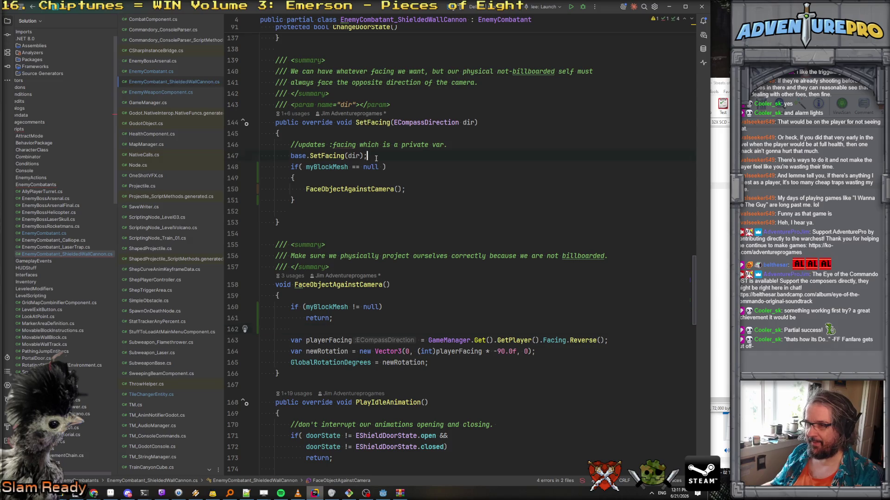
Step: Delete the temporary null check so SetFacing calls FaceObjectAgainstCamera unconditionally
{"action": "left_click_drag", "start_coordinate": [260, 167], "coordinate": [260, 189]}
{"action": "key", "text": "Delete"}
{"action": "key", "text": "ctrl+y"}
{"action": "key", "text": "ctrl+alt+l"}
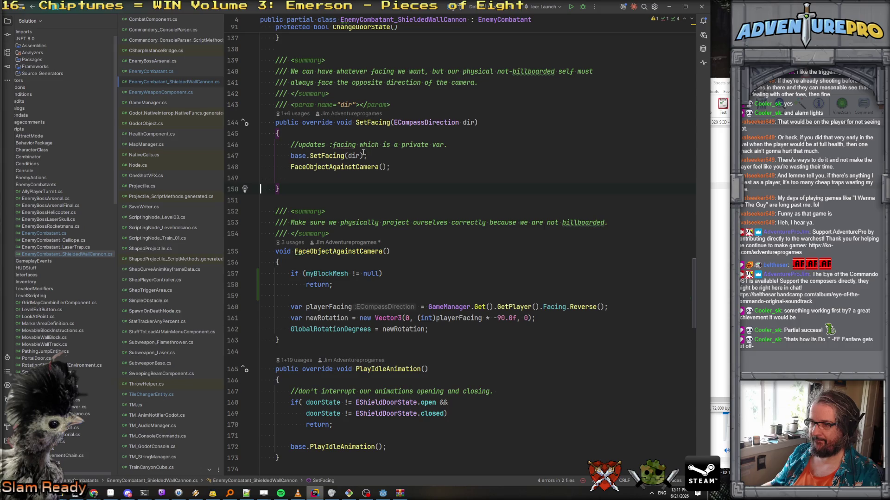
{"action": "left_click", "coordinate": [378, 167]}
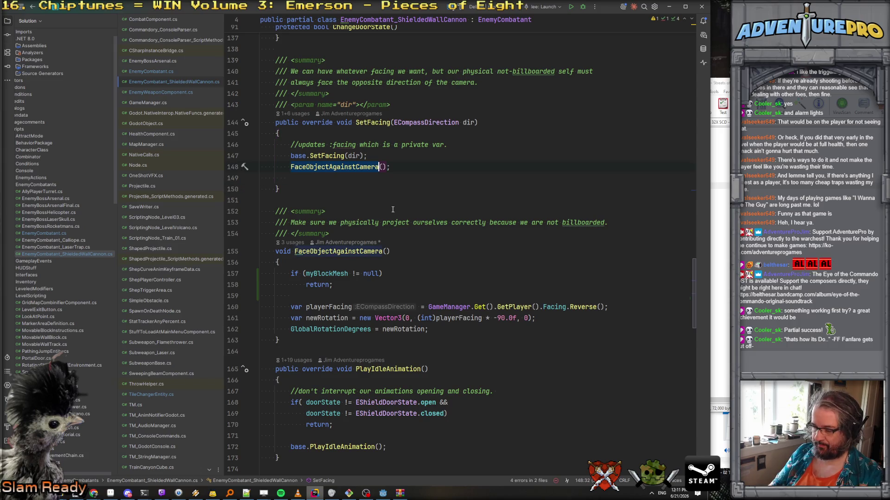
Step: Rename FaceObjectAgainstCamera to FaceSpriteTowardsCamera, review the renamed method's myBlockMesh guard, and return to Godot
{"action": "key", "text": "shift+F6"}
{"action": "type", "text": "Face"}
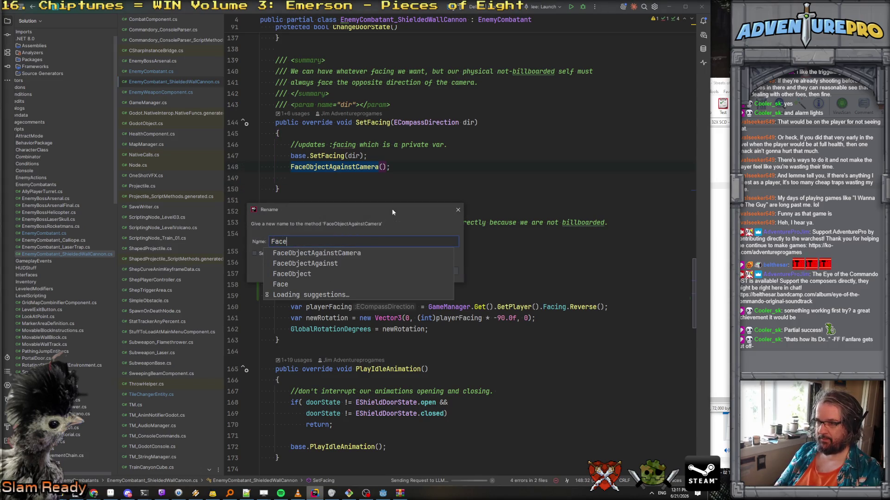
{"action": "type", "text": "Sprite"}
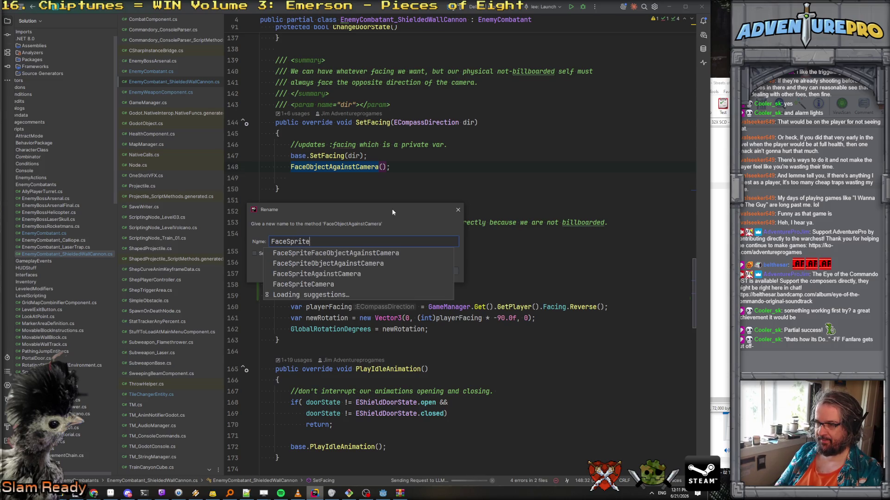
{"action": "type", "text": "Towards"}
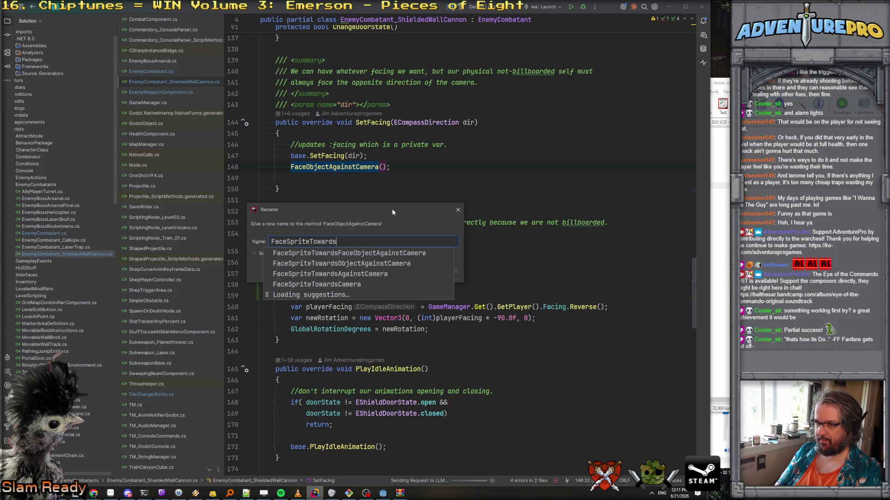
{"action": "type", "text": "Camera"}
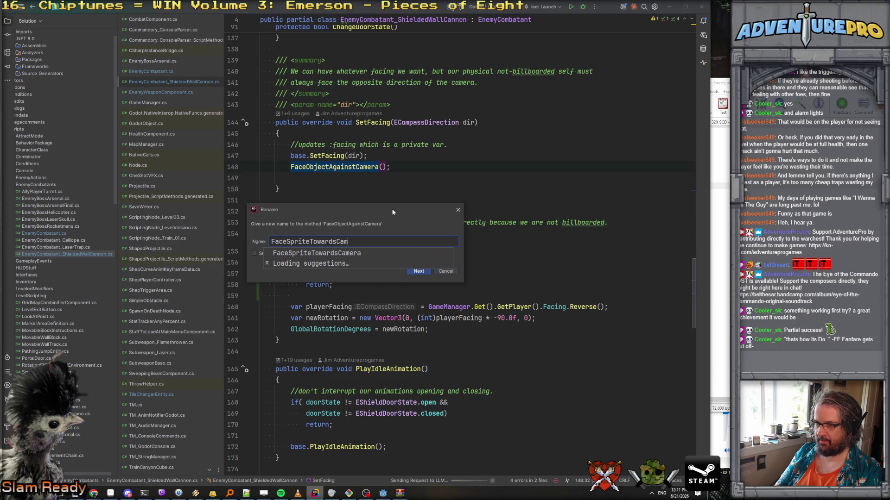
{"action": "key", "text": "Return"}
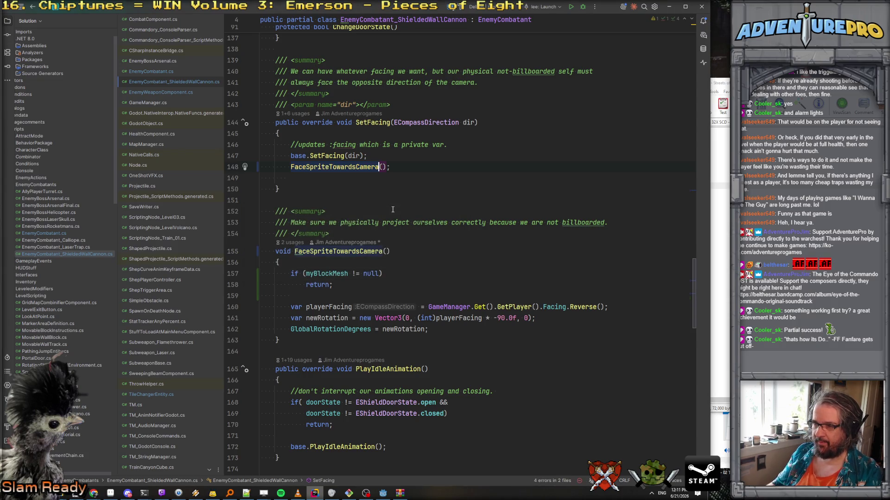
{"action": "left_click", "coordinate": [460, 249]}
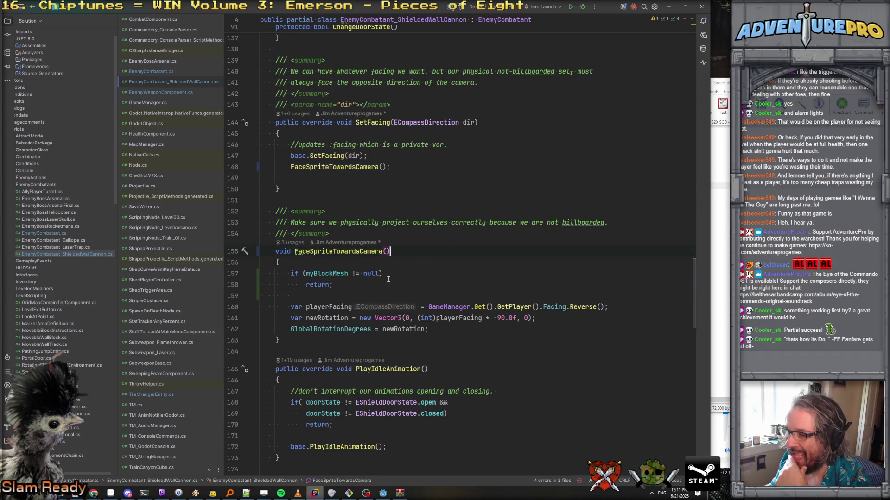
{"action": "left_click", "coordinate": [341, 274]}
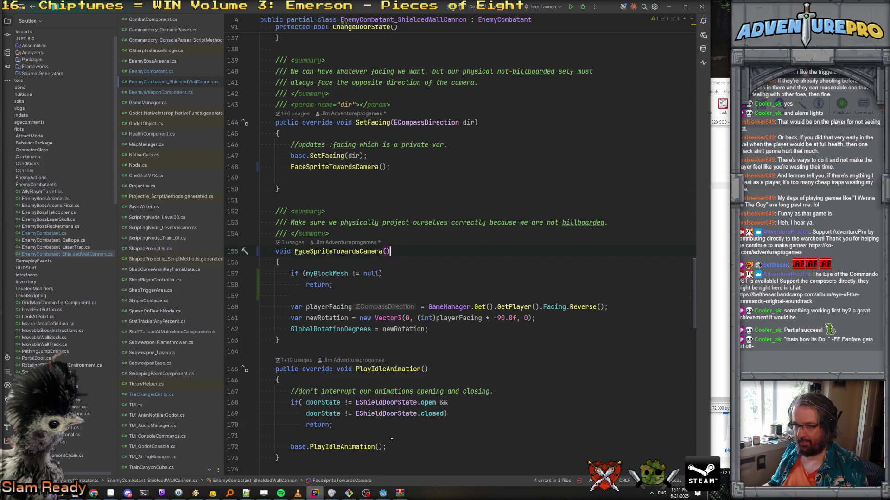
{"action": "left_click", "coordinate": [383, 494]}
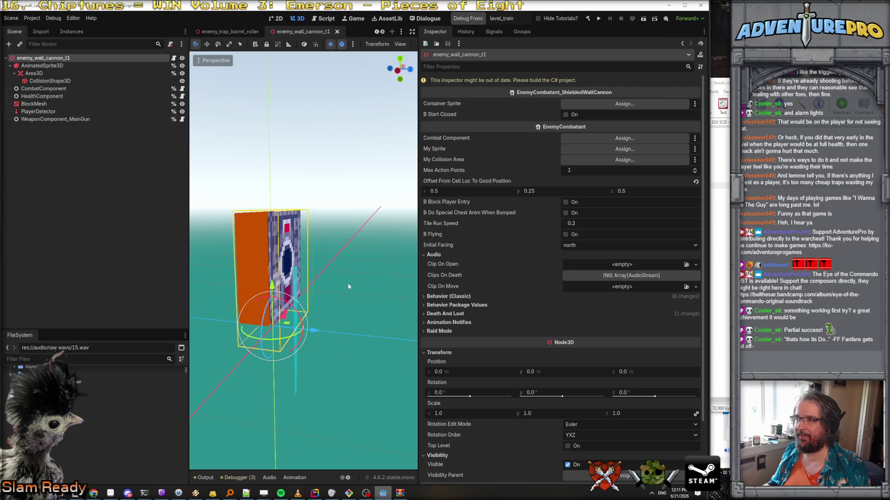
Step: Rebuild the .NET project with Godot's Build button to start the debug run
{"action": "left_click", "coordinate": [460, 21]}
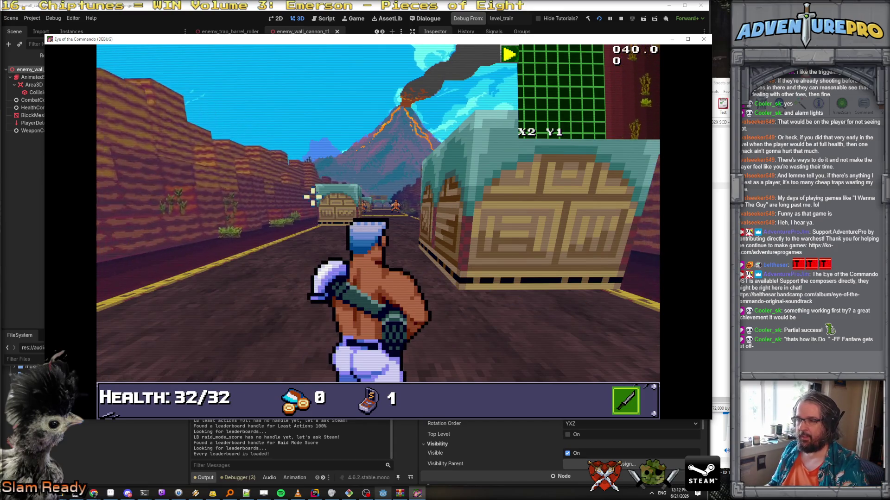
Step: Use the in-game console to teleport with 'TP 75 2' and enable the UNDYING cheat
{"action": "key", "text": "grave"}
{"action": "type", "text": "TP 75 2"}
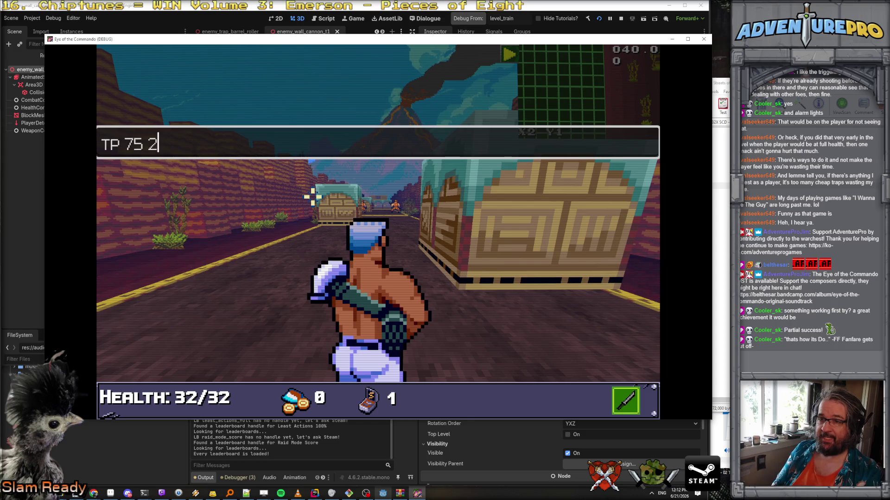
{"action": "key", "text": "Return"}
{"action": "key", "text": "grave"}
{"action": "type", "text": "UNDYING"}
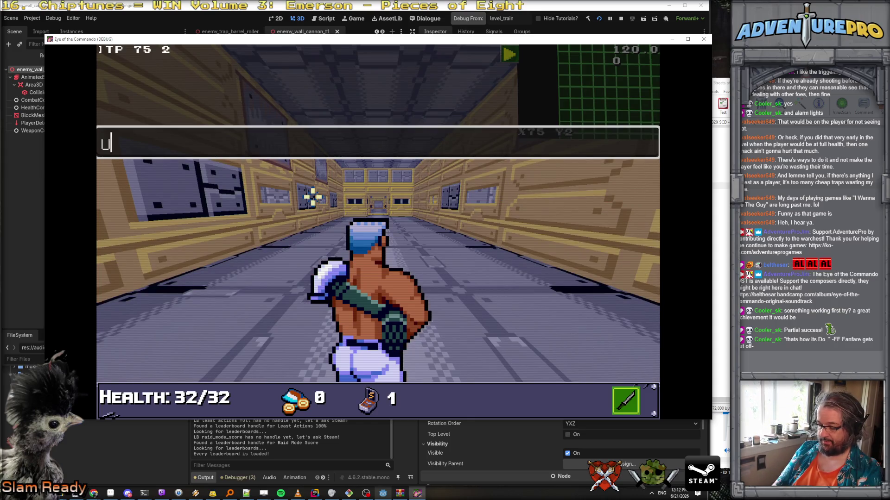
{"action": "key", "text": "Return"}
{"action": "key", "text": "grave"}
Step: Walk down the train corridor and shoot the left and right wall cannons
{"action": "key", "text": "w"}
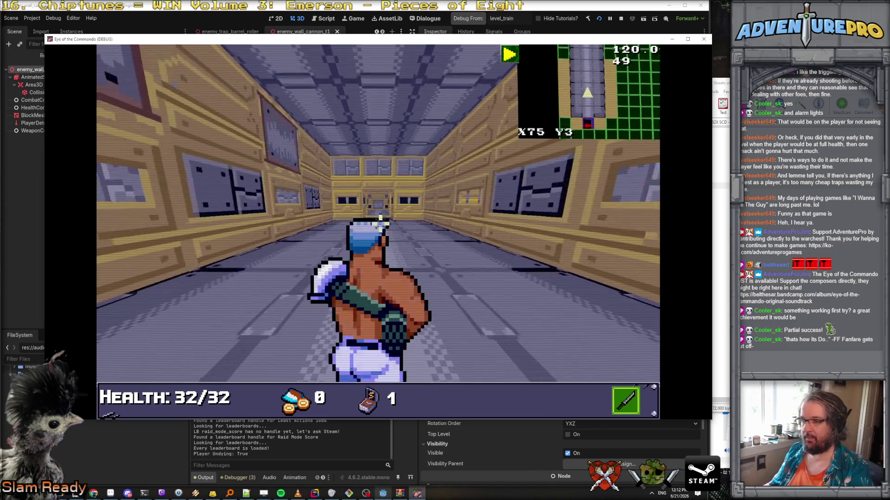
{"action": "key", "text": "w"}
{"action": "key", "text": "w"}
{"action": "key", "text": "w"}
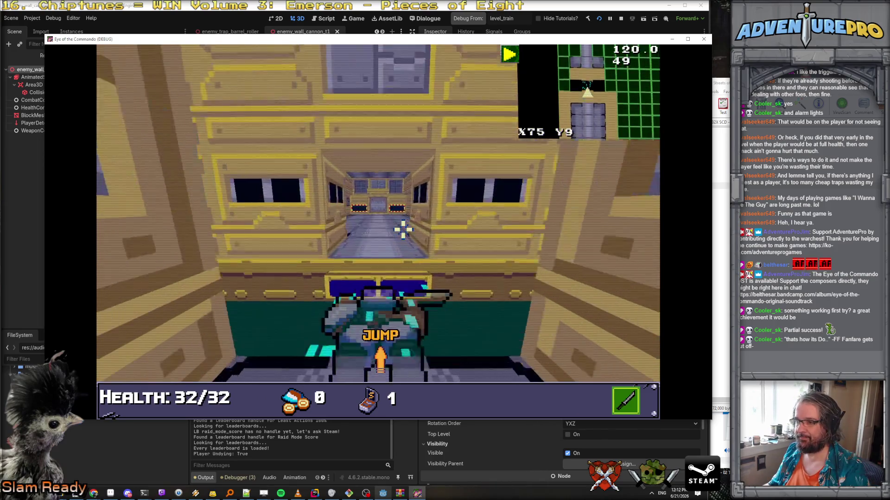
{"action": "key", "text": "w"}
{"action": "key", "text": "space"}
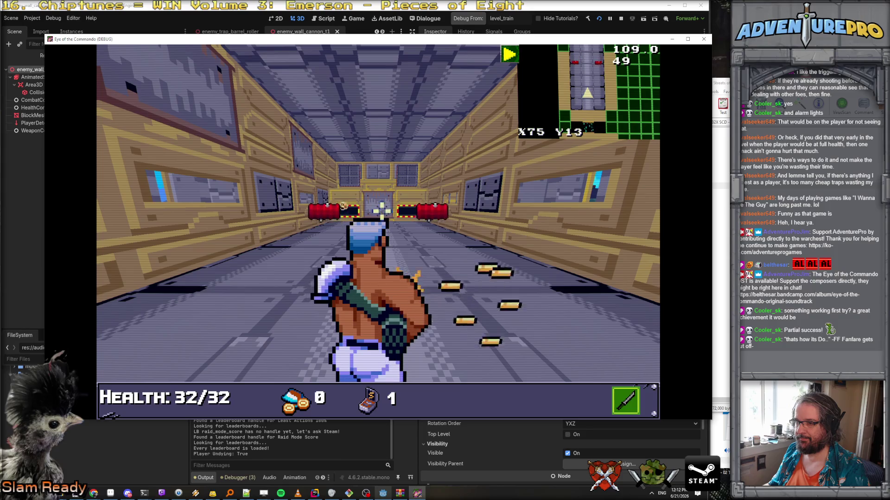
{"action": "key", "text": "w"}
{"action": "key", "text": "w"}
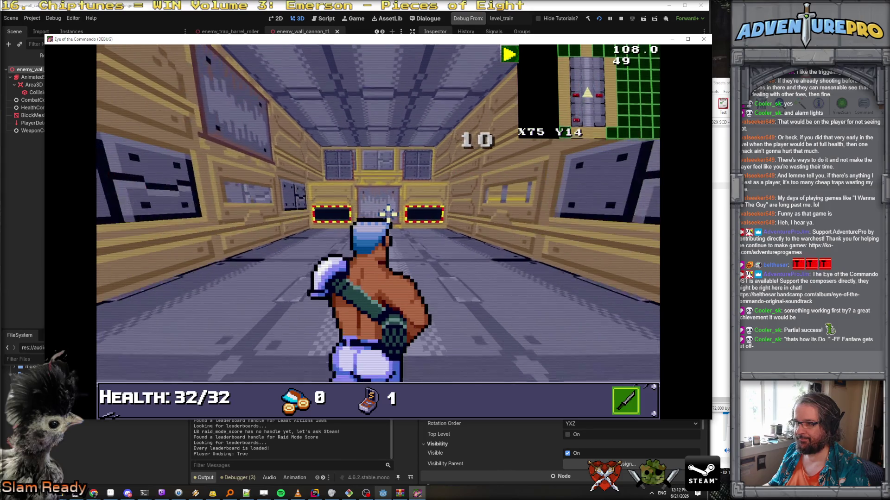
{"action": "left_click", "coordinate": [437, 139]}
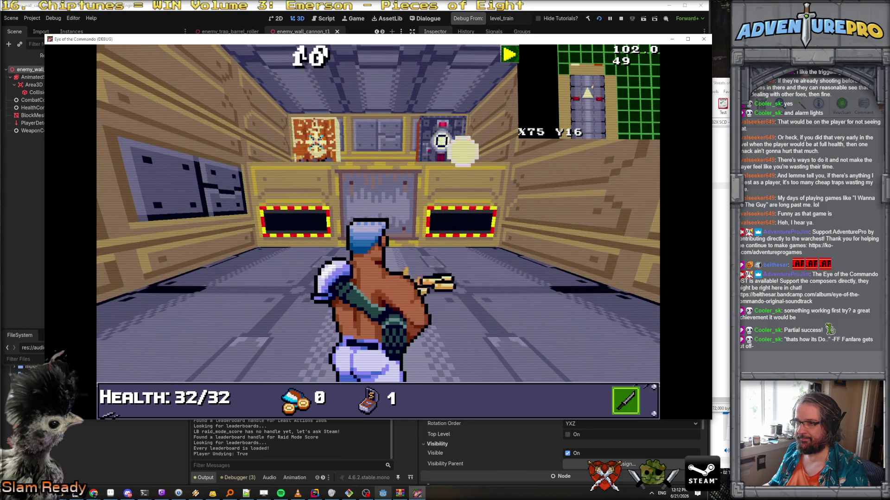
{"action": "left_click", "coordinate": [328, 154]}
{"action": "left_click", "coordinate": [328, 154]}
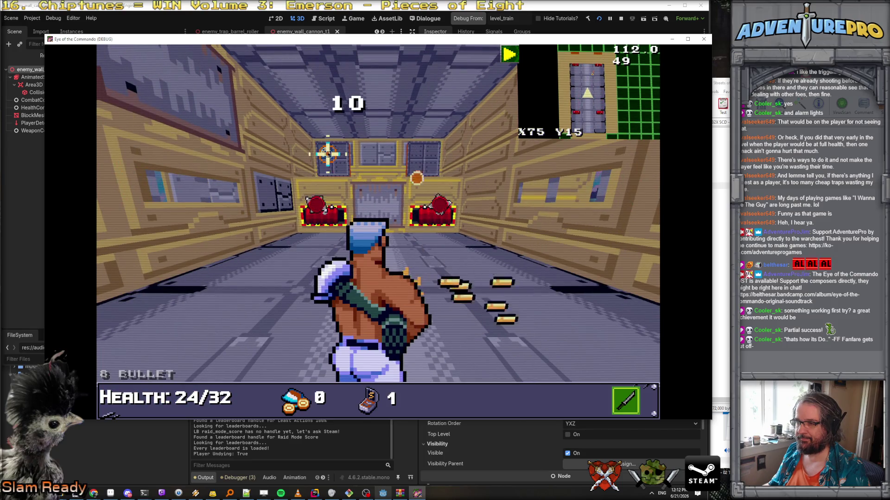
{"action": "key", "text": "s"}
{"action": "left_click", "coordinate": [341, 169]}
{"action": "left_click", "coordinate": [397, 169]}
{"action": "left_click", "coordinate": [408, 166]}
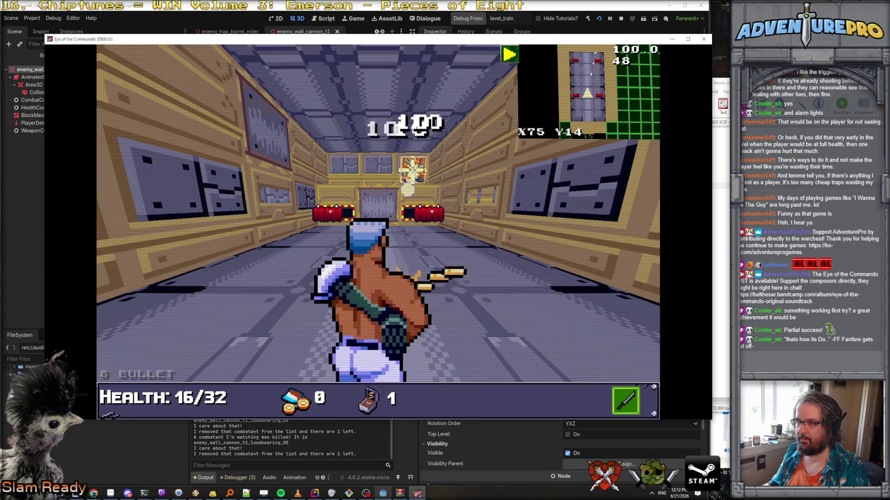
Step: Advance toward the next pair of wall cannons, fire, then close the debug game window
{"action": "key", "text": "w"}
{"action": "key", "text": "w"}
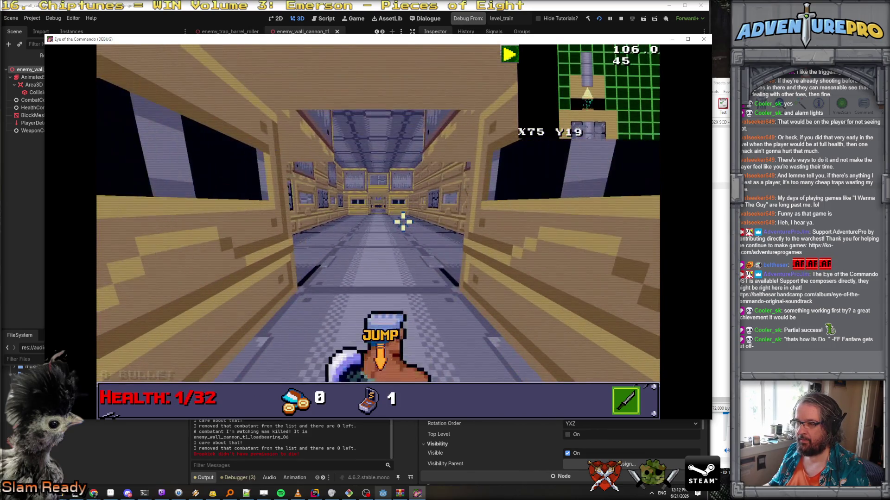
{"action": "key", "text": "w"}
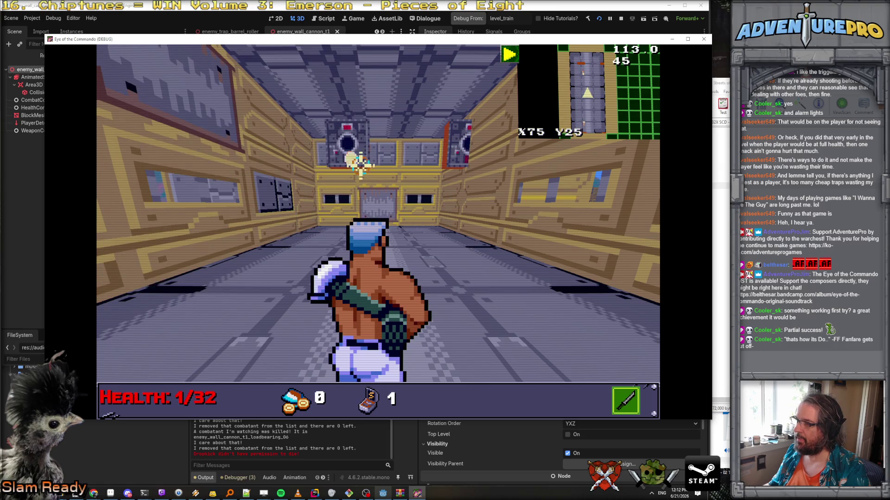
{"action": "key", "text": "s"}
{"action": "left_click", "coordinate": [238, 123]}
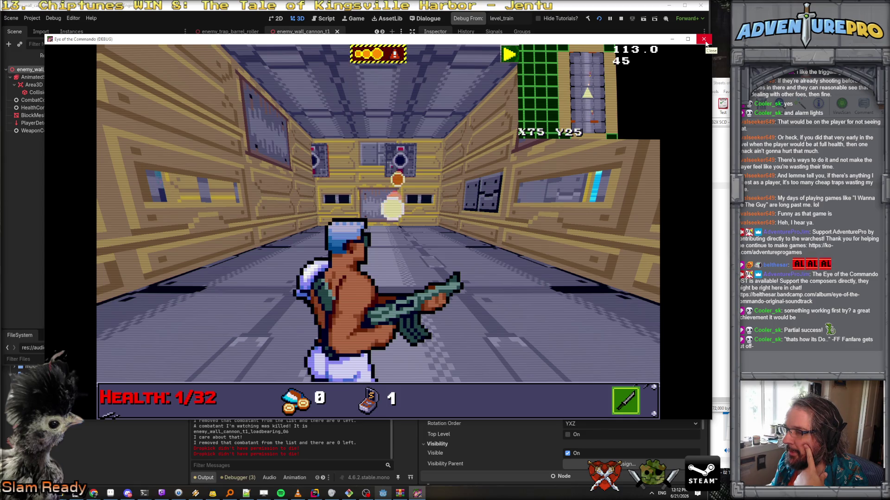
{"action": "left_click", "coordinate": [703, 40]}
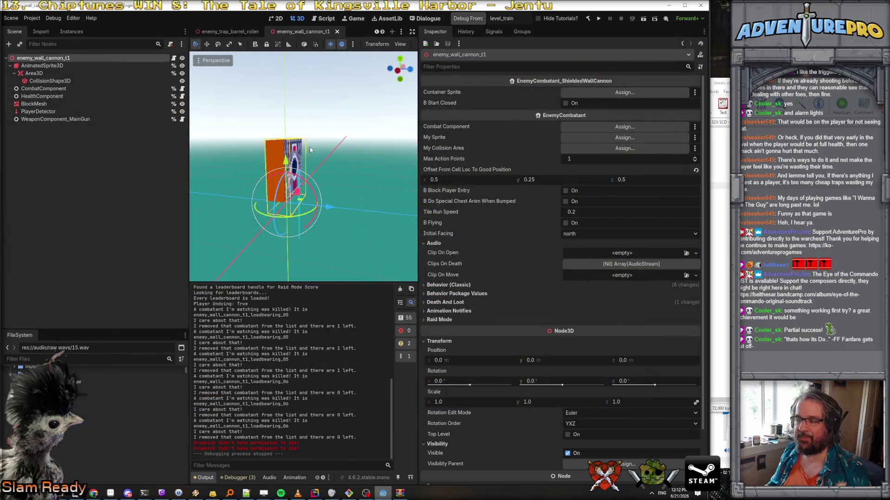
Step: Open EnemyCombatant.cs and search 'offsetfr' to find offsetFromCellLocToGoodPosition in _Ready
{"action": "left_click", "coordinate": [314, 493]}
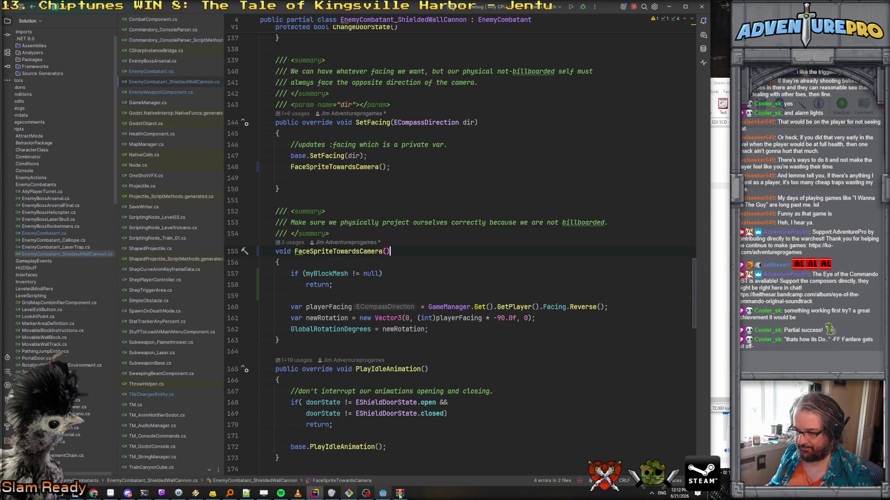
{"action": "scroll", "coordinate": [266, 168], "scroll_direction": "up", "scroll_amount": 7}
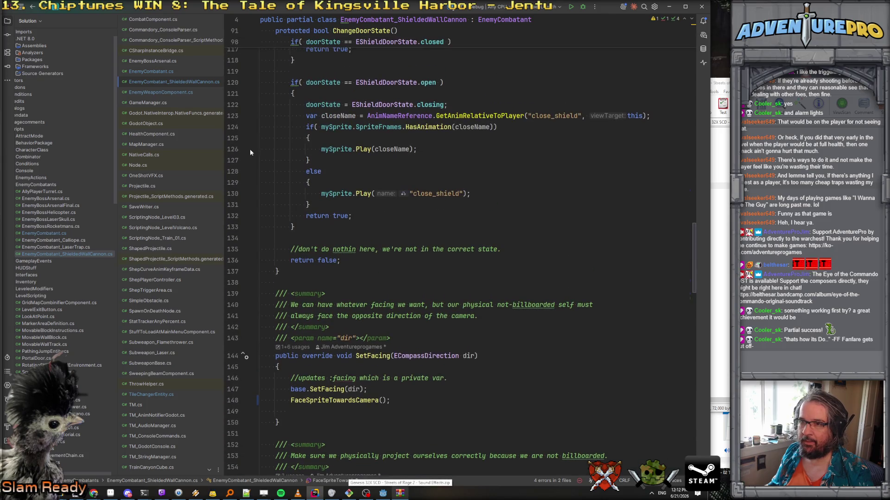
{"action": "left_click", "coordinate": [151, 71]}
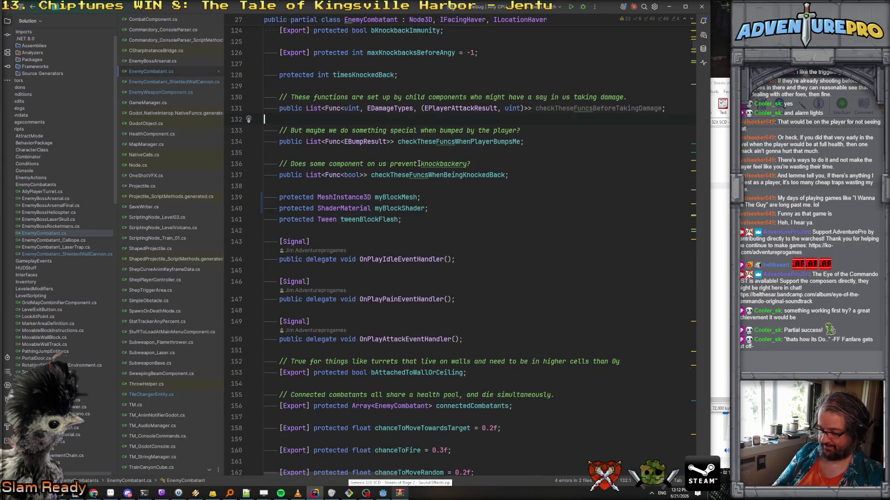
{"action": "key", "text": "ctrl+f"}
{"action": "type", "text": "offsetf"}
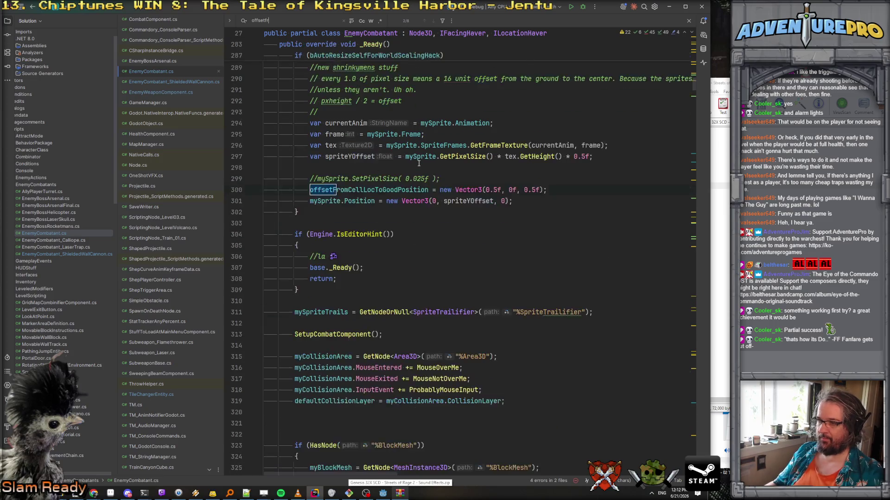
{"action": "type", "text": "r"}
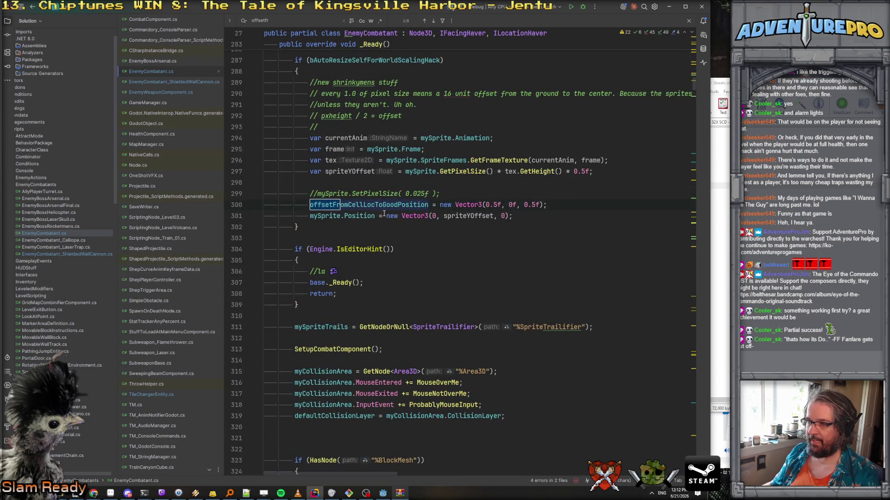
{"action": "scroll", "coordinate": [388, 216], "scroll_direction": "up", "scroll_amount": 3}
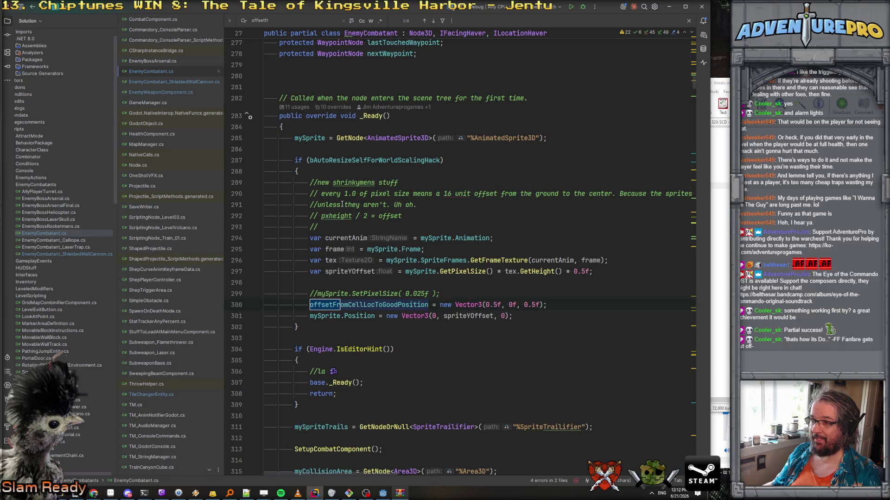
{"action": "double_click", "coordinate": [365, 161]}
{"action": "double_click", "coordinate": [369, 305]}
{"action": "key", "text": "ctrl+shift+f"}
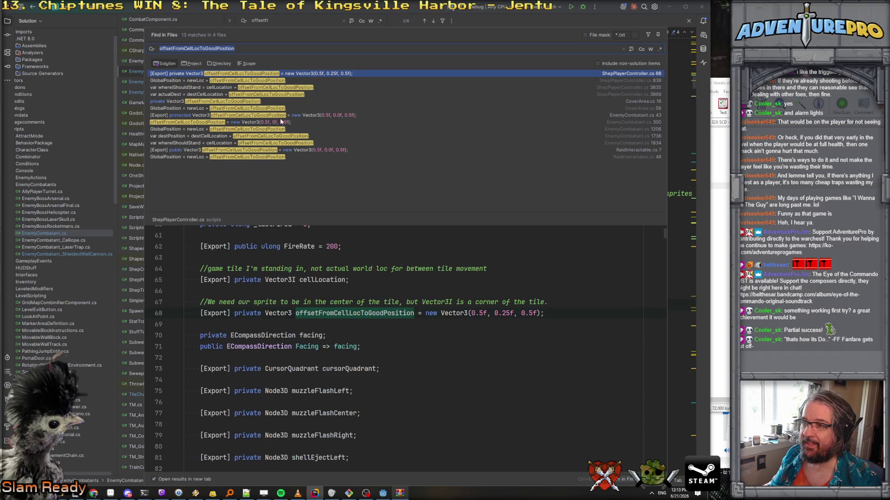
{"action": "left_click", "coordinate": [246, 88]}
{"action": "left_click", "coordinate": [246, 95]}
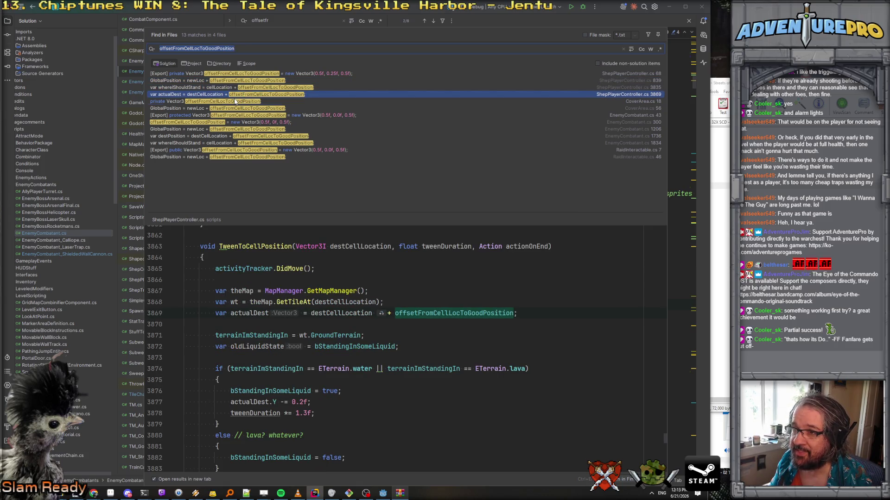
{"action": "left_click", "coordinate": [235, 101]}
{"action": "left_click", "coordinate": [236, 109]}
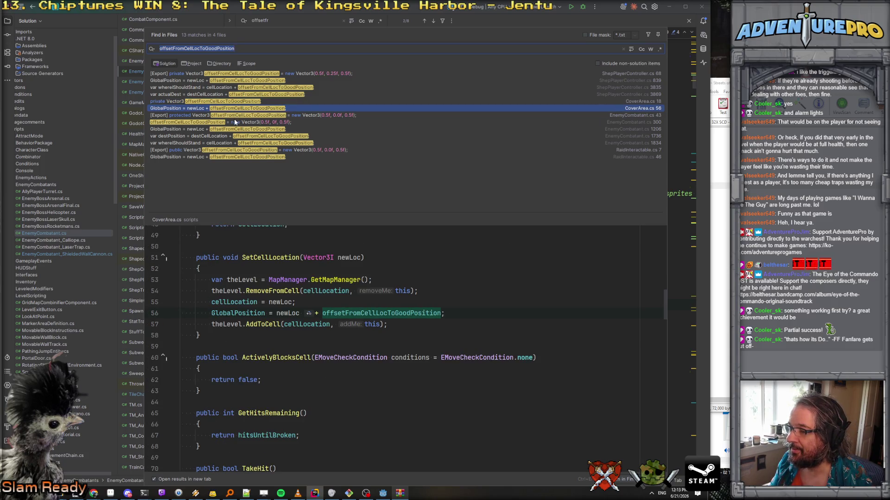
{"action": "left_click", "coordinate": [235, 122]}
{"action": "left_click", "coordinate": [232, 116]}
{"action": "left_click", "coordinate": [235, 130]}
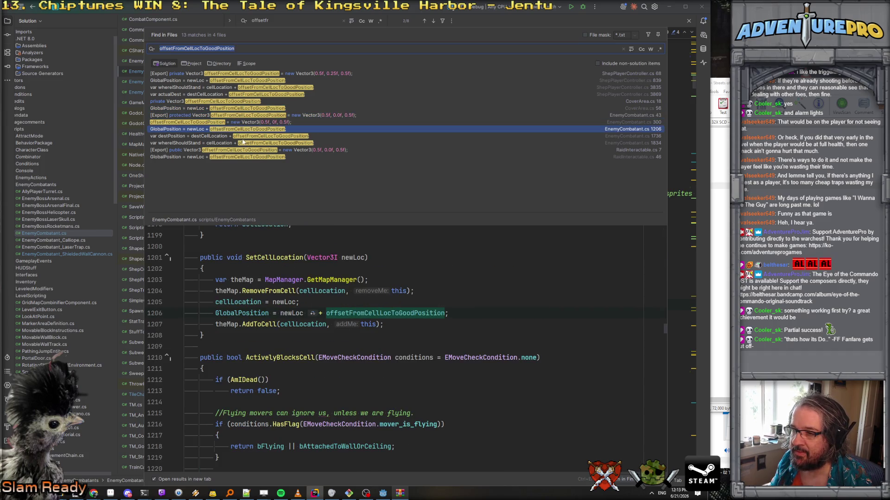
{"action": "left_click", "coordinate": [246, 143]}
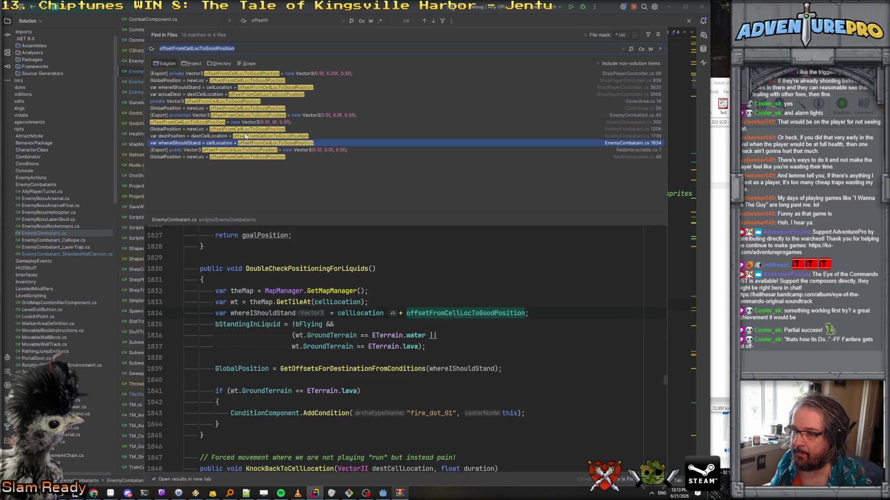
{"action": "left_click", "coordinate": [247, 137]}
{"action": "scroll", "coordinate": [285, 232], "scroll_direction": "up", "scroll_amount": 4}
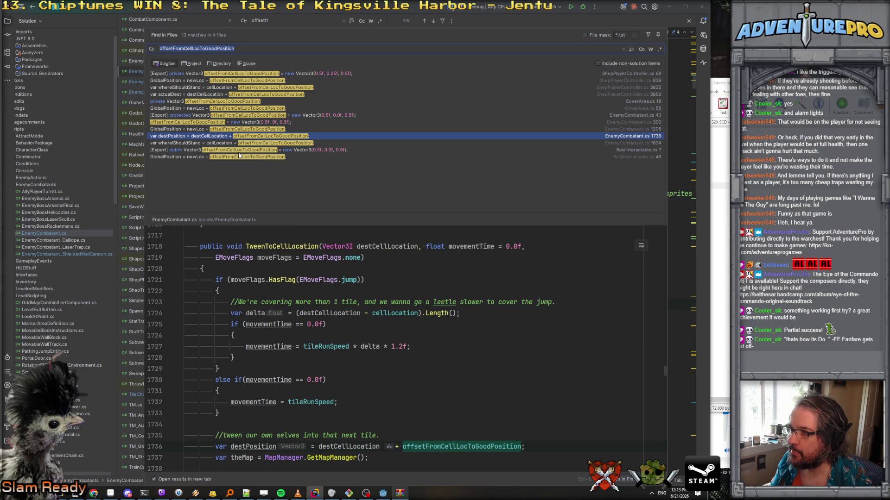
{"action": "left_click", "coordinate": [254, 130]}
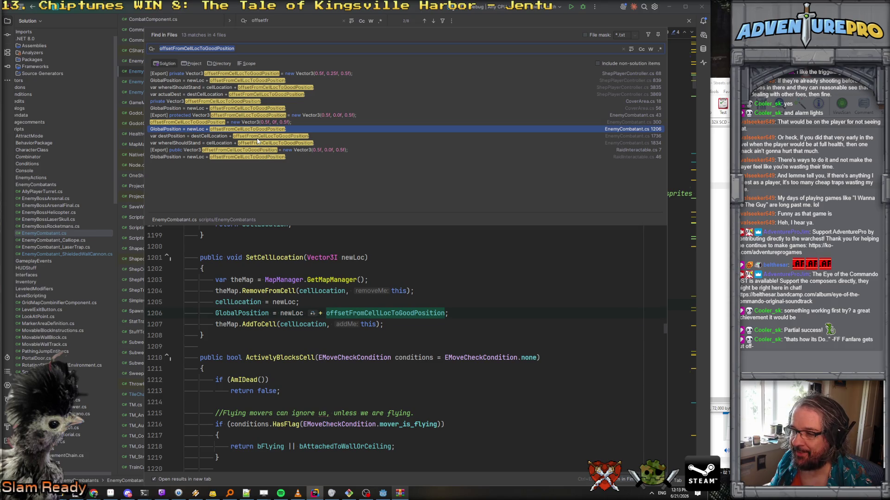
{"action": "key", "text": "Down"}
{"action": "key", "text": "Down"}
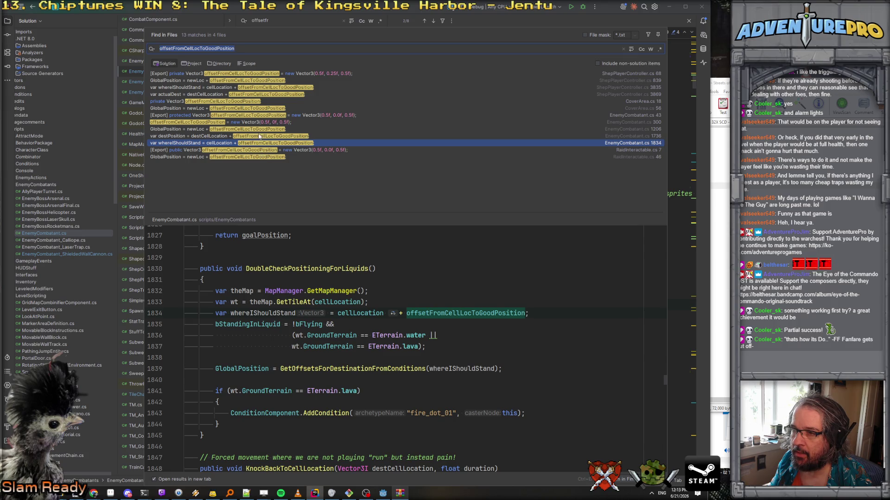
{"action": "key", "text": "Up"}
{"action": "key", "text": "Up"}
{"action": "key", "text": "Down"}
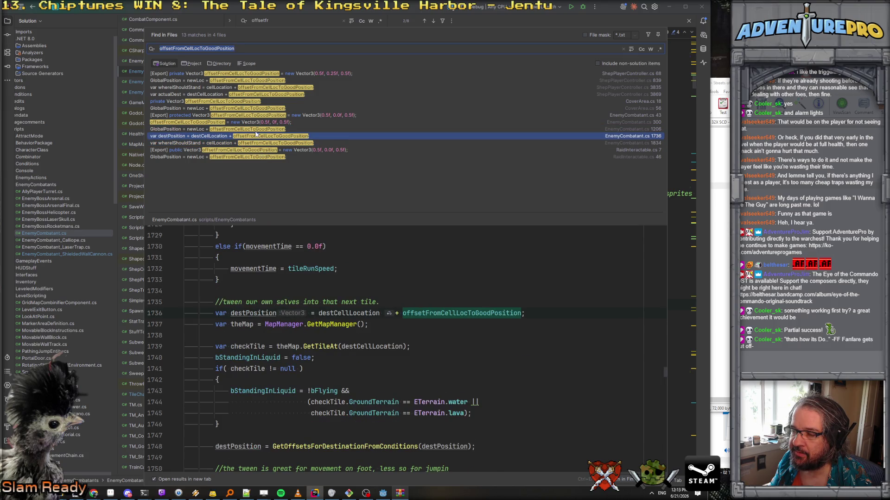
{"action": "key", "text": "Up"}
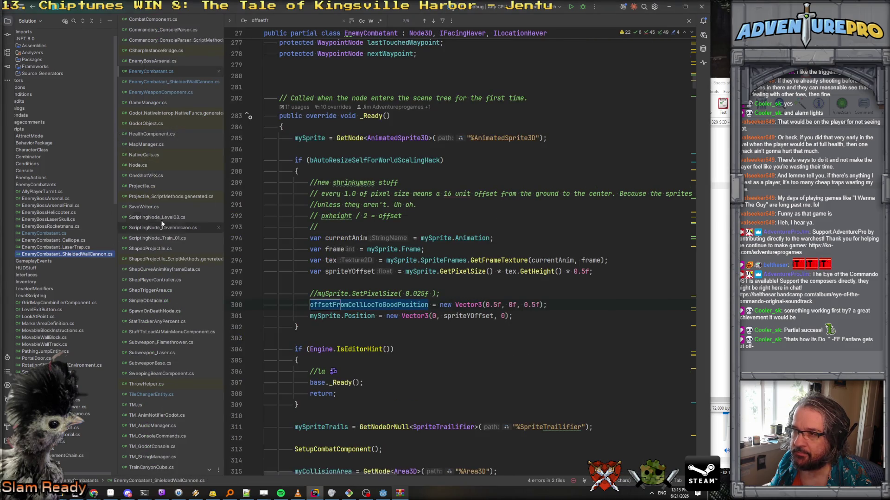
Step: Open EnemyCombatant_ShieldedWallCannon.cs and scroll through its code to the PlayerActivatedUs call
{"action": "scroll", "coordinate": [259, 208], "scroll_direction": "up", "scroll_amount": 8}
{"action": "scroll", "coordinate": [260, 208], "scroll_direction": "down", "scroll_amount": 10}
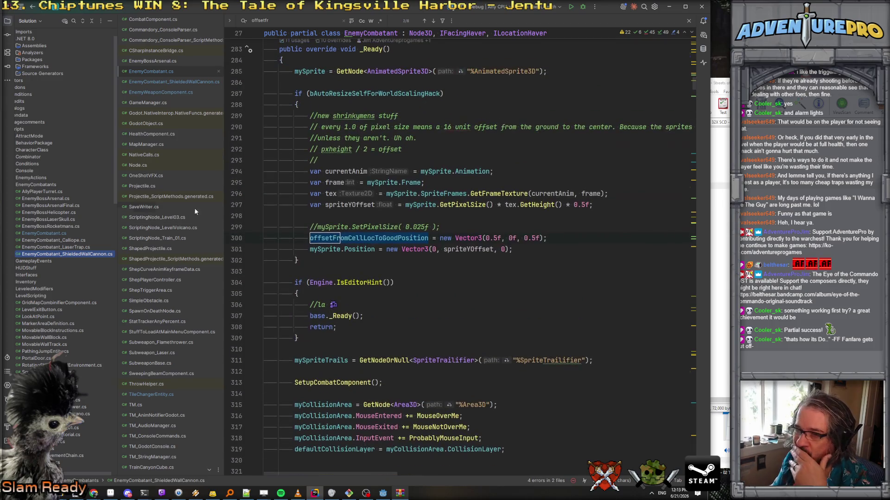
{"action": "double_click", "coordinate": [92, 254]}
{"action": "scroll", "coordinate": [344, 174], "scroll_direction": "up", "scroll_amount": 3}
{"action": "scroll", "coordinate": [345, 173], "scroll_direction": "up", "scroll_amount": 15}
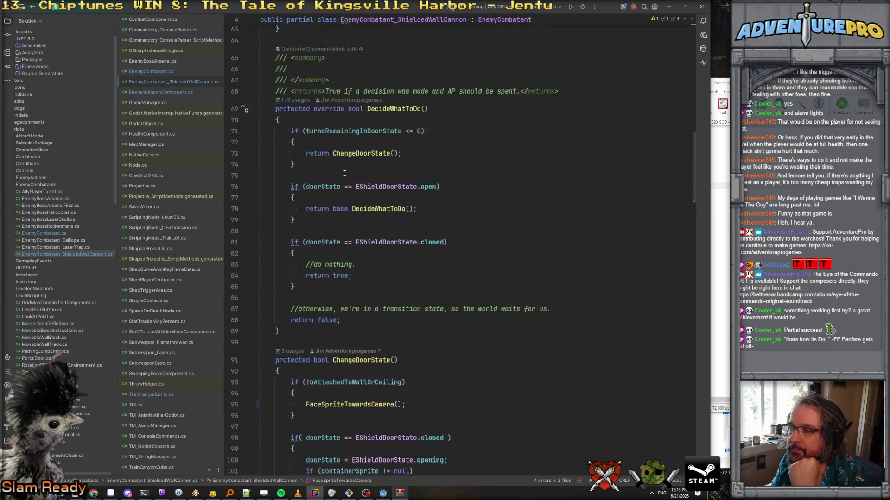
{"action": "scroll", "coordinate": [345, 173], "scroll_direction": "up", "scroll_amount": 12}
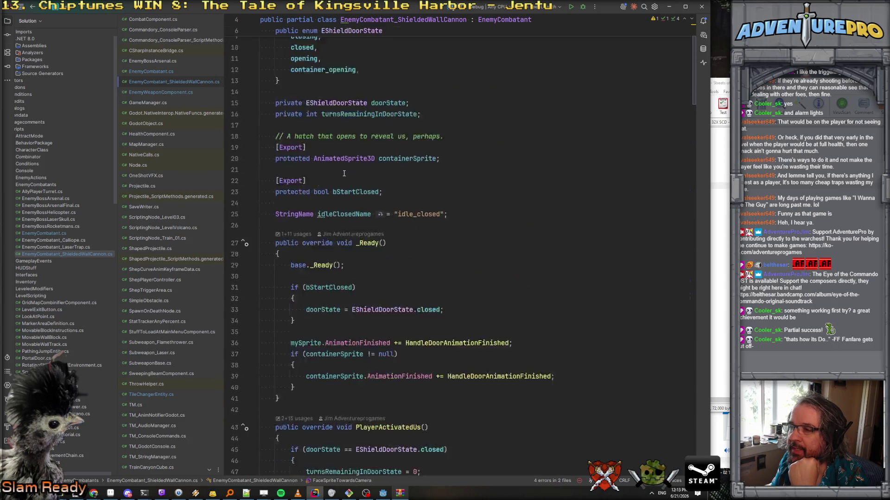
{"action": "scroll", "coordinate": [361, 146], "scroll_direction": "down", "scroll_amount": 7}
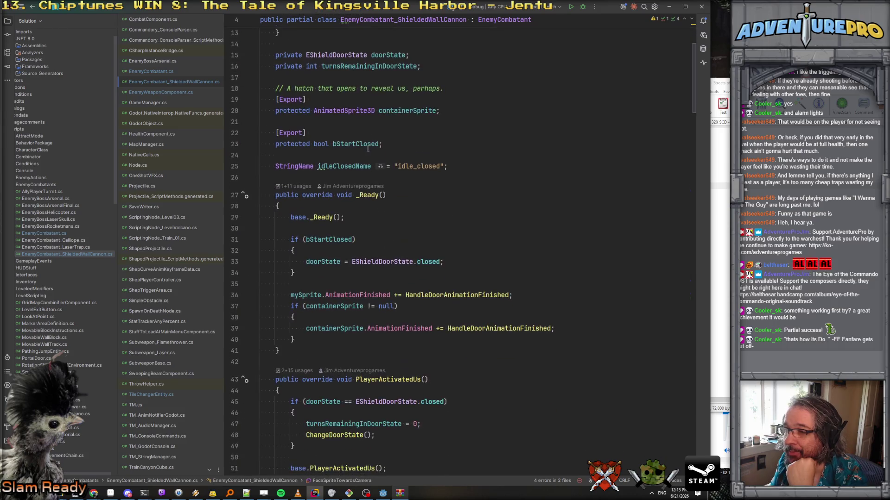
{"action": "scroll", "coordinate": [397, 157], "scroll_direction": "down", "scroll_amount": 1}
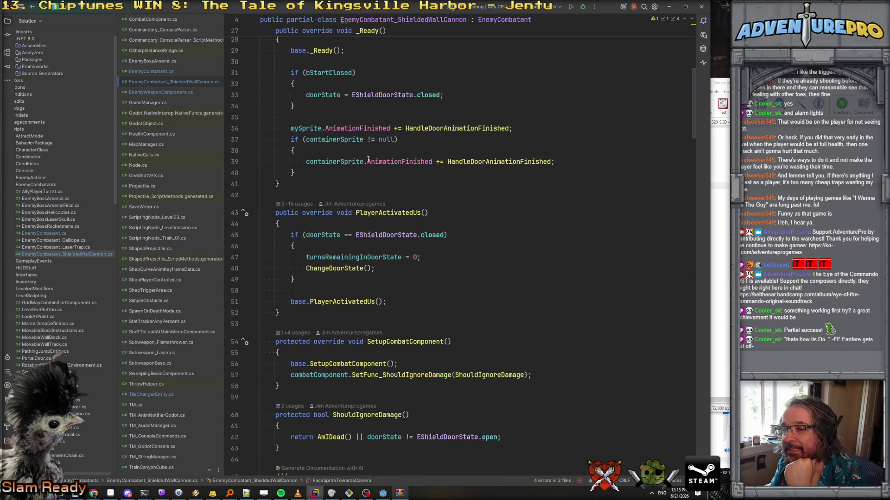
{"action": "scroll", "coordinate": [432, 200], "scroll_direction": "down", "scroll_amount": 3}
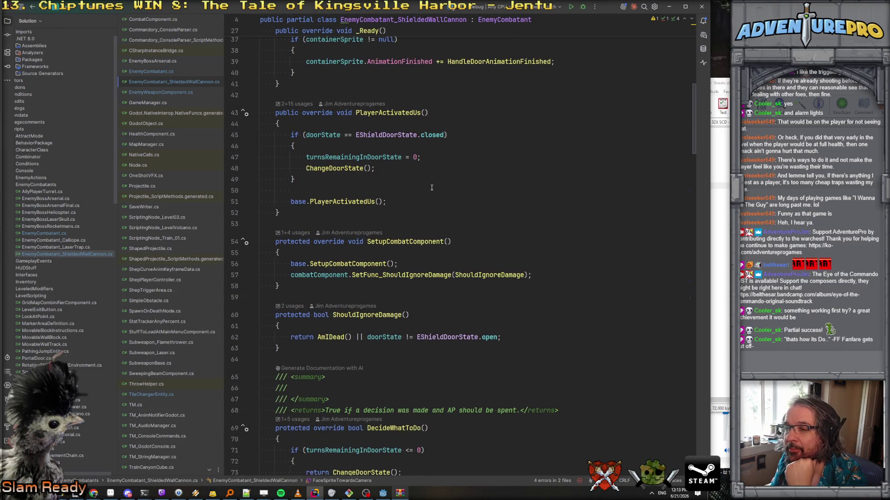
Step: Go to the PlayerActivatedUs definition, follow TouchedWaypoint, then navigate back to its call site
{"action": "left_click", "coordinate": [336, 201], "text": "ctrl"}
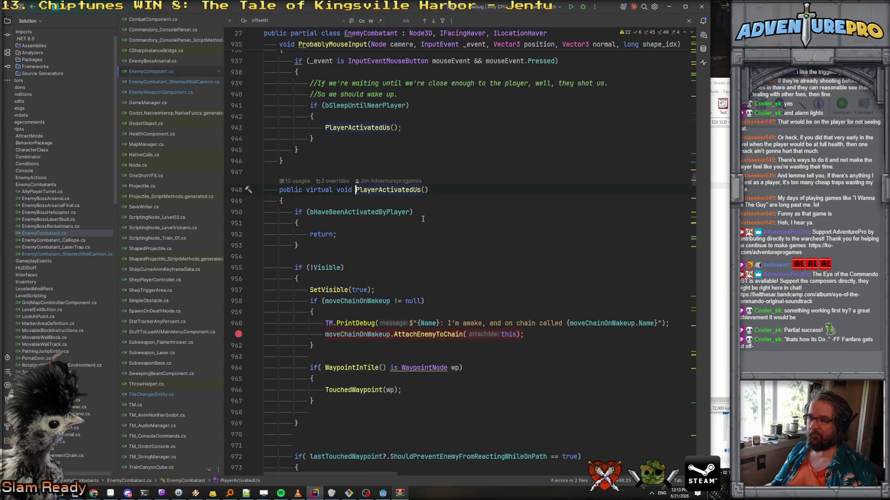
{"action": "scroll", "coordinate": [423, 219], "scroll_direction": "down", "scroll_amount": 3}
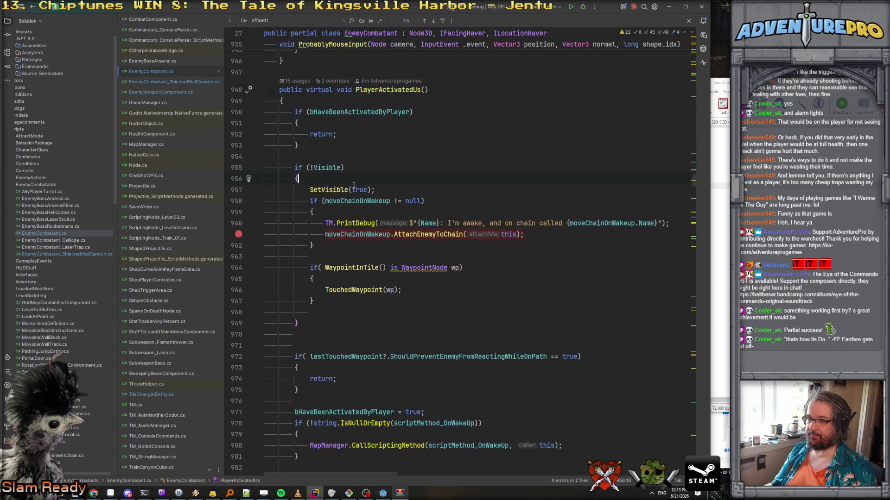
{"action": "scroll", "coordinate": [385, 169], "scroll_direction": "down", "scroll_amount": 2}
{"action": "left_click", "coordinate": [379, 184]}
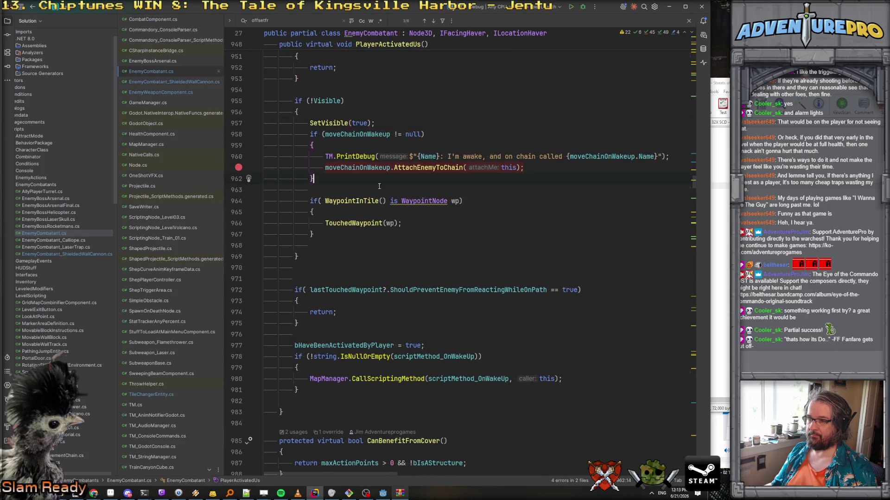
{"action": "left_click", "coordinate": [344, 223], "text": "ctrl"}
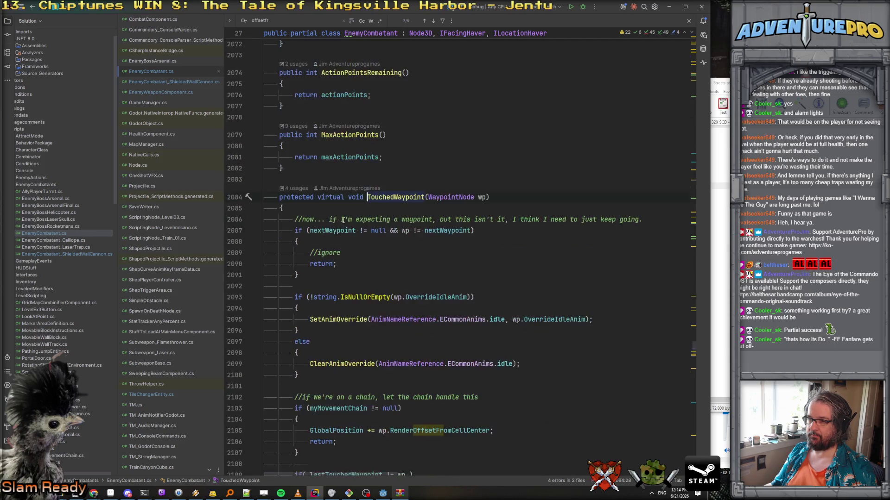
{"action": "key", "text": "ctrl+alt+Left"}
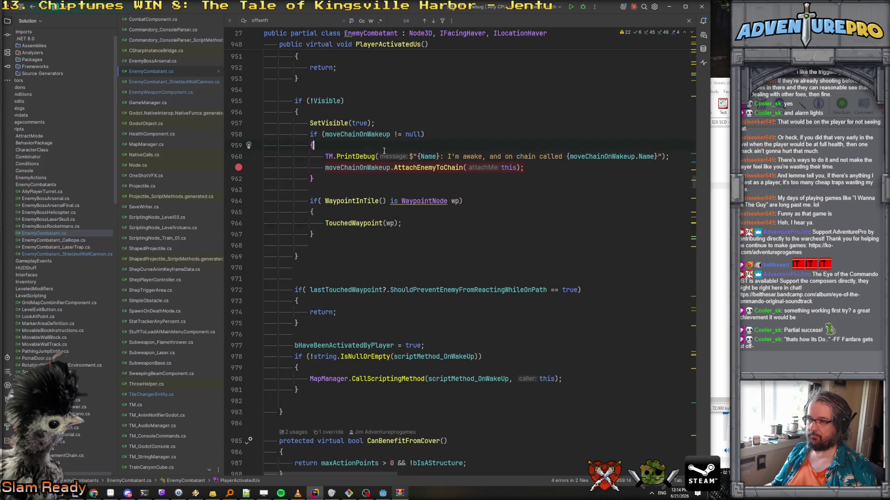
Step: Review the rest of PlayerActivatedUs, then bring the Godot editor to the front
{"action": "scroll", "coordinate": [342, 181], "scroll_direction": "down", "scroll_amount": 2}
{"action": "scroll", "coordinate": [339, 197], "scroll_direction": "down", "scroll_amount": 1}
{"action": "scroll", "coordinate": [340, 197], "scroll_direction": "up", "scroll_amount": 3}
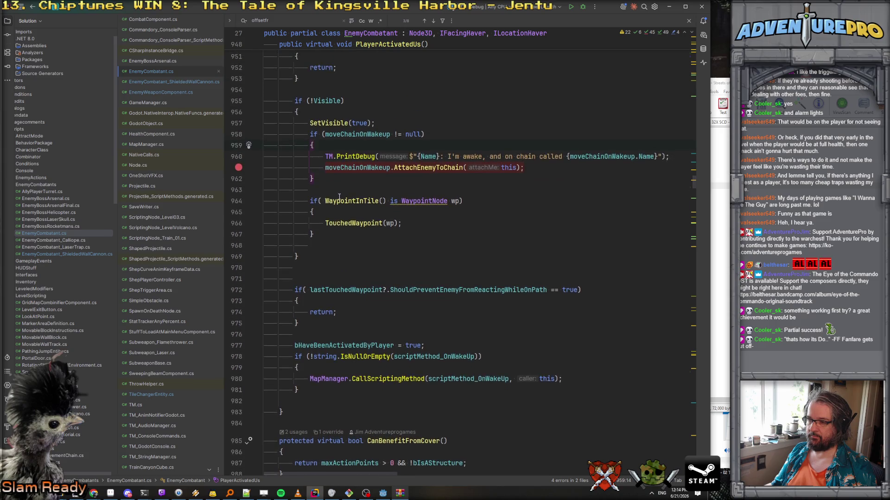
{"action": "scroll", "coordinate": [339, 197], "scroll_direction": "down", "scroll_amount": 6}
{"action": "scroll", "coordinate": [340, 197], "scroll_direction": "up", "scroll_amount": 9}
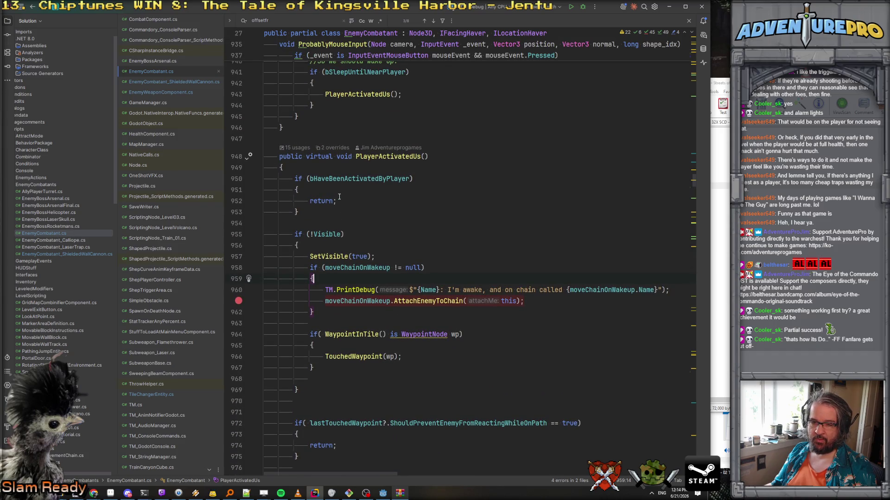
{"action": "left_click", "coordinate": [383, 495]}
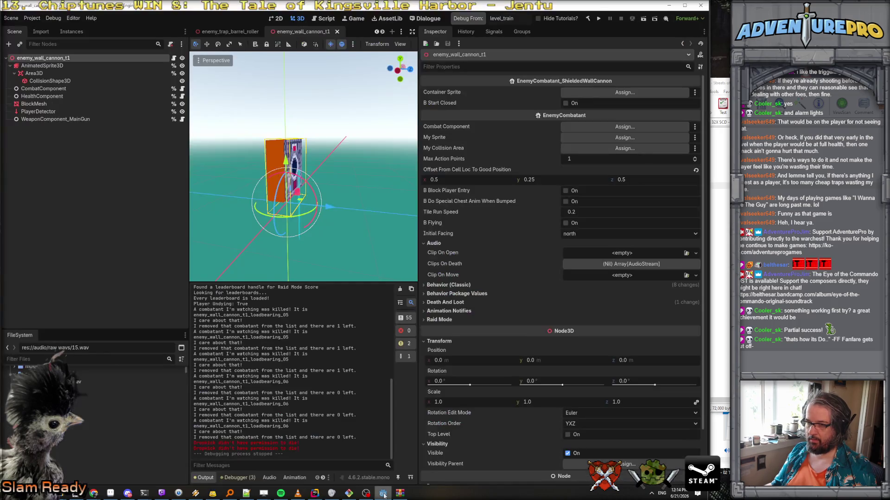
Step: Launch a debug run from level_train, then bring the Rider code editor back
{"action": "left_click", "coordinate": [462, 19]}
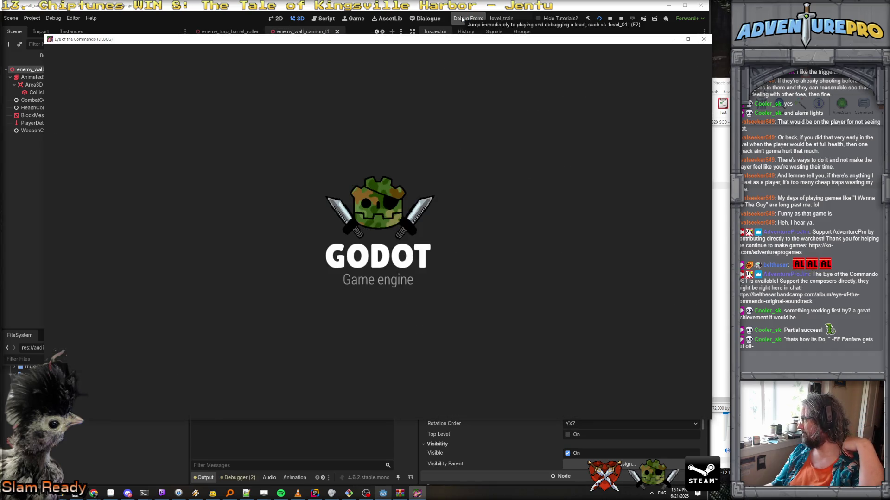
{"action": "left_click", "coordinate": [320, 494]}
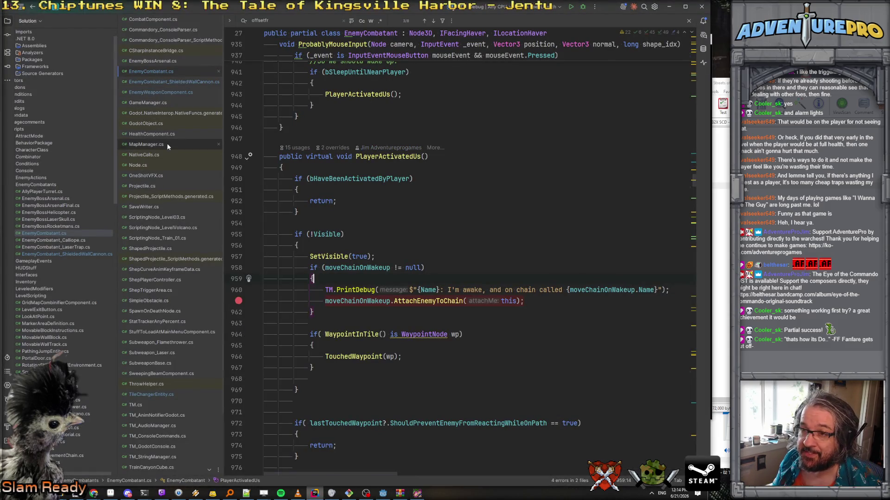
Step: Open TileChangerEntity.cs, then ShepTriggerArea.cs, scrolling to DoActivationLogic's PlayerActivatedUs calls
{"action": "scroll", "coordinate": [168, 152], "scroll_direction": "down", "scroll_amount": 3}
{"action": "left_click", "coordinate": [143, 329]}
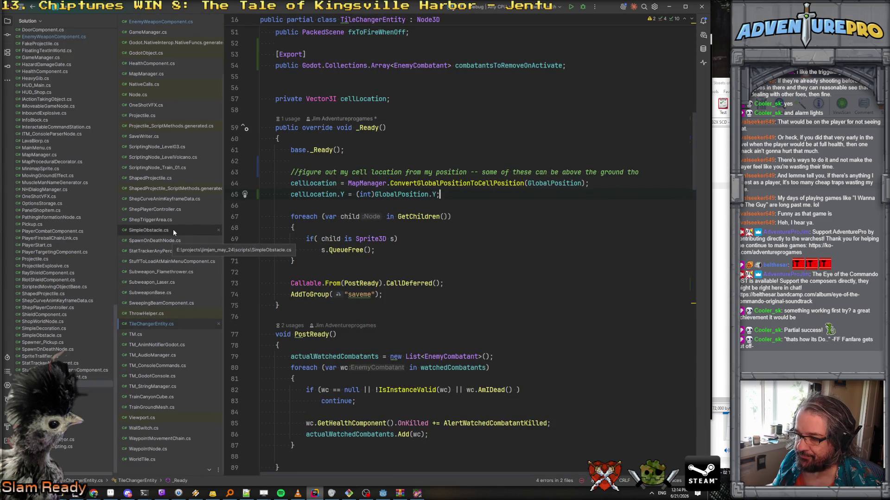
{"action": "scroll", "coordinate": [402, 271], "scroll_direction": "down", "scroll_amount": 3}
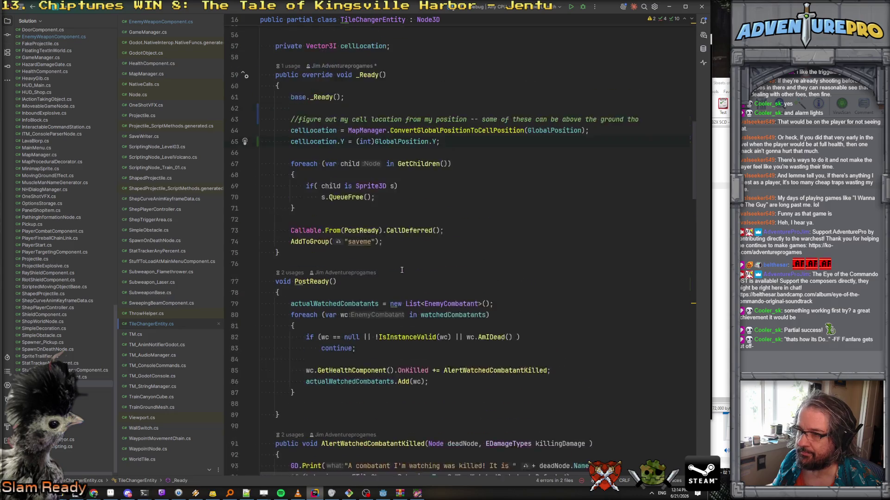
{"action": "scroll", "coordinate": [402, 270], "scroll_direction": "up", "scroll_amount": 1}
{"action": "left_click", "coordinate": [160, 219]}
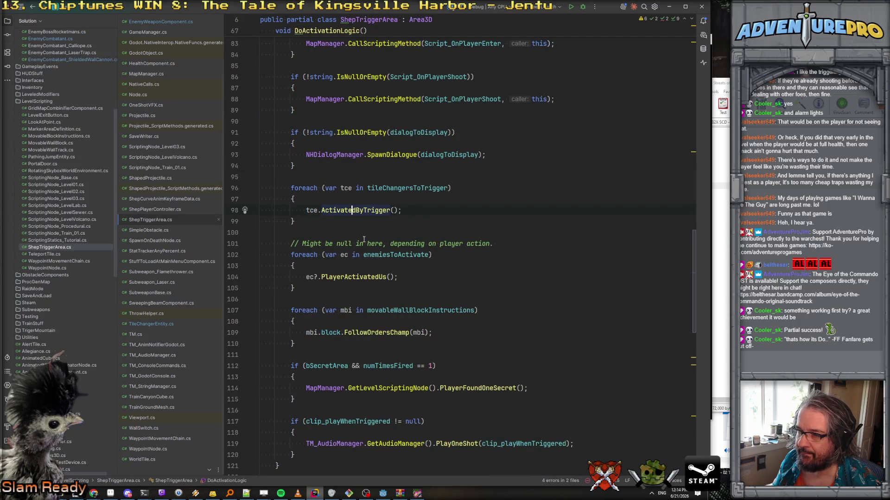
{"action": "scroll", "coordinate": [386, 221], "scroll_direction": "down", "scroll_amount": 2}
{"action": "scroll", "coordinate": [385, 213], "scroll_direction": "down", "scroll_amount": 2}
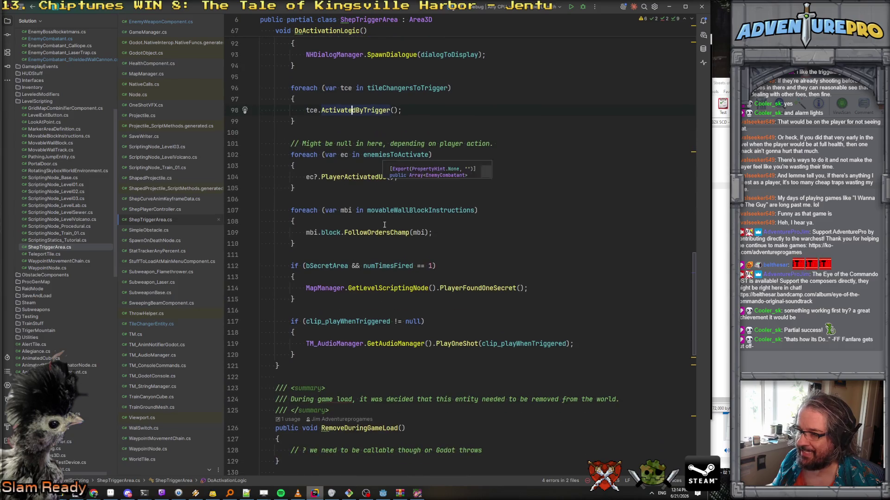
{"action": "scroll", "coordinate": [405, 151], "scroll_direction": "up", "scroll_amount": 5}
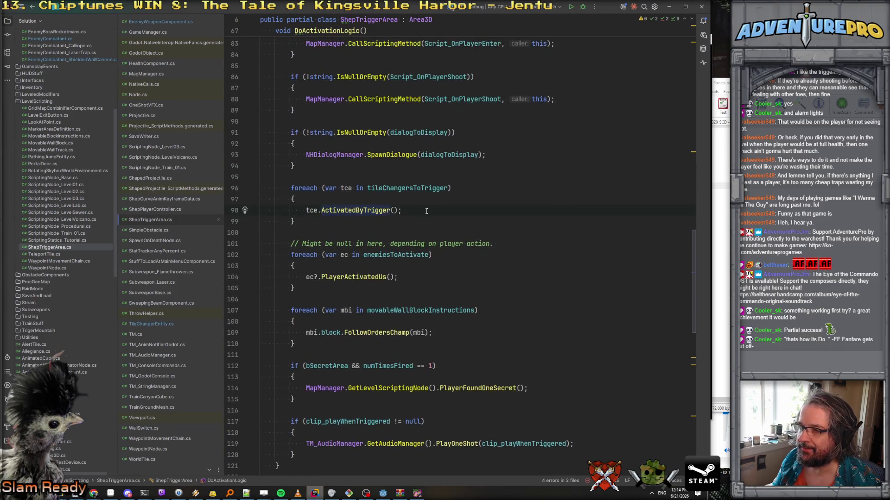
{"action": "scroll", "coordinate": [437, 284], "scroll_direction": "down", "scroll_amount": 6}
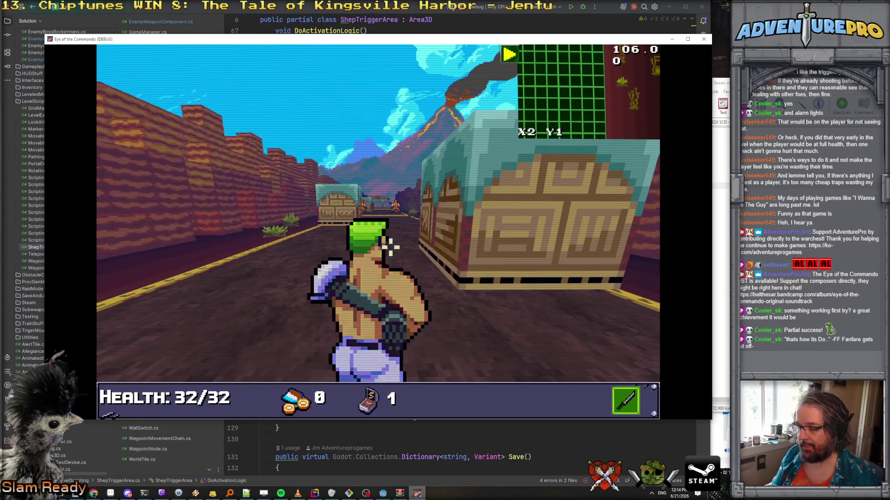
Step: Teleport to X75 Y2, walk forward firing down the corridor, then view Godot's Remote scene tree
{"action": "key", "text": "grave"}
{"action": "type", "text": "TP 75 2"}
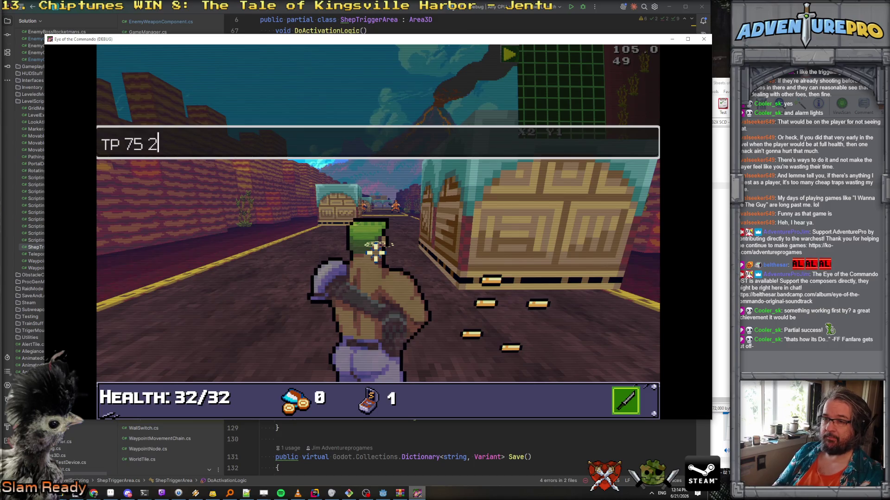
{"action": "key", "text": "Return"}
{"action": "key", "text": "w"}
{"action": "key", "text": "w"}
{"action": "key", "text": "w"}
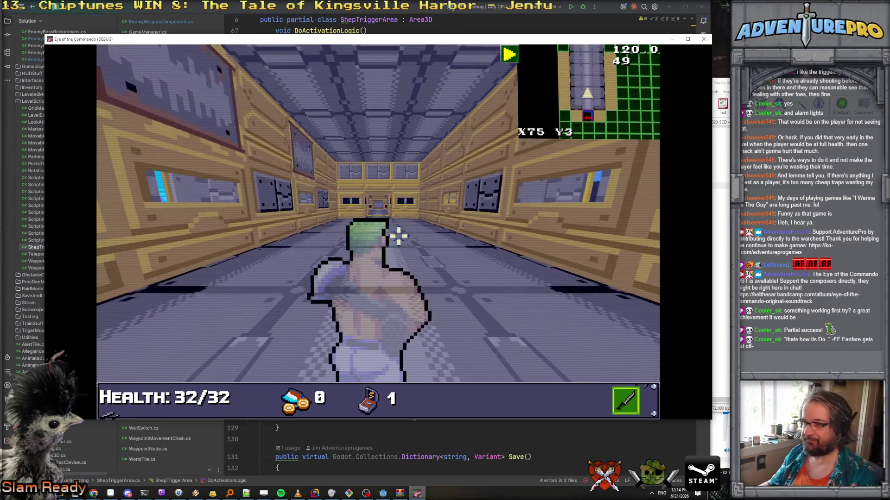
{"action": "key", "text": "w"}
{"action": "key", "text": "w"}
{"action": "key", "text": "w"}
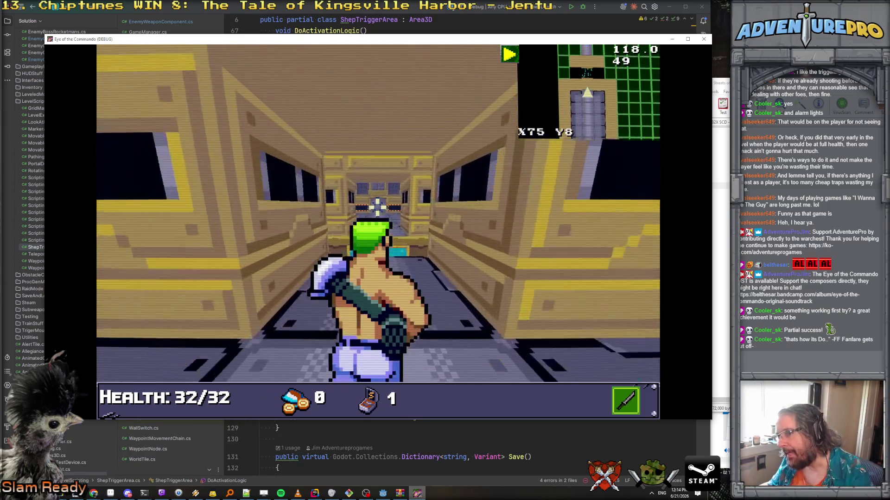
{"action": "left_click", "coordinate": [395, 187]}
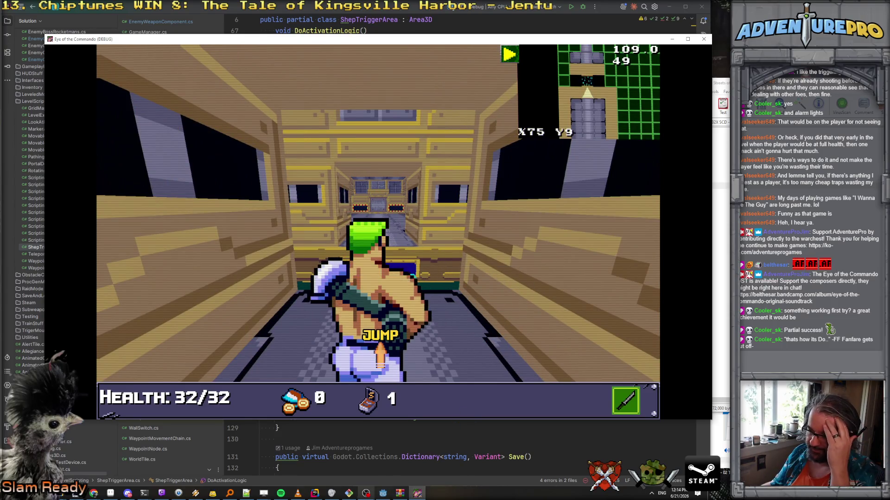
{"action": "left_click", "coordinate": [383, 493]}
{"action": "left_click", "coordinate": [63, 54]}
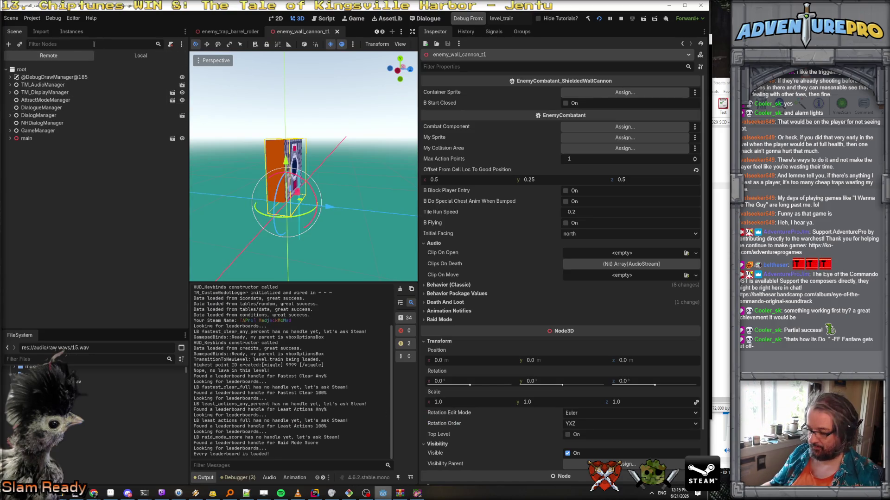
Step: Filter the remote tree by 'wall_cann' and compare loadbearing cannons 05, 06, 09 and 10
{"action": "type", "text": "wall_cann"}
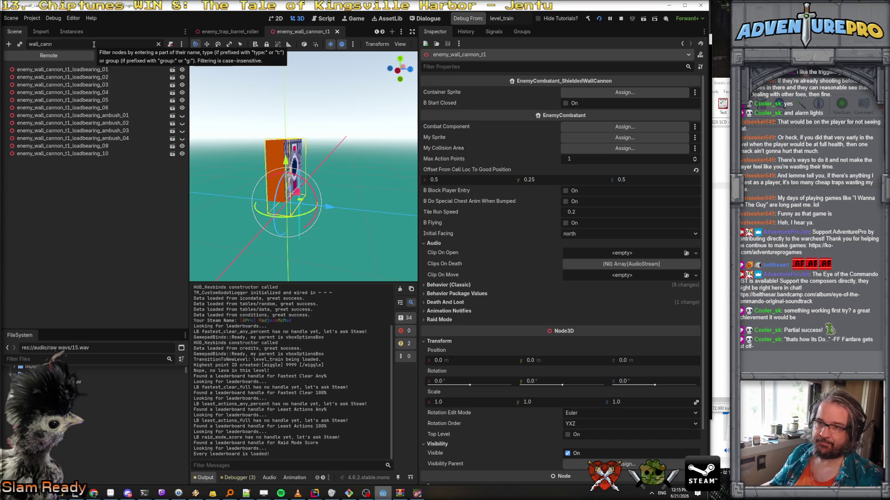
{"action": "left_click", "coordinate": [104, 109]}
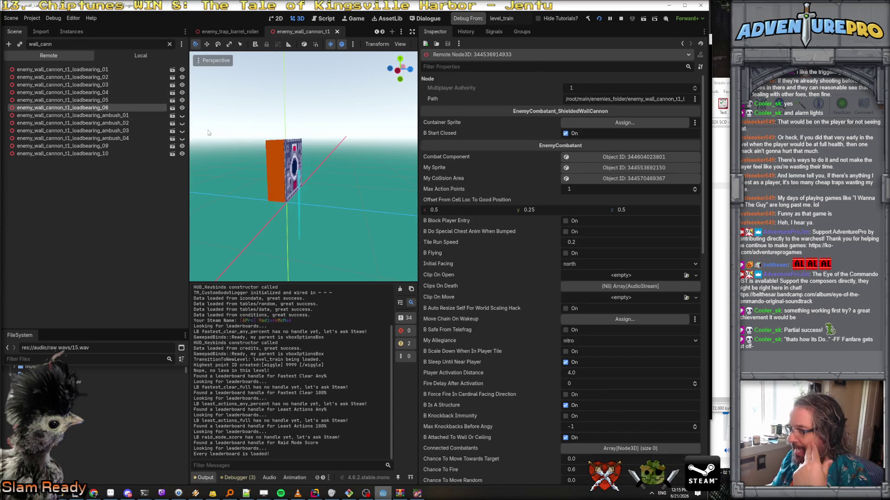
{"action": "left_click", "coordinate": [110, 146]}
{"action": "left_click", "coordinate": [107, 154]}
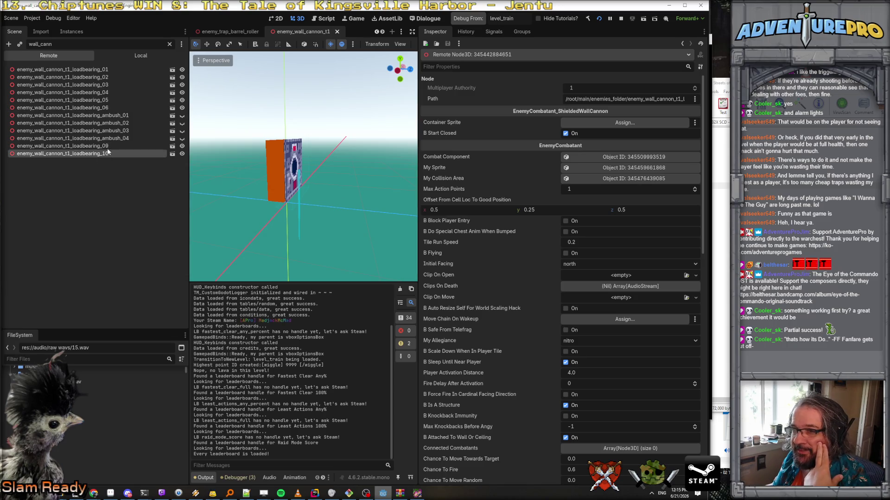
{"action": "left_click", "coordinate": [109, 100]}
{"action": "left_click", "coordinate": [110, 108]}
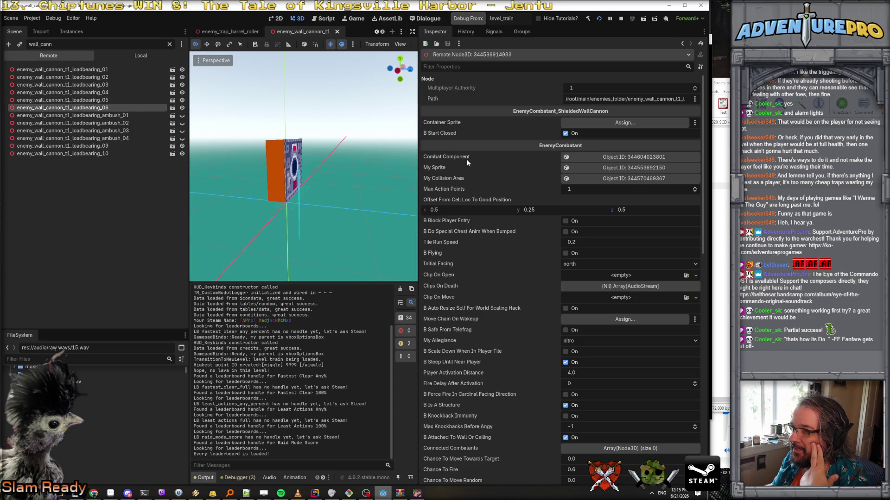
{"action": "scroll", "coordinate": [494, 183], "scroll_direction": "down", "scroll_amount": 15}
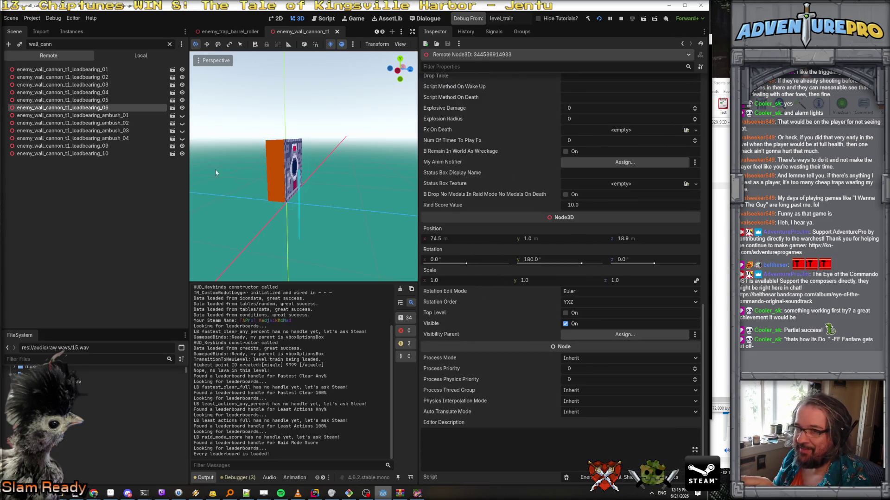
{"action": "left_click", "coordinate": [104, 100]}
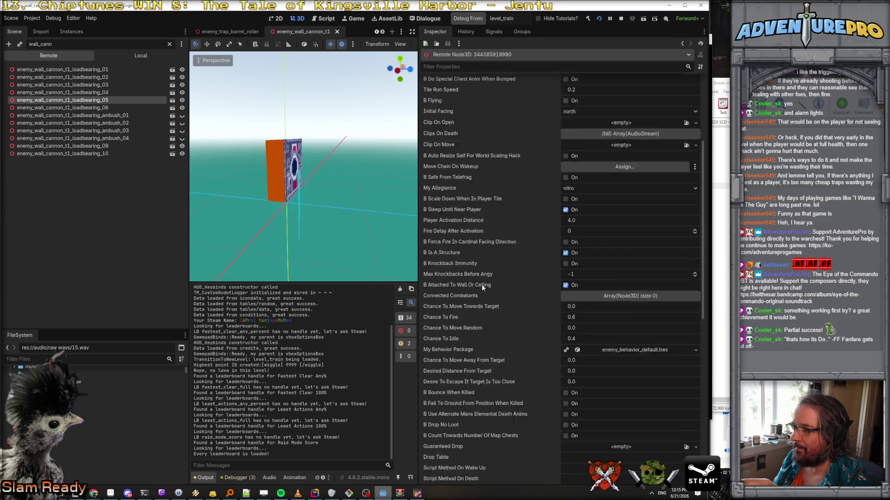
{"action": "scroll", "coordinate": [480, 288], "scroll_direction": "down", "scroll_amount": 15}
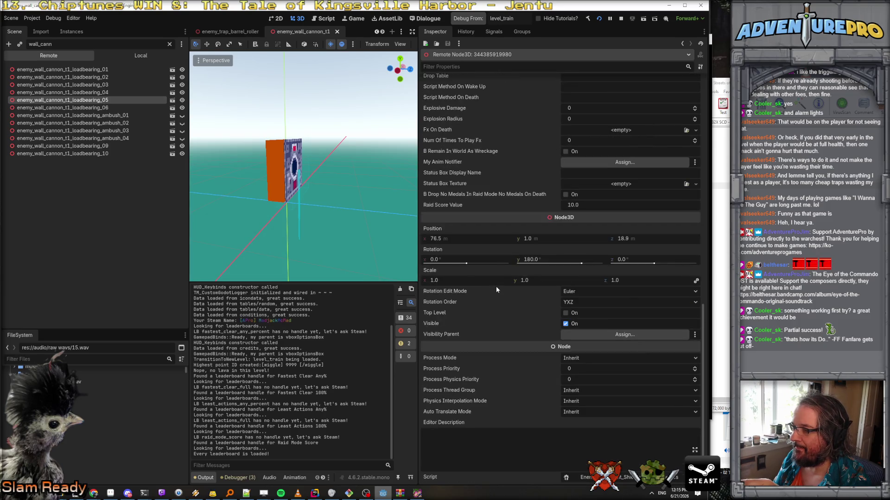
{"action": "left_click", "coordinate": [103, 108]}
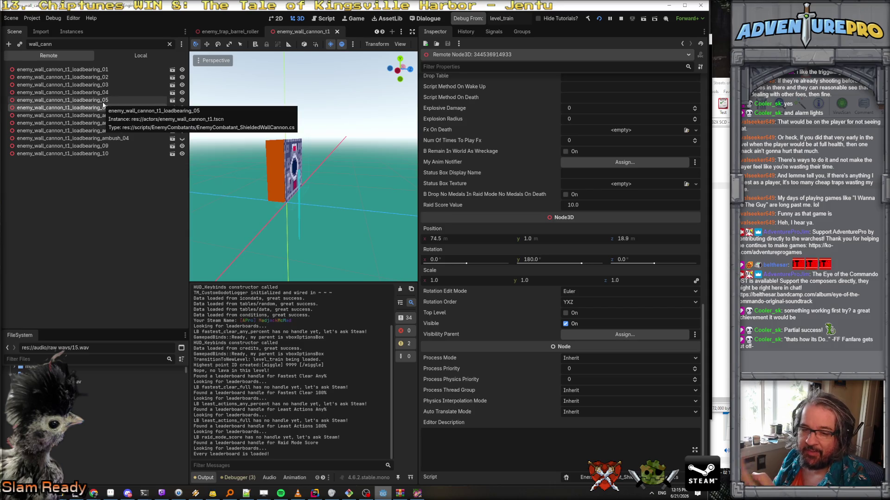
{"action": "left_click", "coordinate": [103, 106]}
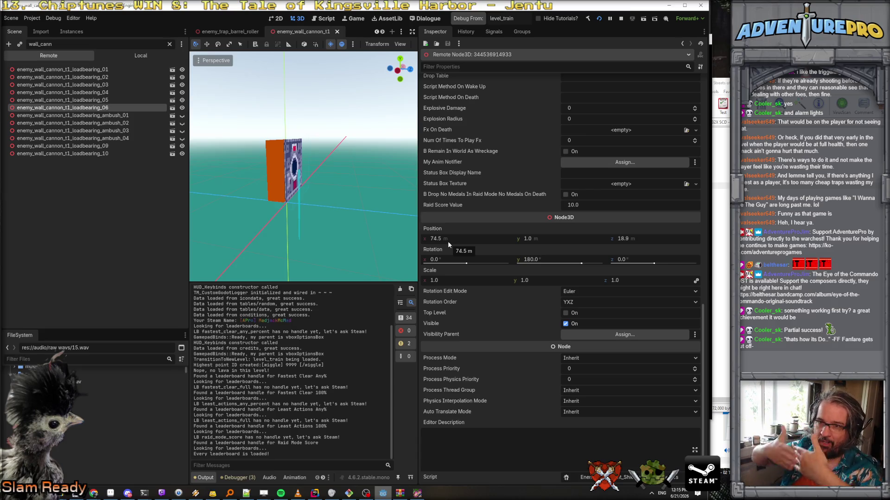
Step: Inspect the transforms of ambush wall cannons 01 through 04, then return to Rider
{"action": "left_click", "coordinate": [119, 115]}
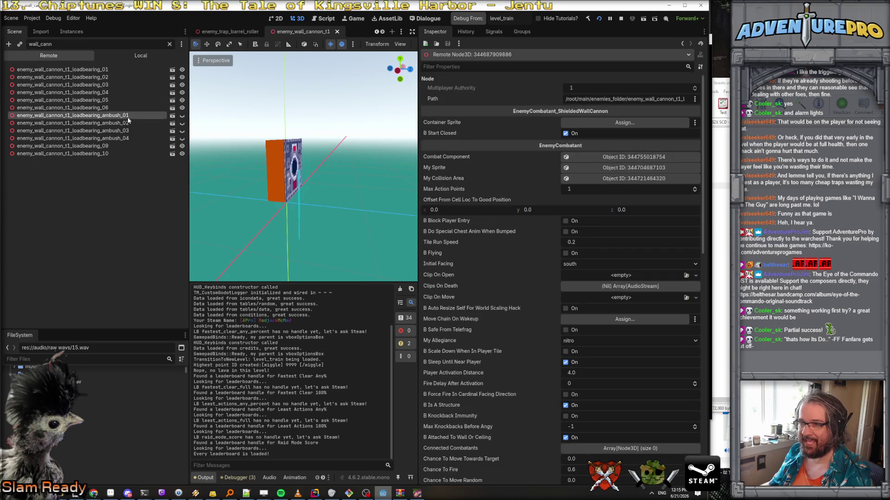
{"action": "scroll", "coordinate": [497, 288], "scroll_direction": "down", "scroll_amount": 15}
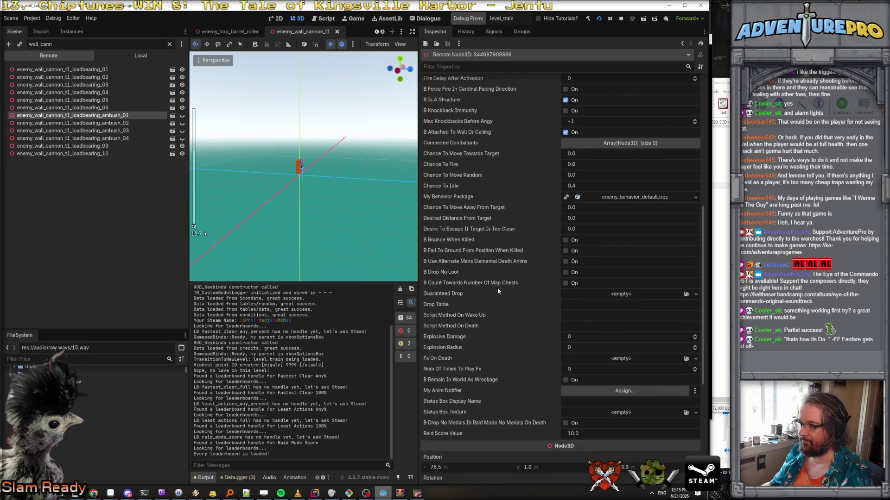
{"action": "left_click", "coordinate": [132, 123]}
{"action": "scroll", "coordinate": [531, 270], "scroll_direction": "down", "scroll_amount": 15}
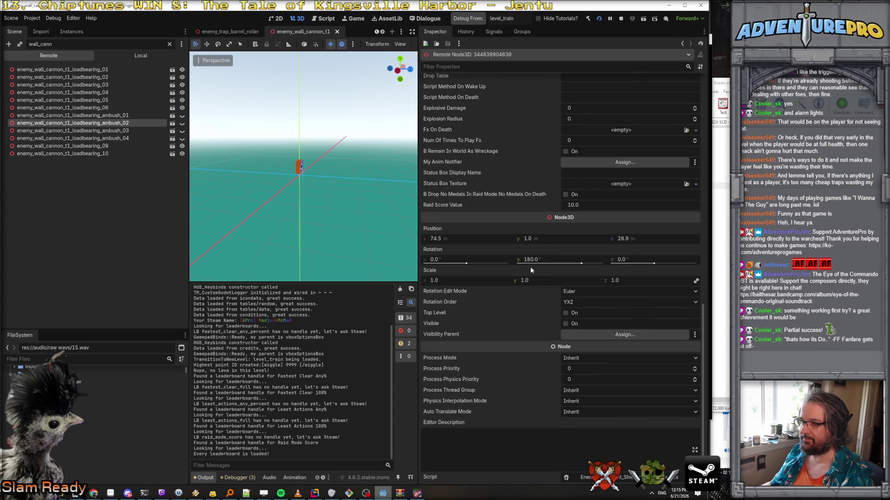
{"action": "left_click", "coordinate": [183, 132]}
{"action": "scroll", "coordinate": [564, 281], "scroll_direction": "down", "scroll_amount": 15}
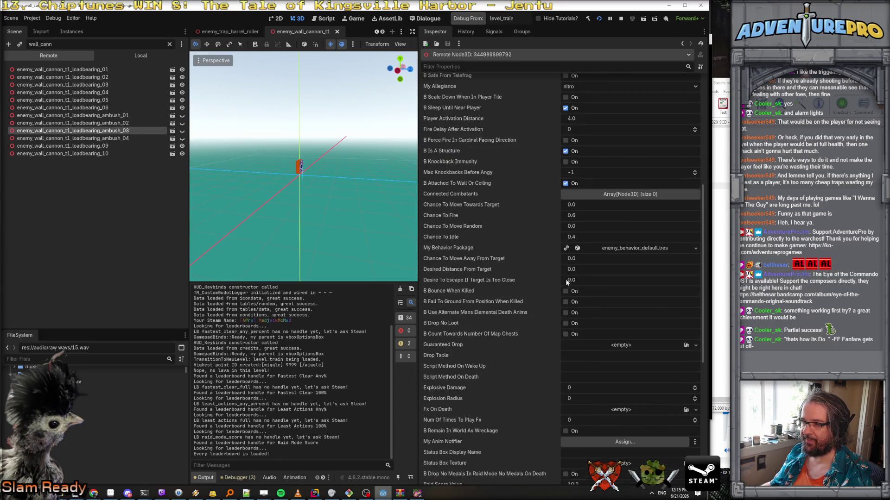
{"action": "left_click", "coordinate": [136, 138]}
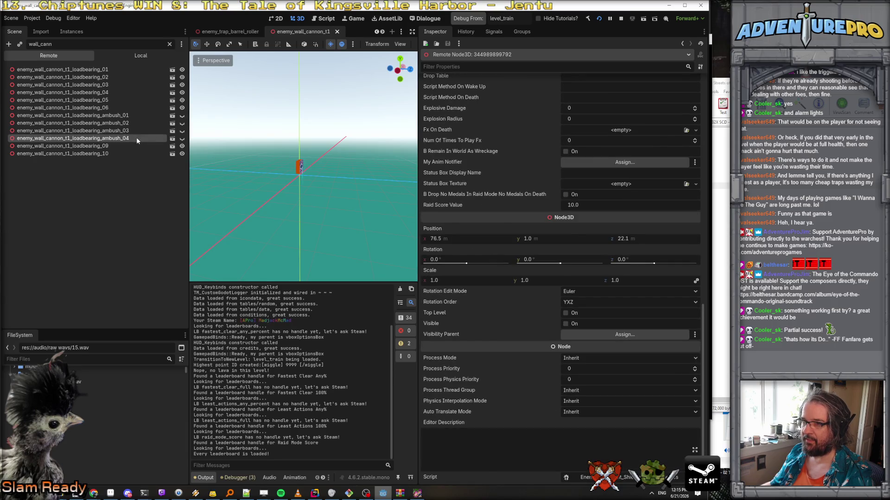
{"action": "scroll", "coordinate": [543, 283], "scroll_direction": "down", "scroll_amount": 15}
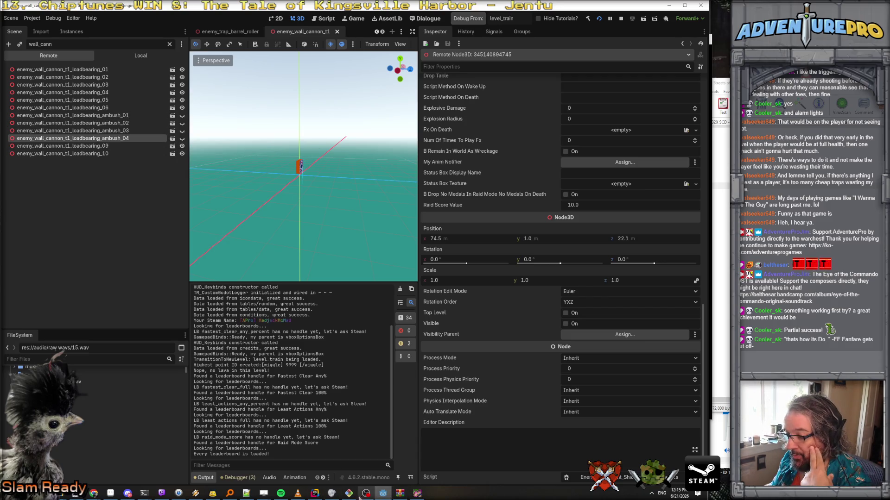
{"action": "left_click", "coordinate": [316, 493]}
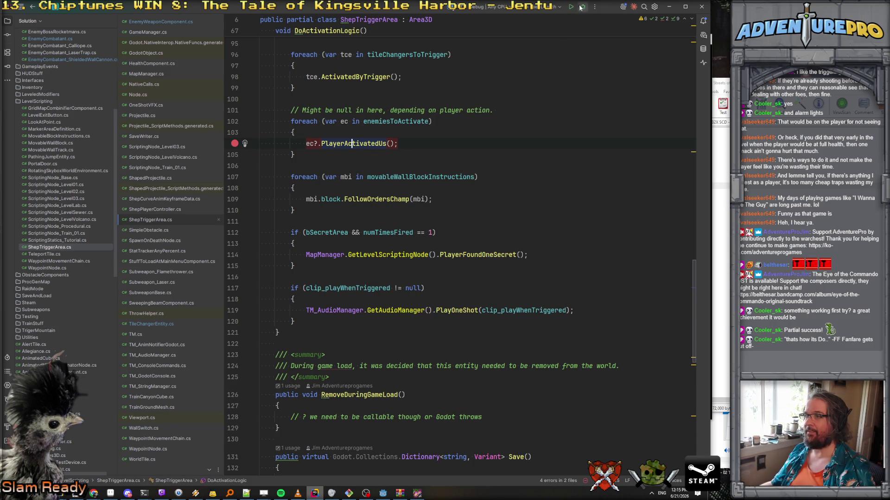
Step: Attach Rider's .NET debugger to the running Godot 'Eye of the Commando (DEBUG)' process
{"action": "left_click", "coordinate": [594, 7]}
{"action": "left_click", "coordinate": [612, 26]}
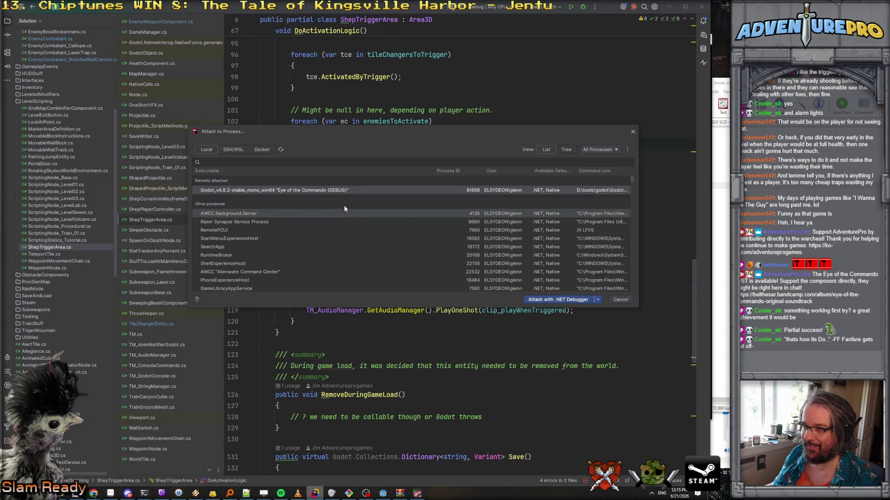
{"action": "left_click", "coordinate": [556, 300]}
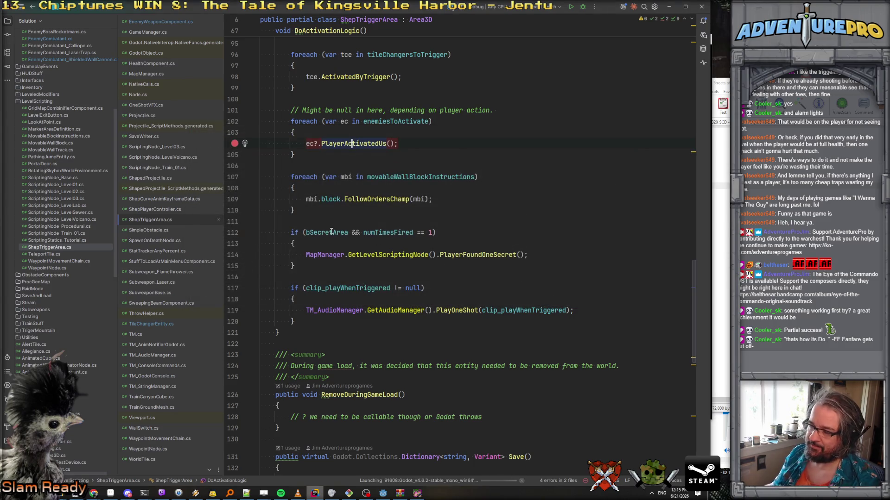
Step: In the debug game, advance down the train corridor shooting the wall targets and red barrels
{"action": "left_click", "coordinate": [417, 495]}
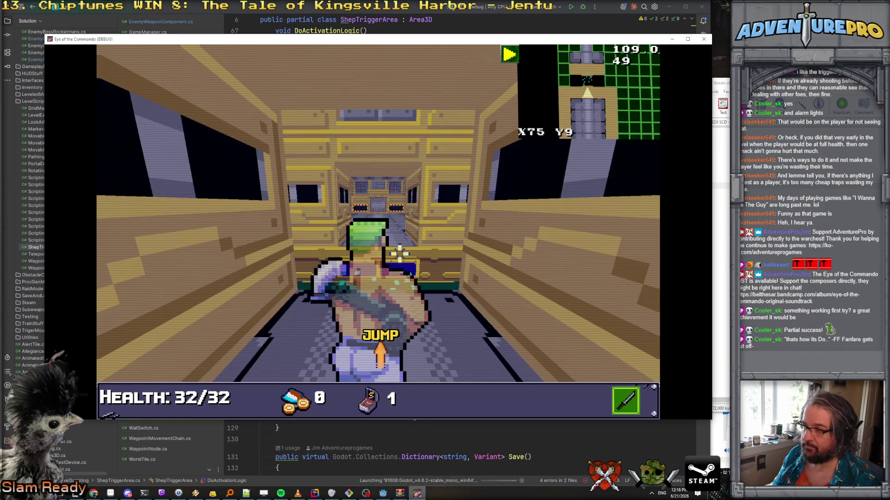
{"action": "key", "text": "w"}
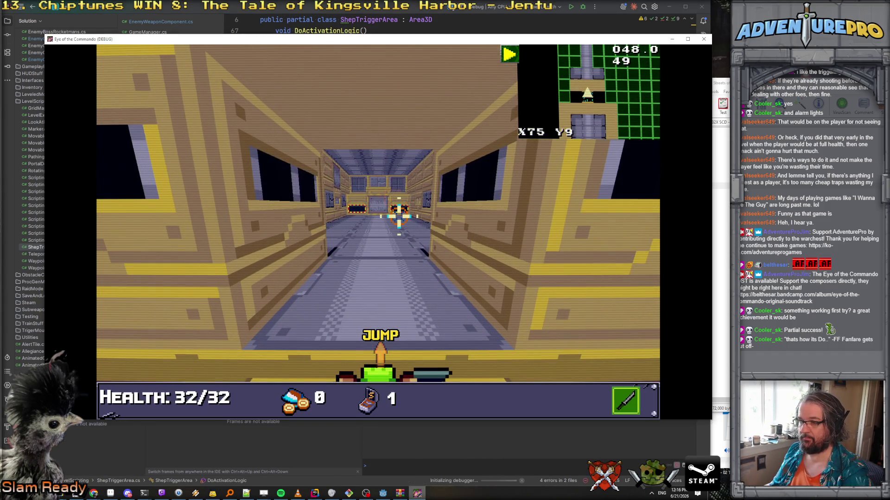
{"action": "key", "text": "w"}
{"action": "key", "text": "w"}
{"action": "key", "text": "w"}
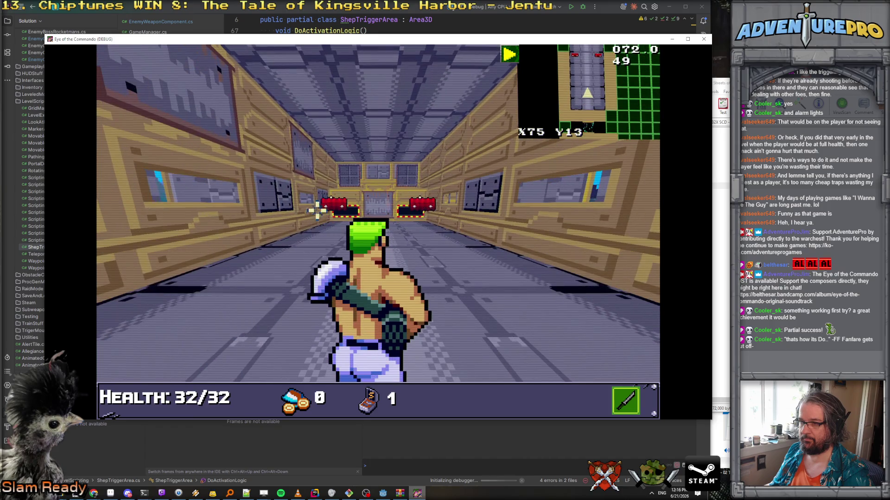
{"action": "left_click", "coordinate": [317, 211]}
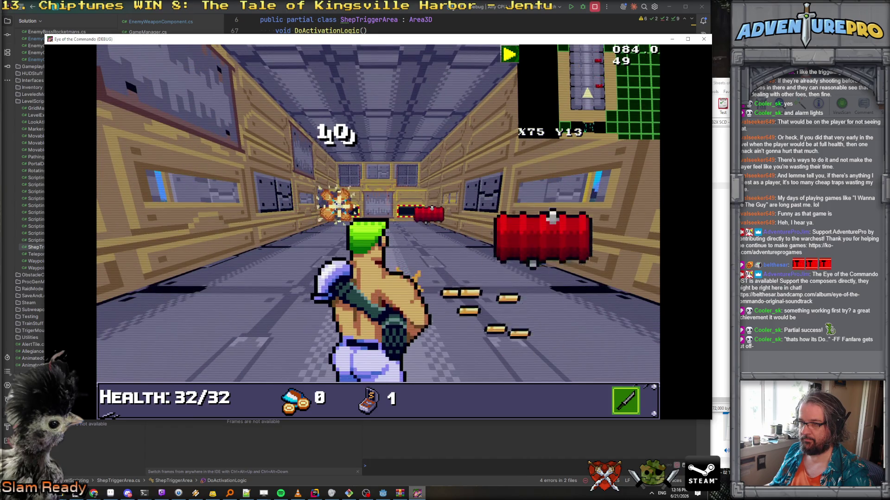
{"action": "key", "text": "w"}
{"action": "key", "text": "w"}
{"action": "left_click", "coordinate": [424, 160]}
{"action": "left_click", "coordinate": [424, 160]}
{"action": "key", "text": "a"}
{"action": "left_click", "coordinate": [412, 159]}
{"action": "key", "text": "d"}
{"action": "key", "text": "s"}
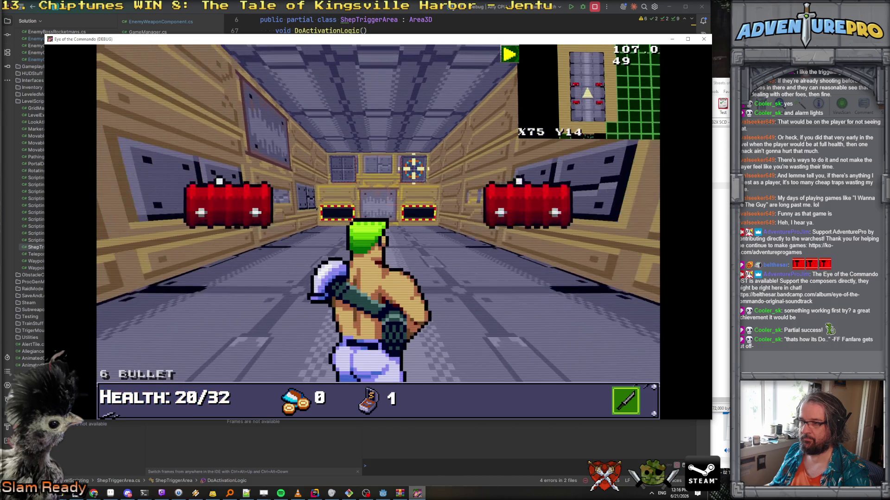
{"action": "key", "text": "w"}
{"action": "left_click", "coordinate": [419, 158]}
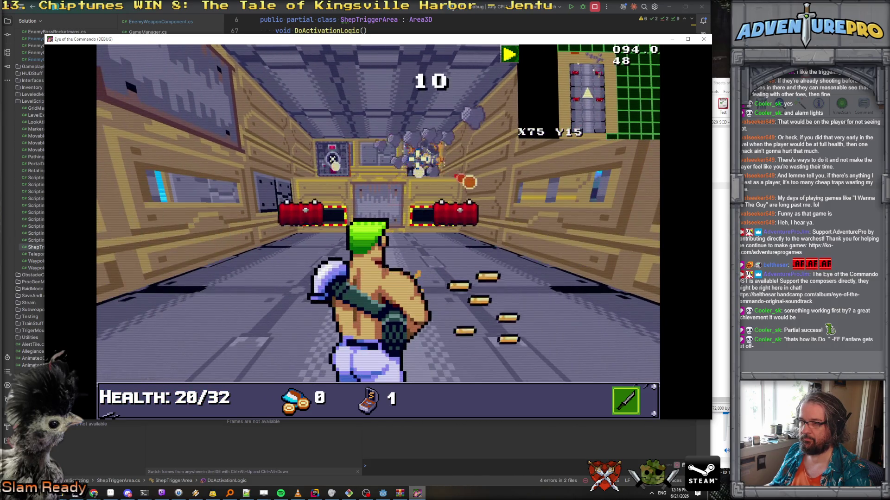
Step: Push past the cannons and spiked balls into the yellow corridor, then step into PlayerActivatedUs
{"action": "left_click", "coordinate": [332, 158]}
{"action": "key", "text": "s"}
{"action": "left_click", "coordinate": [342, 169]}
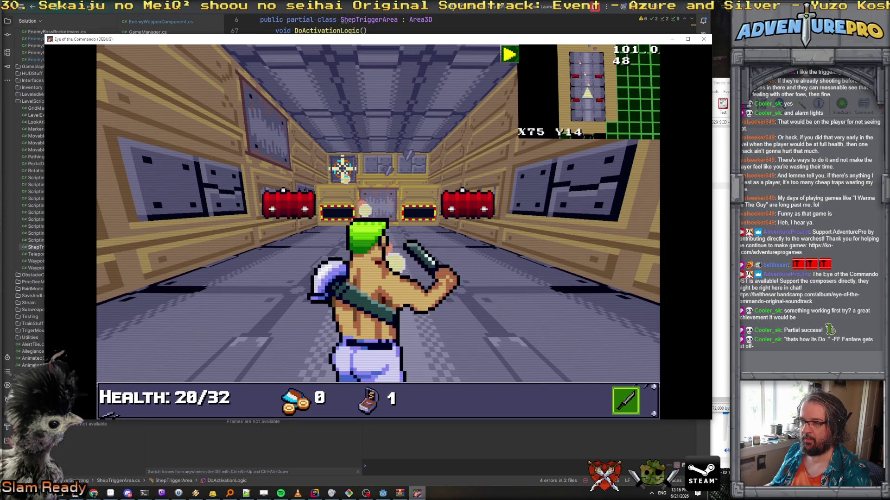
{"action": "key", "text": "w"}
{"action": "left_click", "coordinate": [312, 138]}
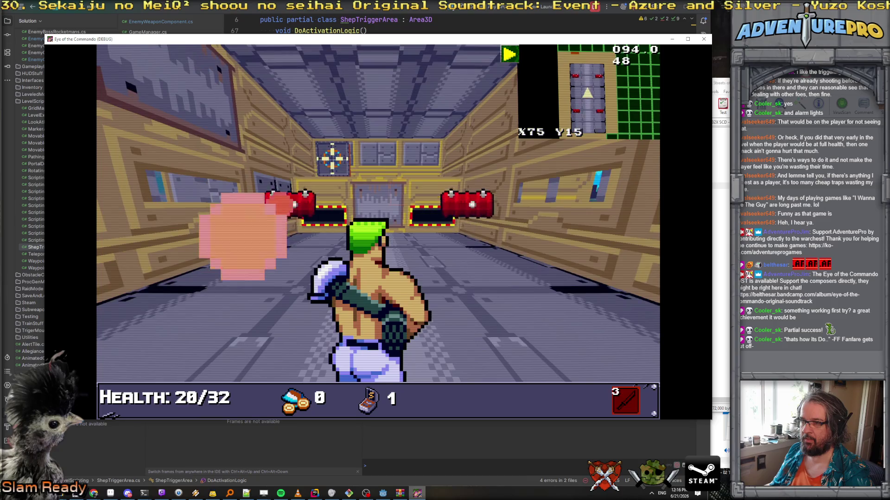
{"action": "key", "text": "s"}
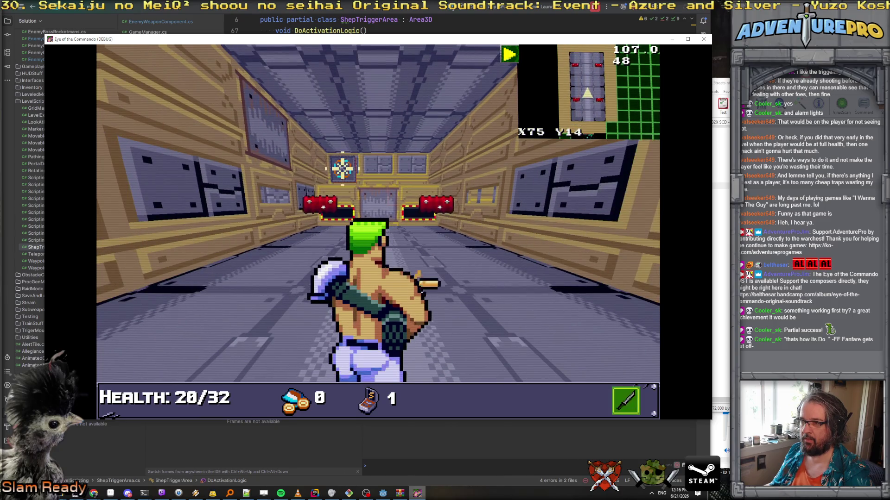
{"action": "key", "text": "w"}
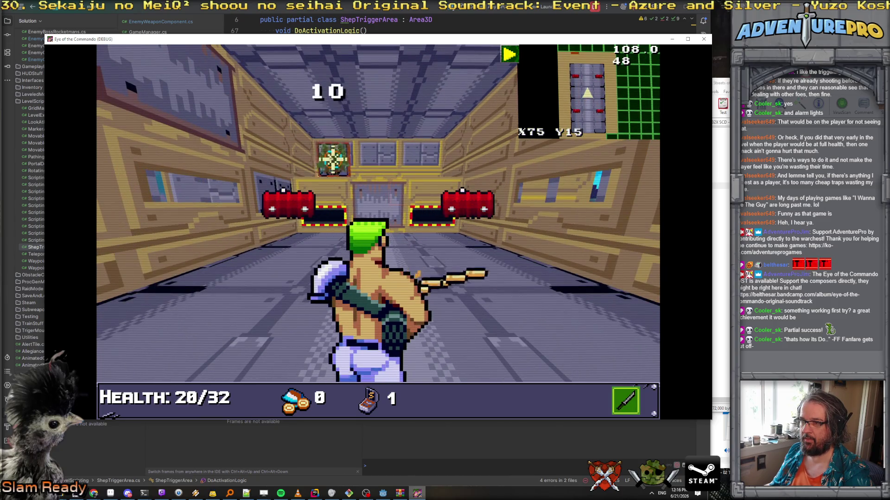
{"action": "key", "text": "w"}
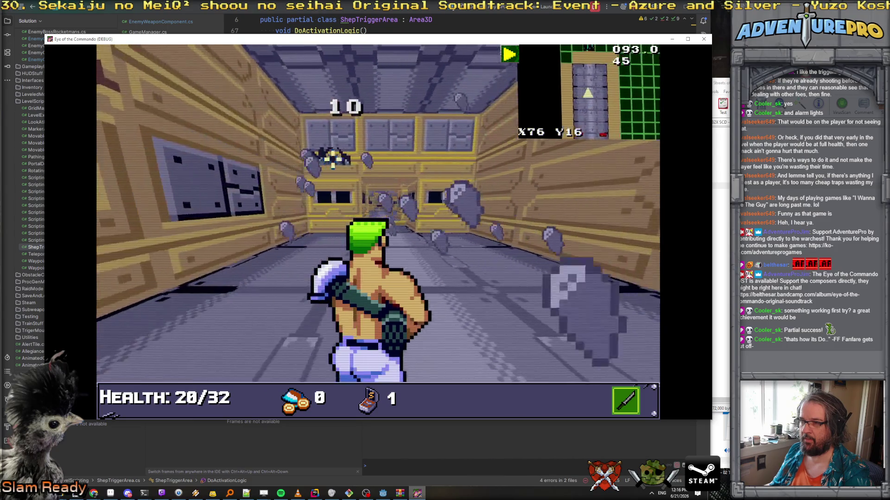
{"action": "key", "text": "w"}
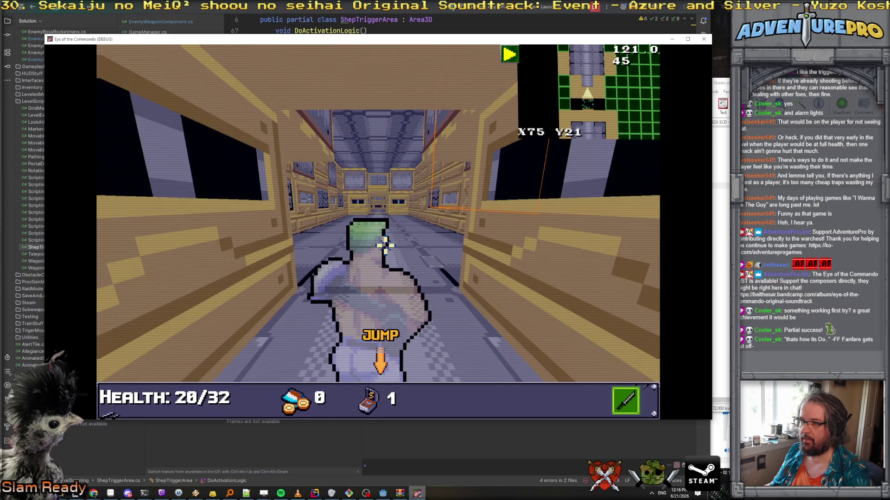
{"action": "key", "text": "w"}
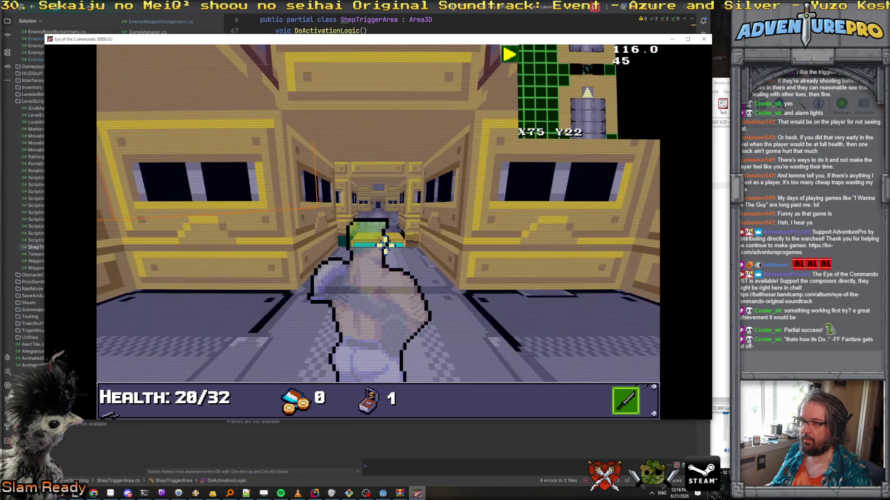
{"action": "key", "text": "w"}
{"action": "key", "text": "w"}
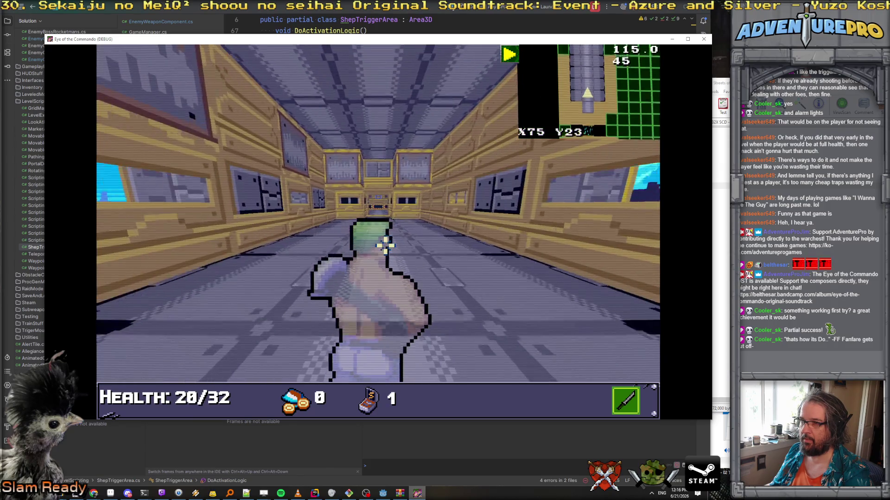
{"action": "key", "text": "F11"}
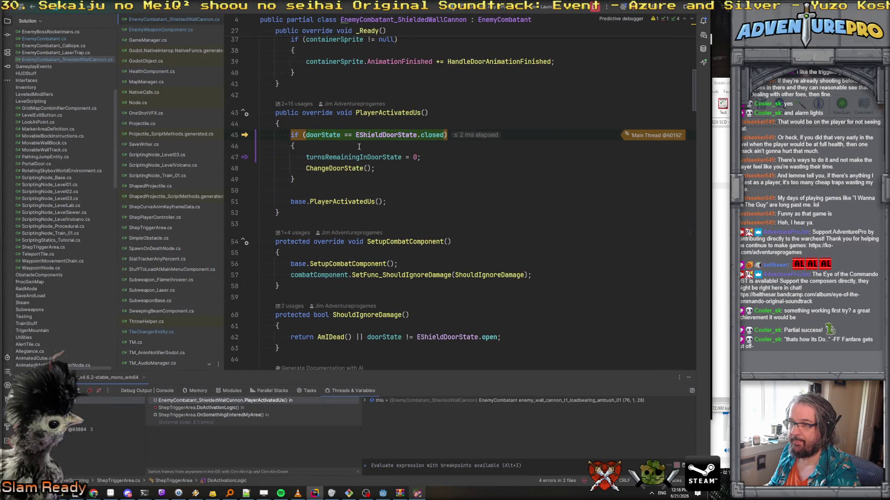
Step: Step through the cannon's door-opening logic, including ChangeDoorState and the open_shield animation
{"action": "mouse_move", "coordinate": [328, 134]}
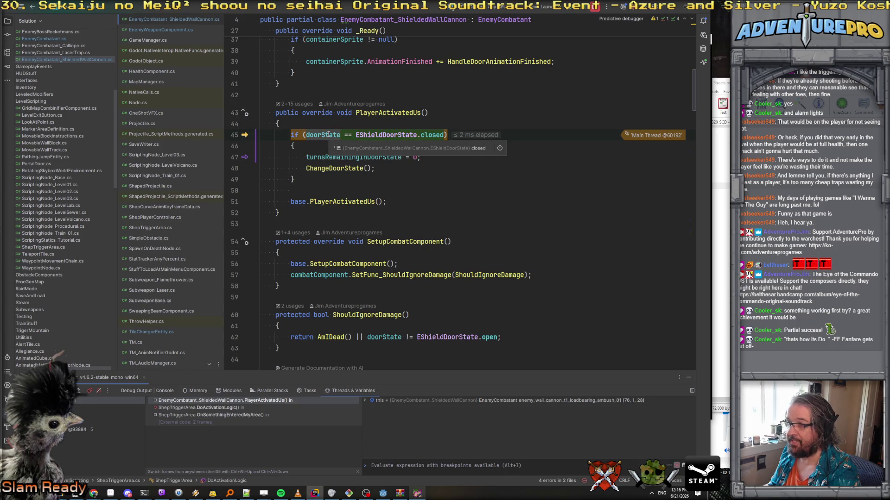
{"action": "key", "text": "F10"}
{"action": "key", "text": "F10"}
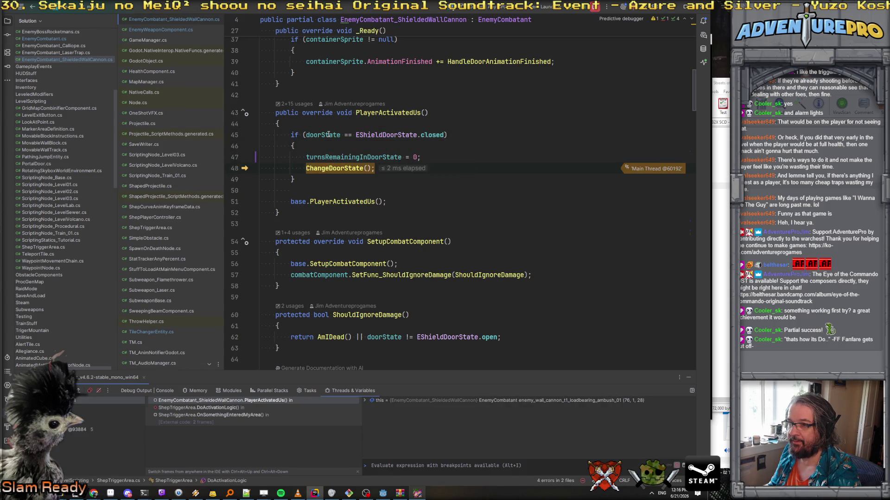
{"action": "key", "text": "F11"}
{"action": "key", "text": "F10"}
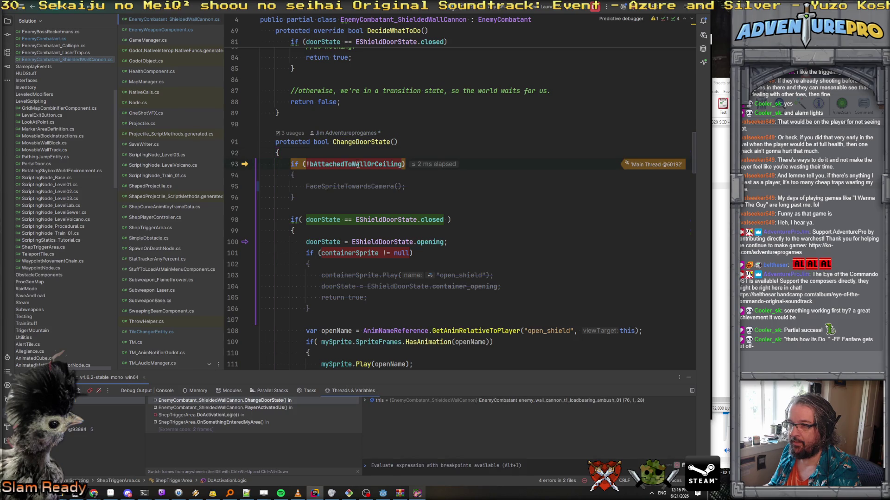
{"action": "mouse_move", "coordinate": [356, 168]}
{"action": "key", "text": "F10"}
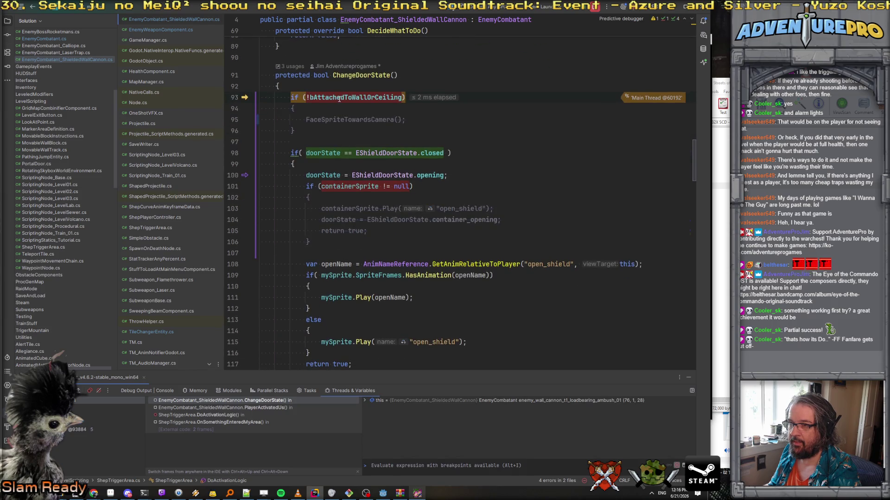
{"action": "key", "text": "F10"}
{"action": "key", "text": "F10"}
{"action": "scroll", "coordinate": [408, 171], "scroll_direction": "down", "scroll_amount": 4}
{"action": "key", "text": "F10"}
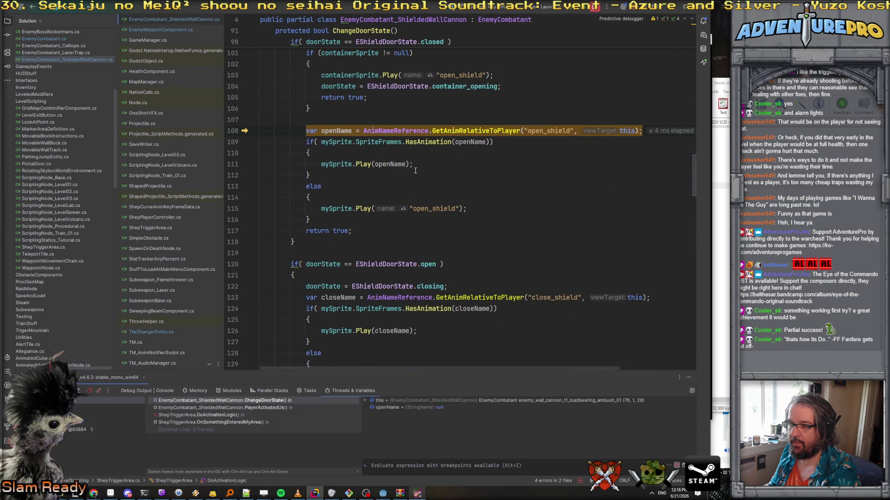
{"action": "key", "text": "F10"}
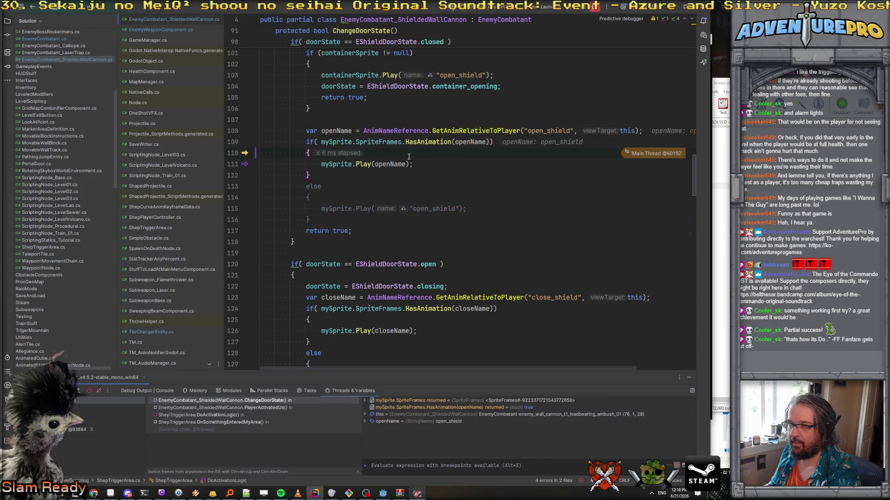
{"action": "key", "text": "F10"}
{"action": "key", "text": "F10"}
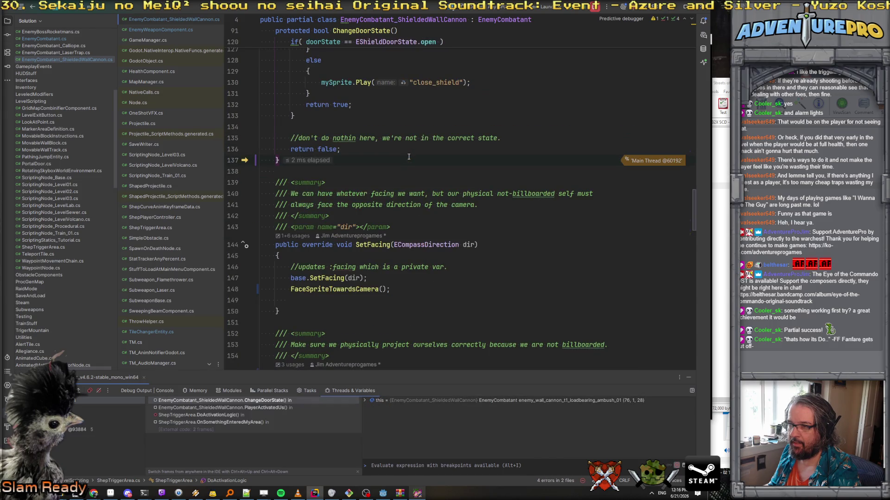
{"action": "key", "text": "F10"}
Step: Step through base PlayerActivatedUs past SetVisible and the waypoint checks to its end
{"action": "key", "text": "F10"}
{"action": "key", "text": "F10"}
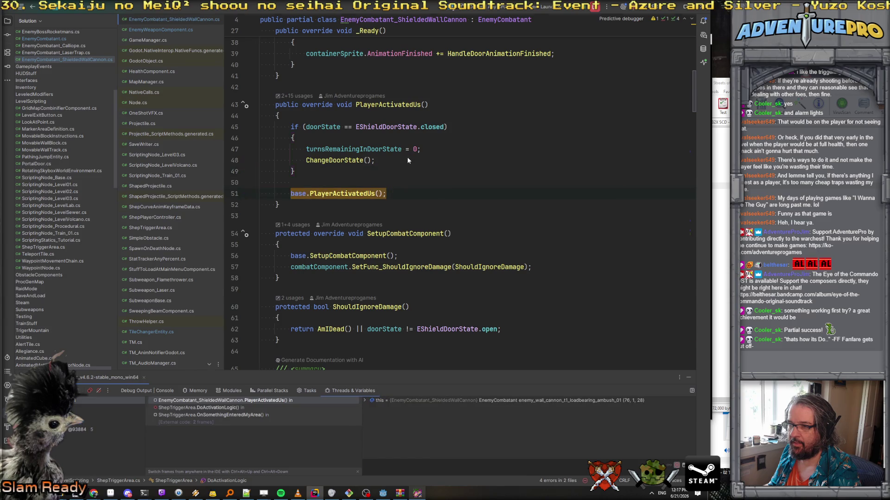
{"action": "key", "text": "F11"}
{"action": "key", "text": "F10"}
{"action": "key", "text": "F10"}
{"action": "key", "text": "F10"}
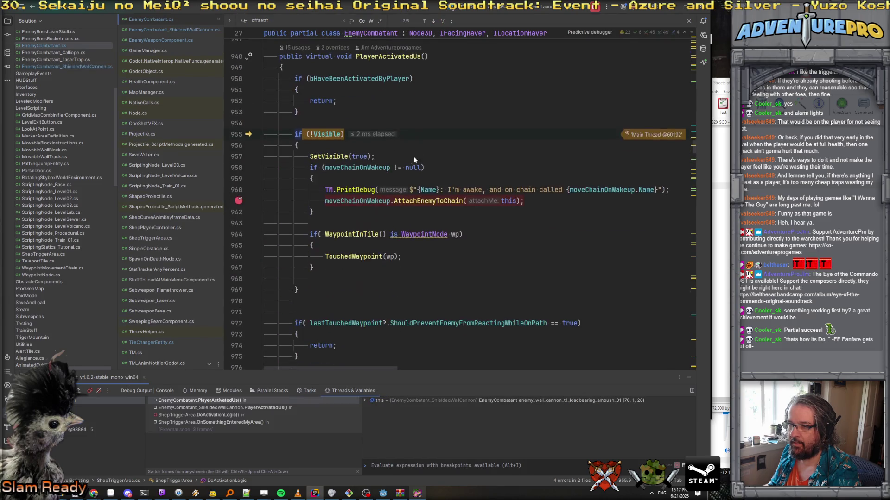
{"action": "key", "text": "F10"}
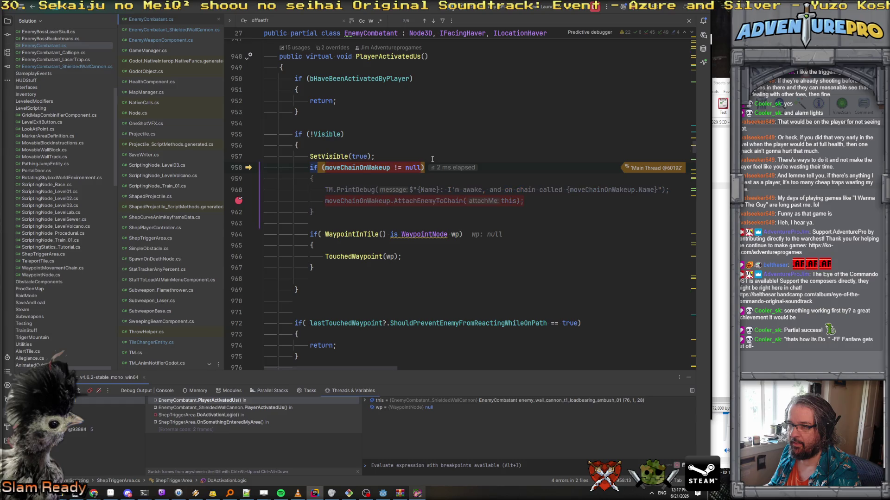
{"action": "key", "text": "F10"}
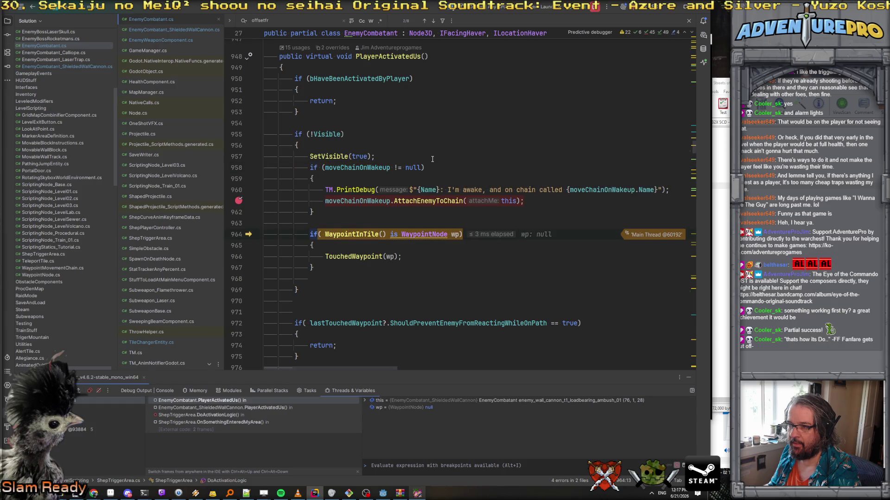
{"action": "key", "text": "F10"}
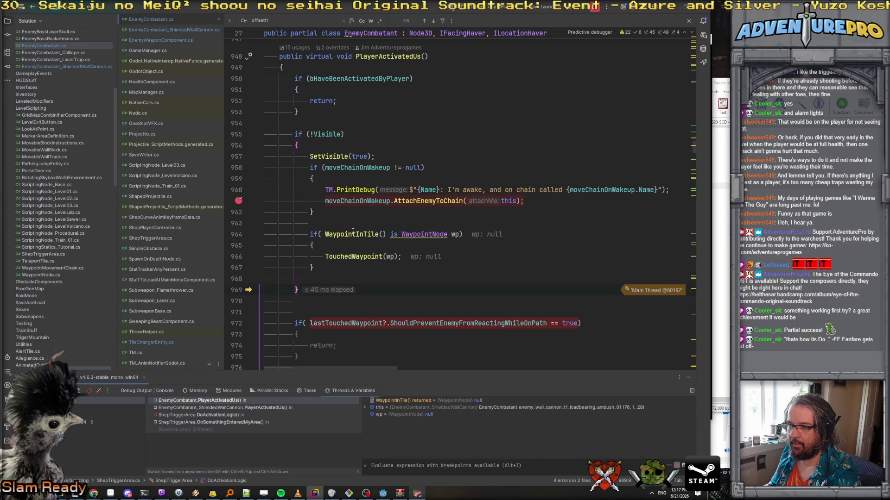
{"action": "mouse_move", "coordinate": [422, 234]}
{"action": "scroll", "coordinate": [422, 234], "scroll_direction": "down", "scroll_amount": 3}
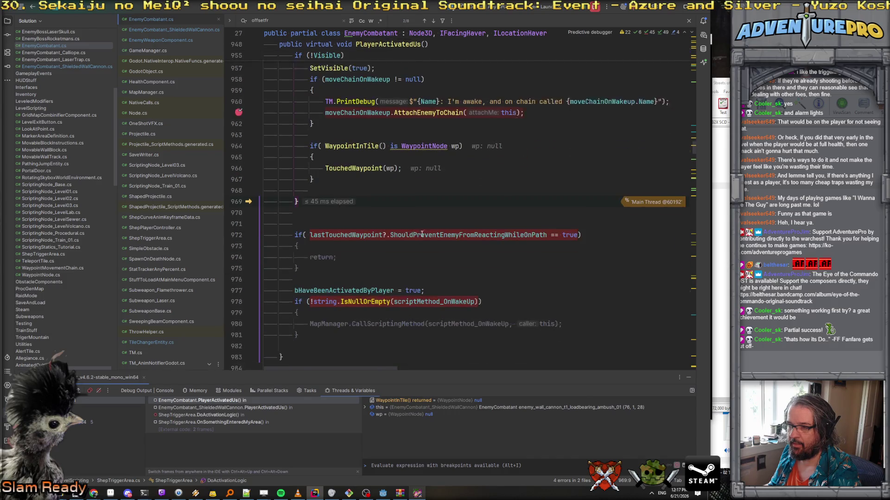
{"action": "key", "text": "F10"}
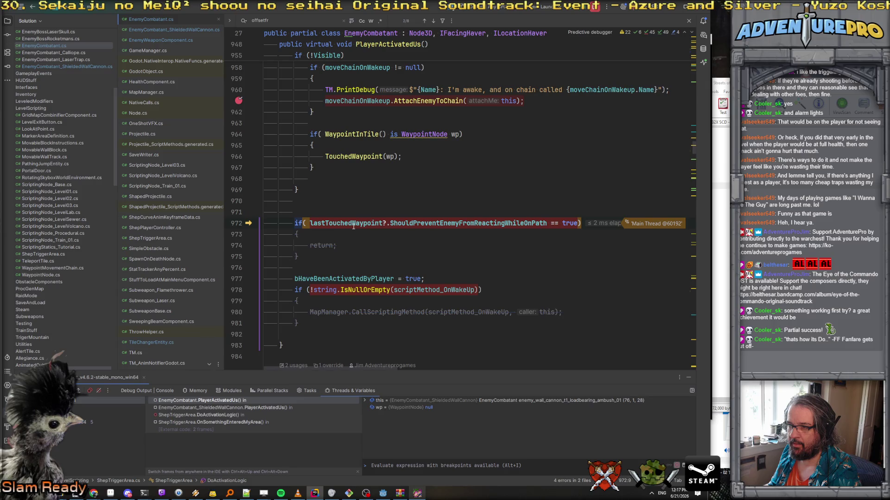
{"action": "scroll", "coordinate": [354, 227], "scroll_direction": "down", "scroll_amount": 2}
{"action": "key", "text": "F10"}
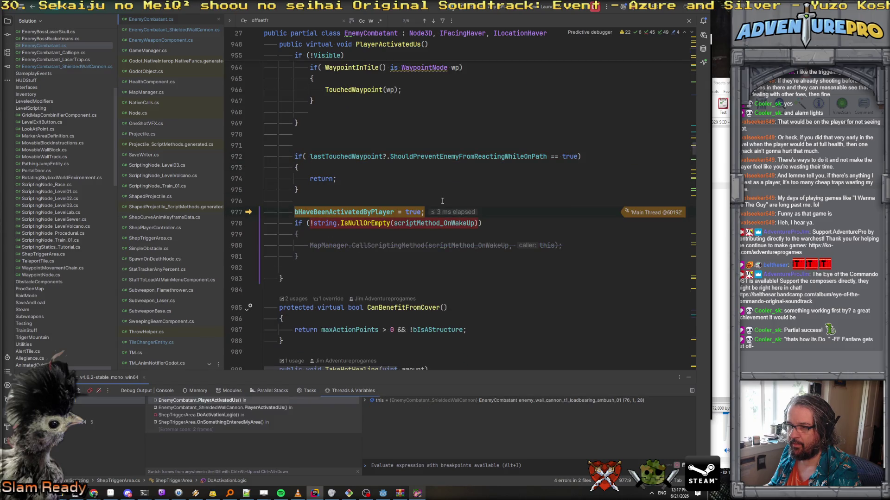
{"action": "key", "text": "F10"}
{"action": "key", "text": "F10"}
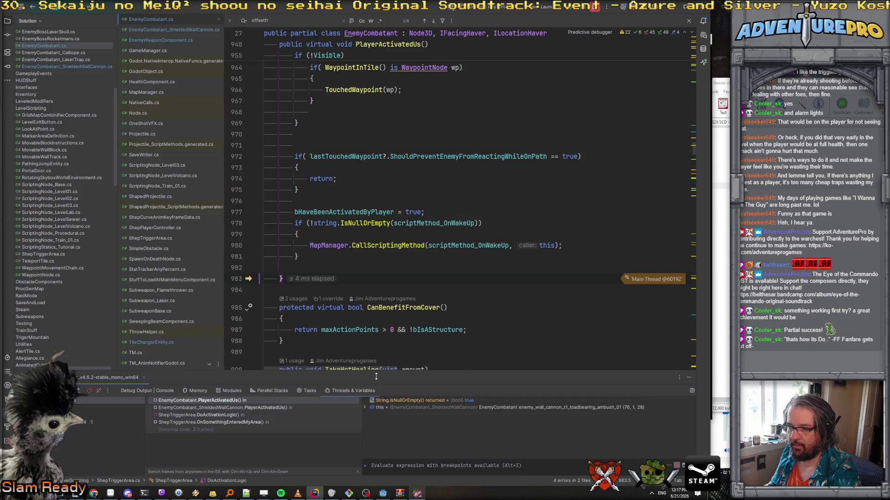
Step: Expand the cannon's fields and evaluate GlobalPosition, confirming (76, 1, 28)
{"action": "left_click_drag", "start_coordinate": [433, 370], "coordinate": [430, 263]}
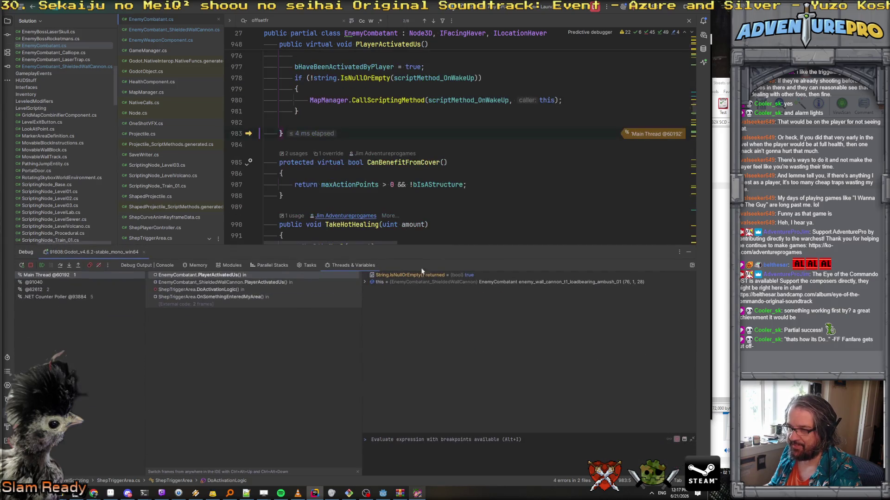
{"action": "left_click", "coordinate": [365, 282]}
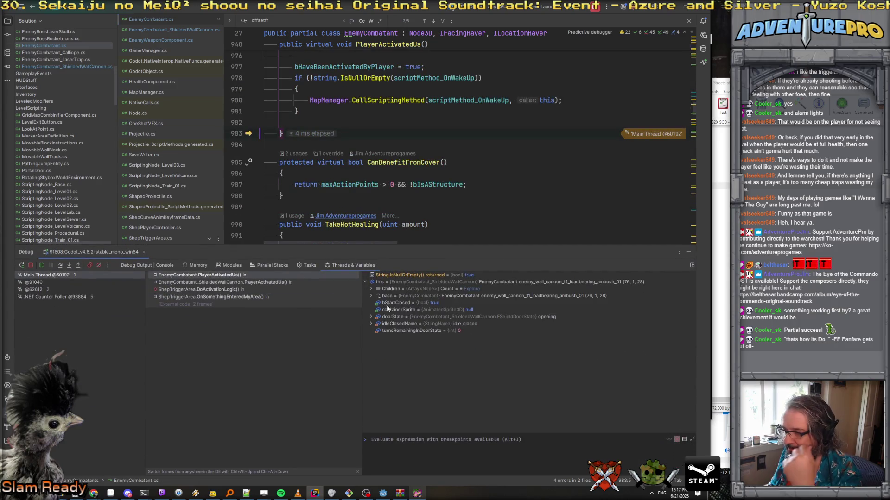
{"action": "left_click", "coordinate": [400, 440]}
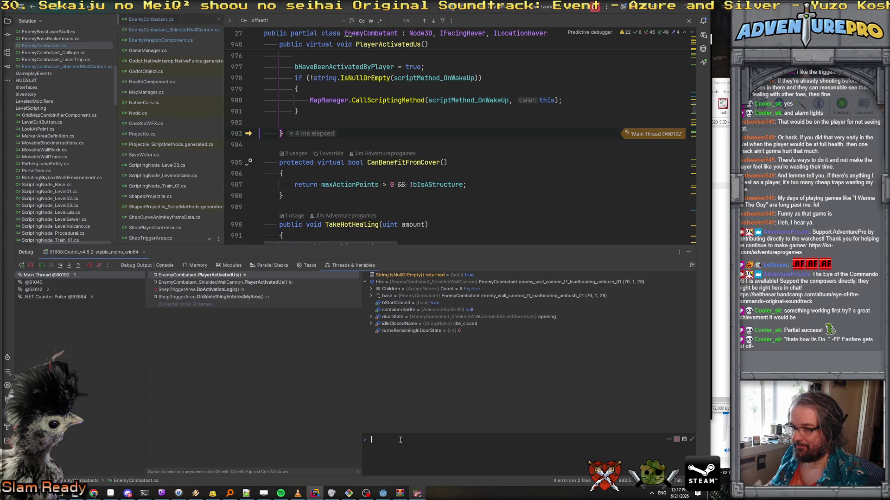
{"action": "type", "text": "GlobalPosi"}
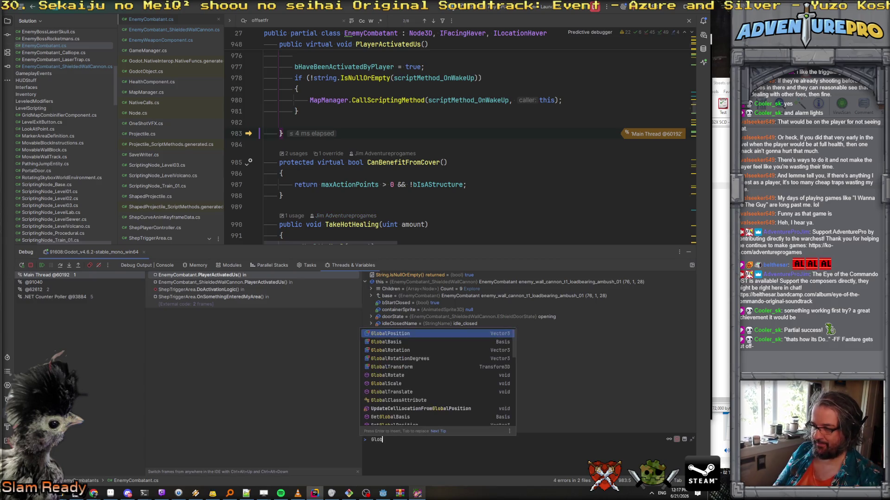
{"action": "key", "text": "Return"}
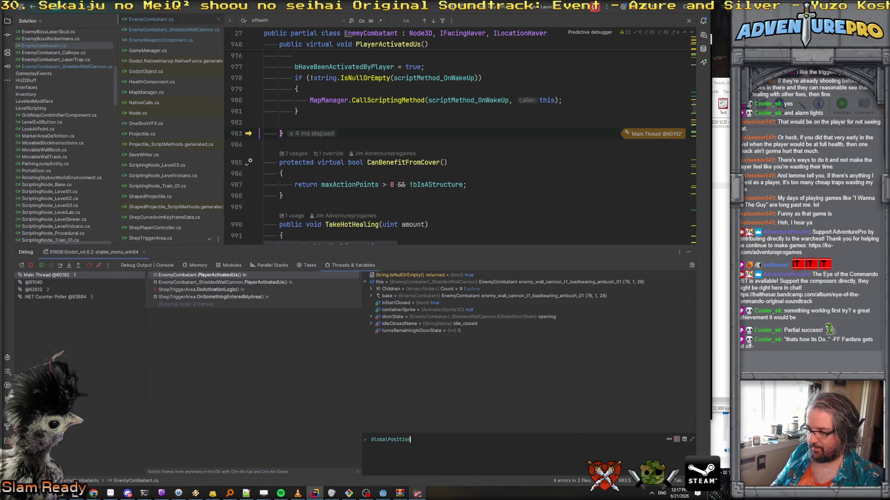
{"action": "key", "text": "Return"}
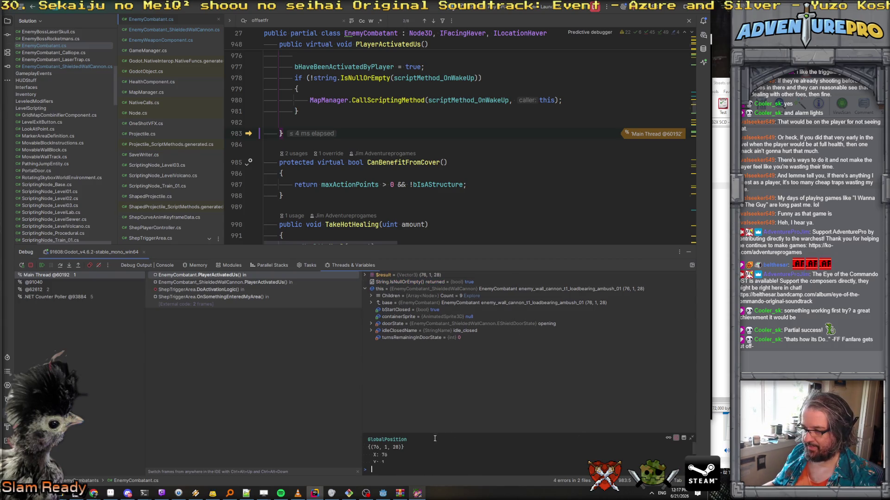
{"action": "left_click_drag", "start_coordinate": [443, 433], "coordinate": [452, 364]}
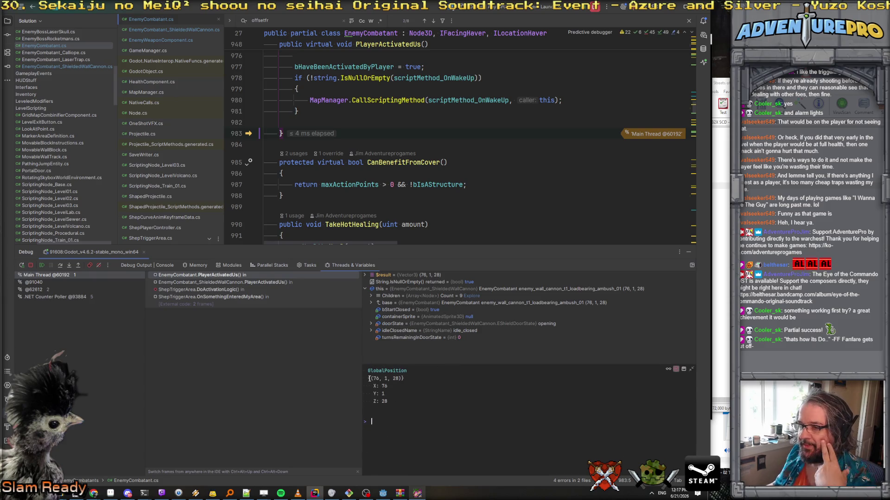
Step: Return to the DoActivationLogic frame, continue to cannon ambush_02, and expand its field values
{"action": "left_click", "coordinate": [221, 290]}
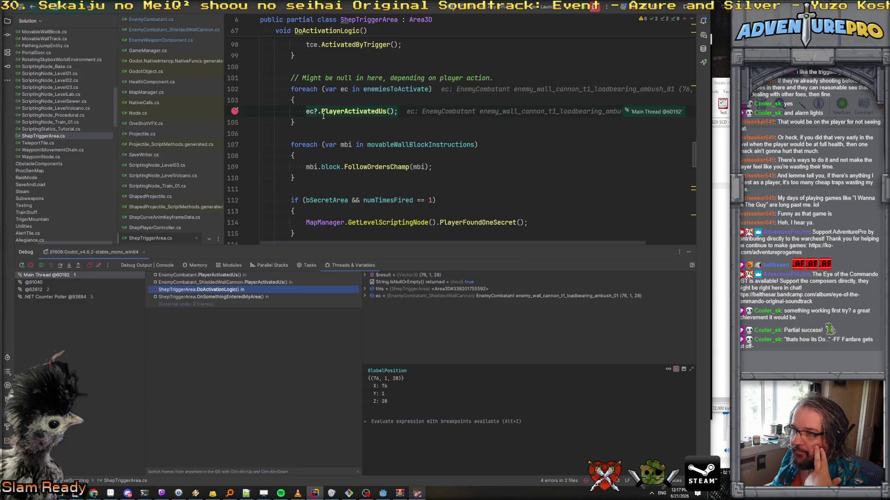
{"action": "mouse_move", "coordinate": [310, 107]}
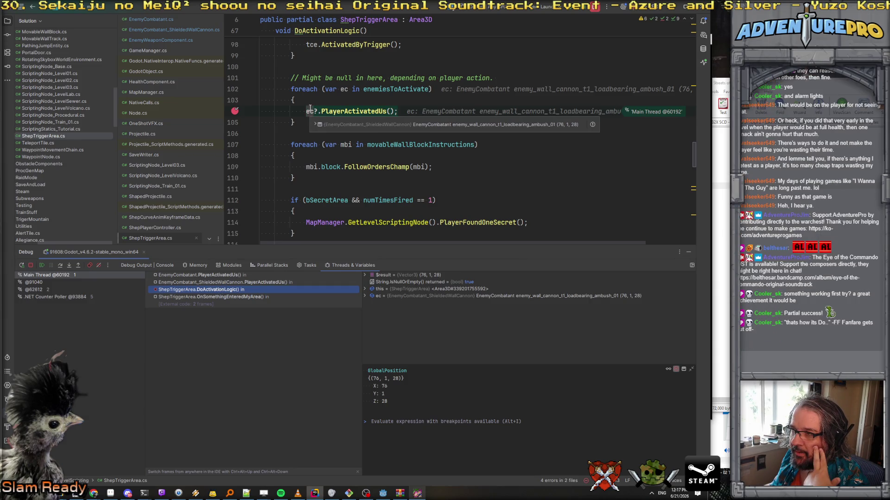
{"action": "key", "text": "F5"}
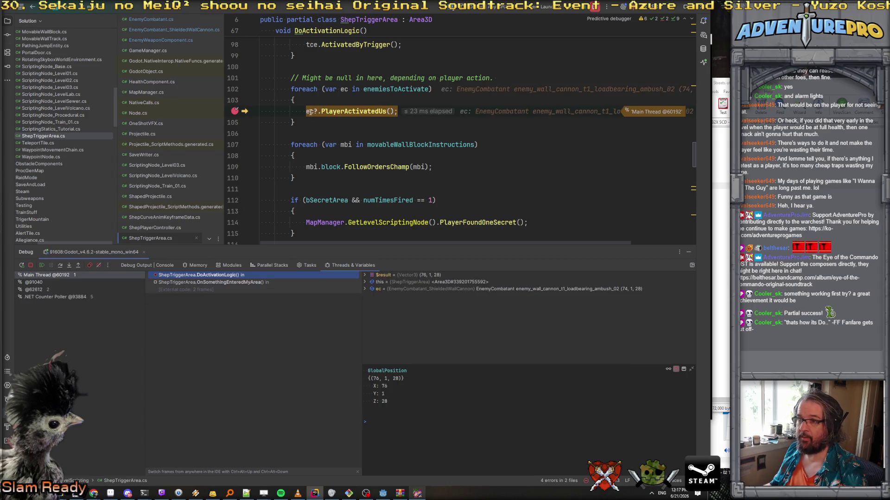
{"action": "left_click", "coordinate": [315, 124]}
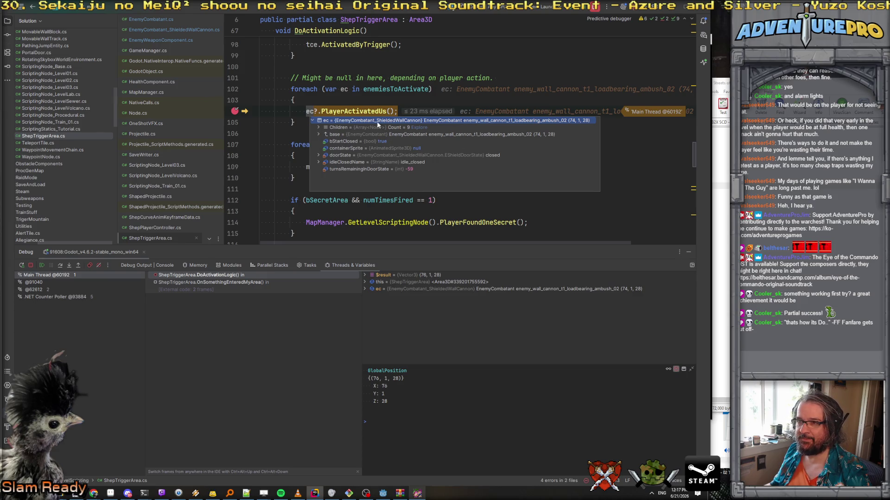
{"action": "scroll", "coordinate": [366, 118], "scroll_direction": "up", "scroll_amount": 5}
{"action": "scroll", "coordinate": [352, 112], "scroll_direction": "up", "scroll_amount": 6}
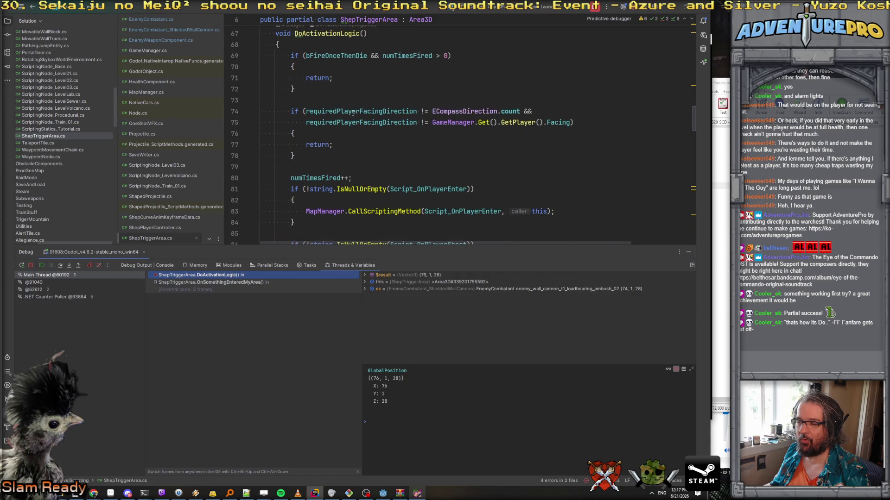
{"action": "scroll", "coordinate": [352, 112], "scroll_direction": "down", "scroll_amount": 7}
Step: Inspect the ec variable on line 104 across call-stack frames, then resume the game
{"action": "left_click_drag", "start_coordinate": [462, 248], "coordinate": [457, 322]}
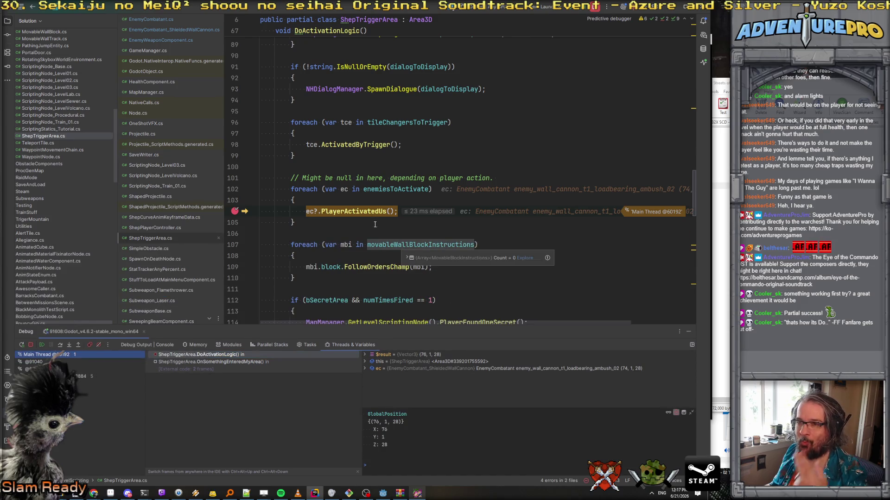
{"action": "mouse_move", "coordinate": [312, 209]}
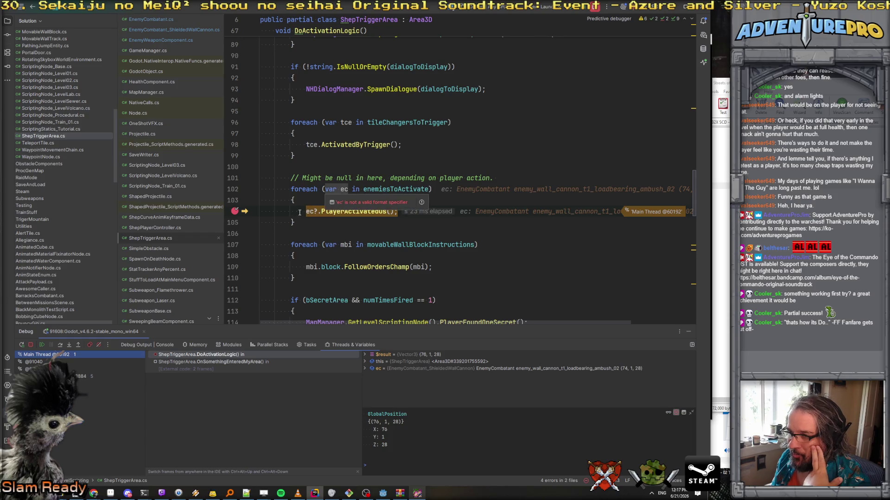
{"action": "left_click", "coordinate": [304, 211]}
{"action": "left_click", "coordinate": [229, 362]}
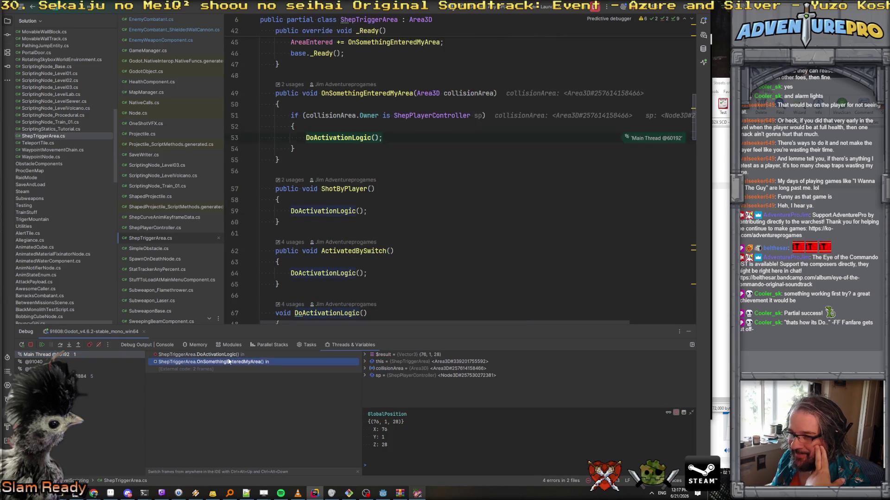
{"action": "scroll", "coordinate": [318, 174], "scroll_direction": "up", "scroll_amount": 2}
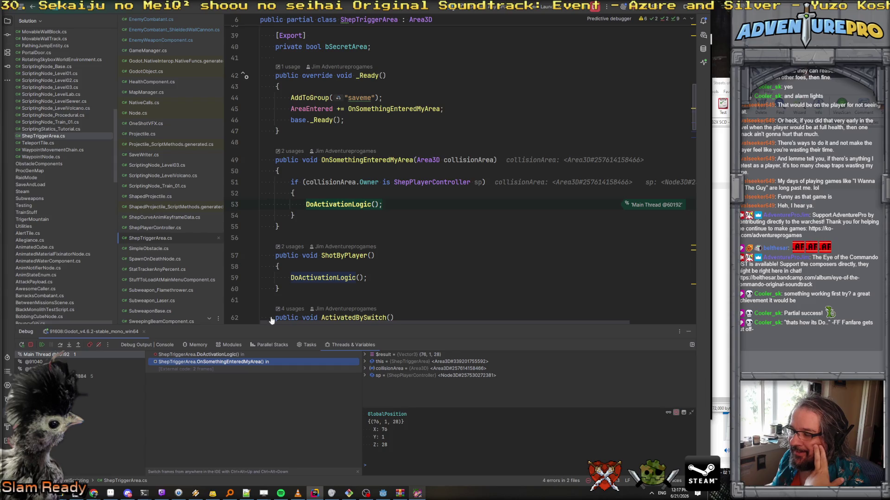
{"action": "left_click", "coordinate": [220, 355]}
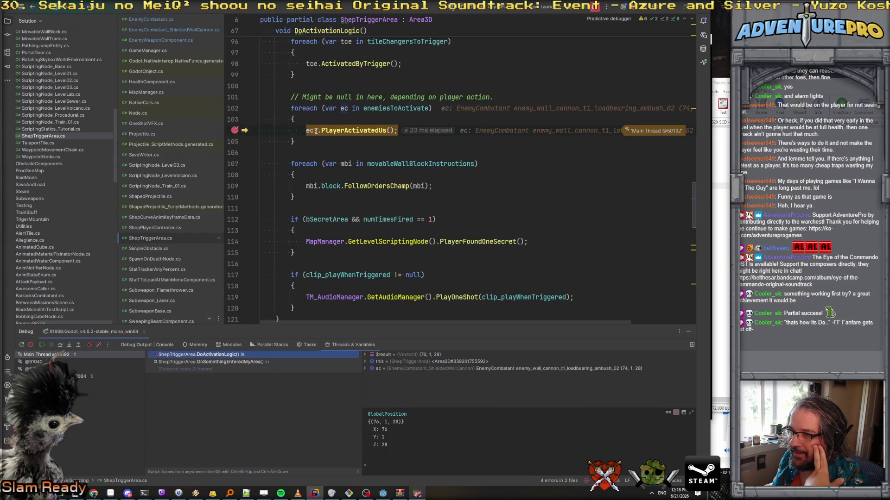
{"action": "mouse_move", "coordinate": [313, 130]}
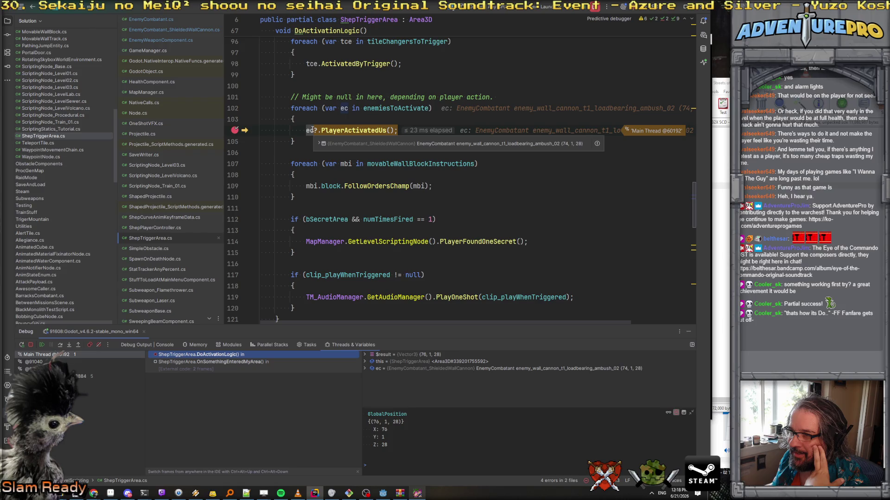
{"action": "left_click", "coordinate": [319, 144]}
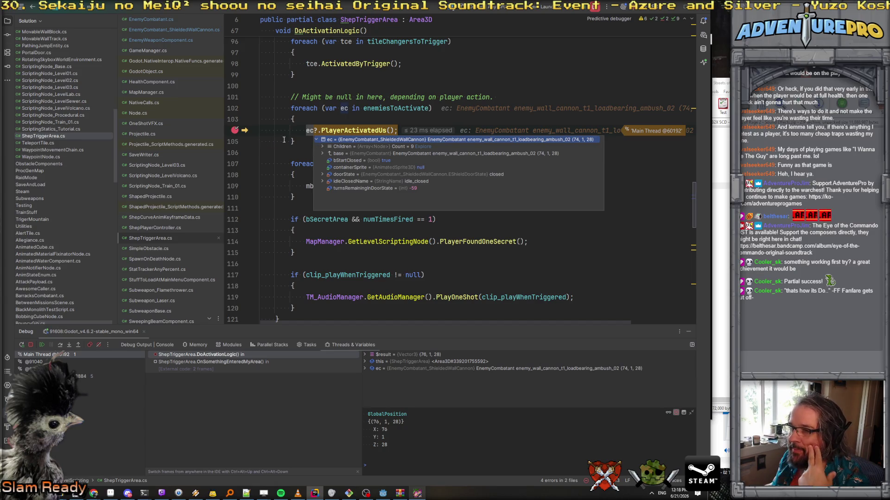
{"action": "key", "text": "F9"}
{"action": "key", "text": "F5"}
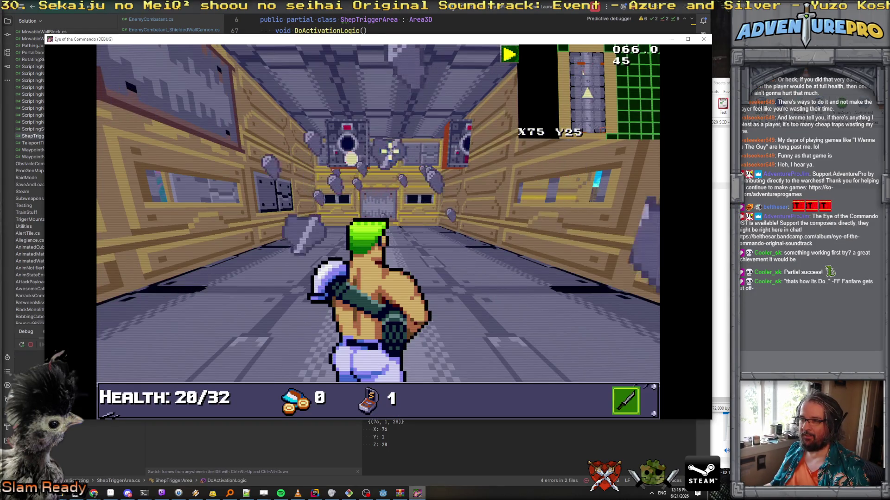
Step: Turn the commando to face the wall cannons and step one tile toward them
{"action": "key", "text": "Right"}
{"action": "key", "text": "Left"}
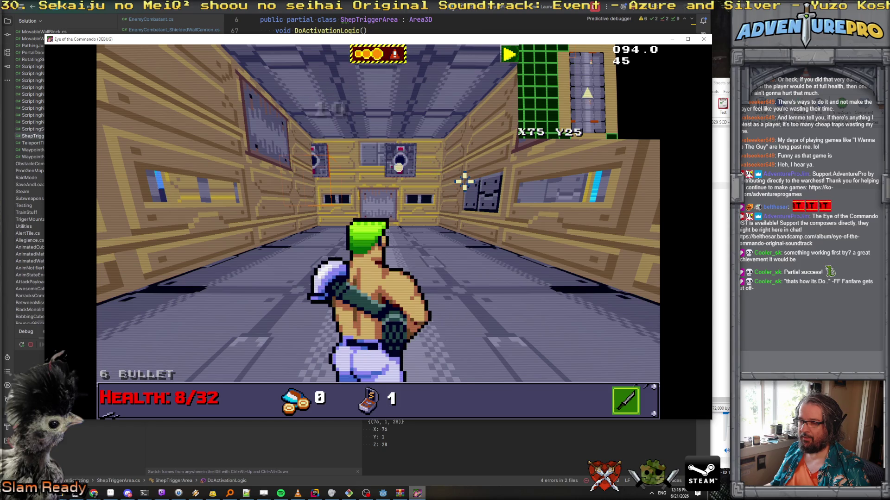
{"action": "key", "text": "Up"}
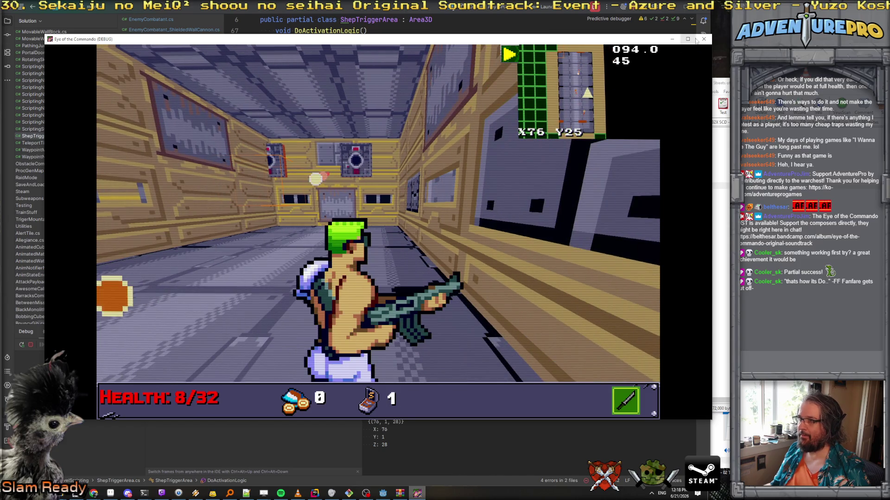
Step: Close the debug game and build and run the project again from the Godot editor
{"action": "left_click", "coordinate": [703, 39]}
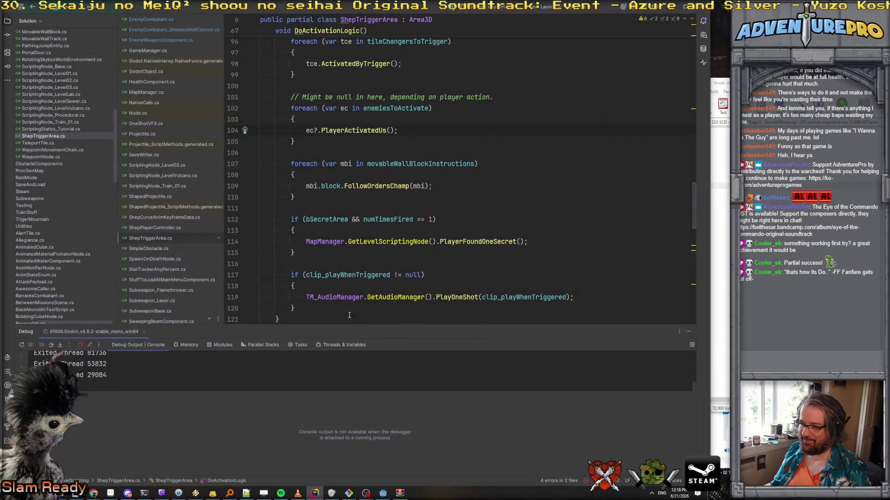
{"action": "left_click", "coordinate": [383, 493]}
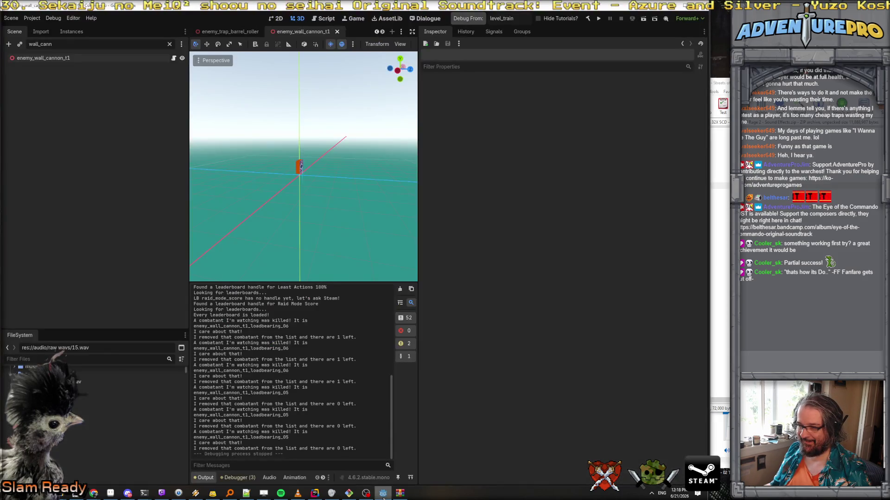
{"action": "key", "text": "F5"}
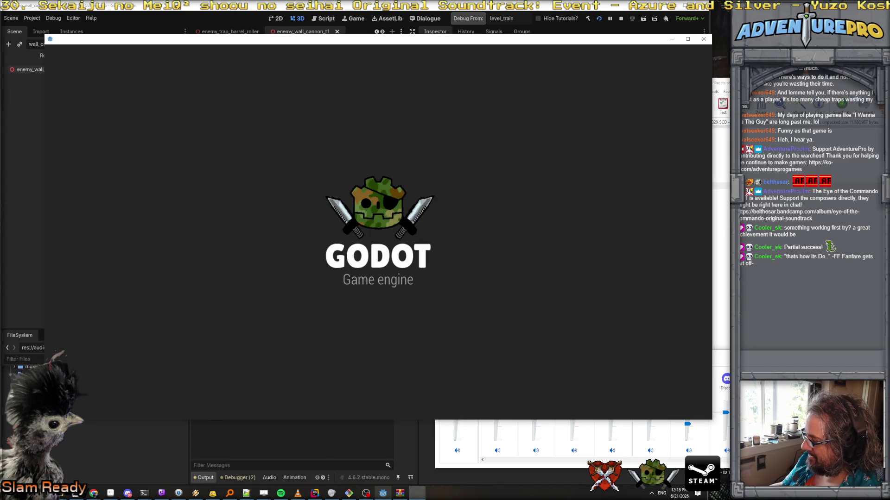
Step: Teleport the player to X75 Y2 using the TP command in the game's cheat console
{"action": "key", "text": "alt+Tab"}
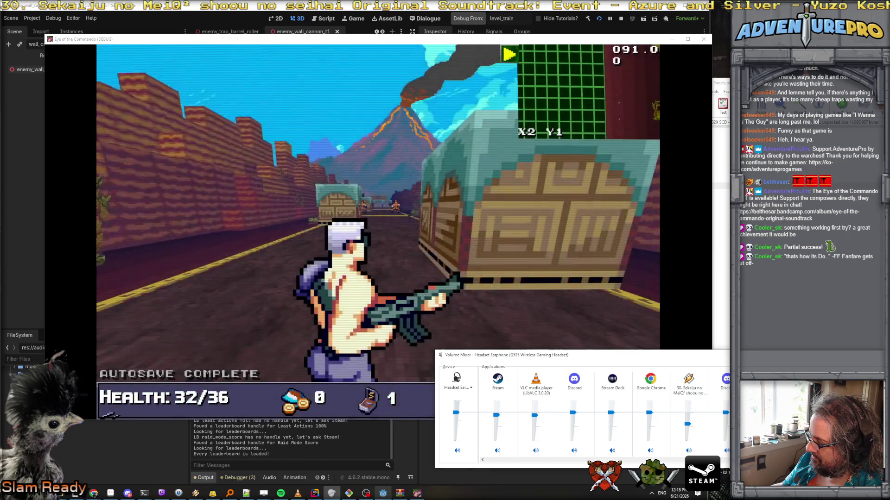
{"action": "left_click", "coordinate": [307, 225]}
{"action": "key", "text": "grave"}
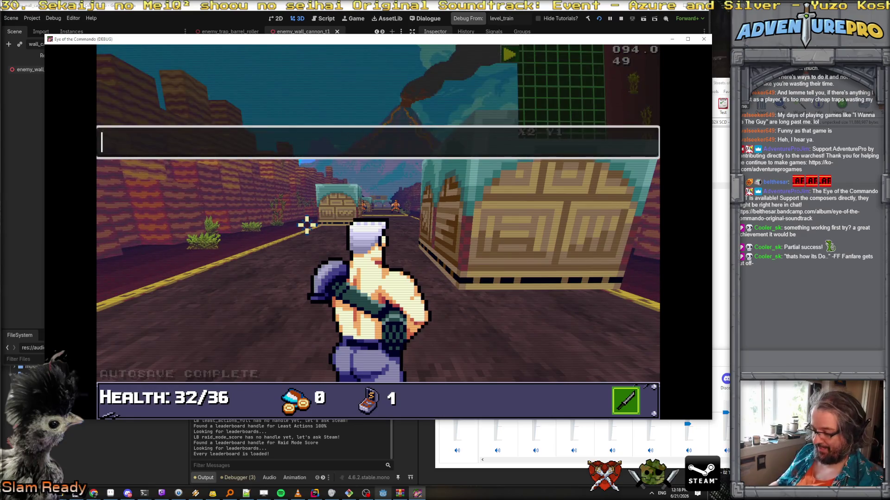
{"action": "type", "text": "TP 752"}
{"action": "key", "text": "Return"}
{"action": "key", "text": "grave"}
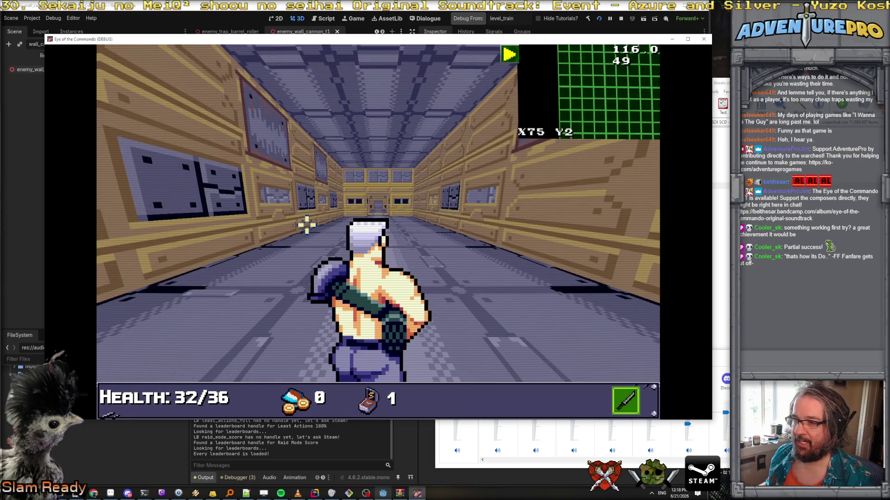
Step: Show the Remote scene tree and select loadbearing_ambush_01 to see its live properties
{"action": "left_click", "coordinate": [379, 460]}
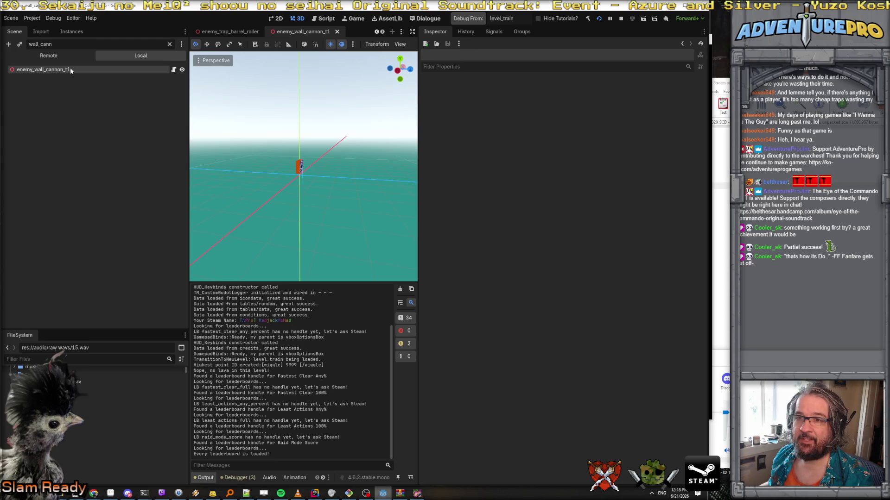
{"action": "left_click", "coordinate": [63, 55]}
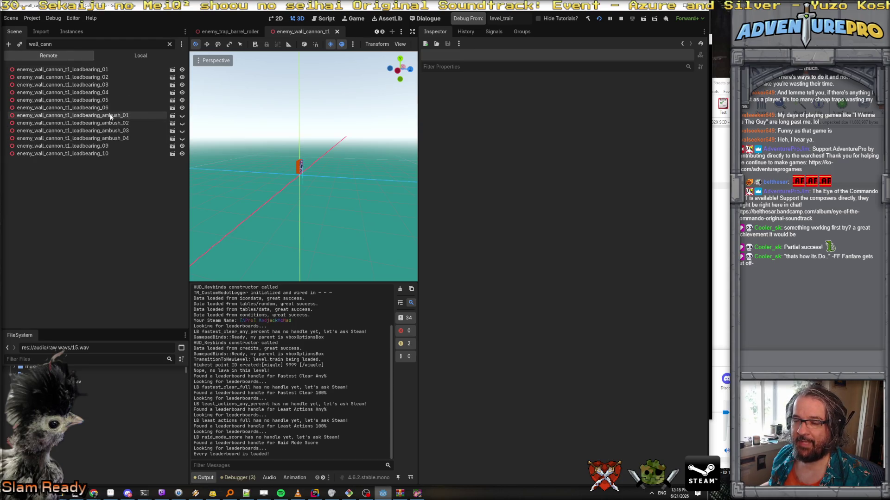
{"action": "left_click", "coordinate": [113, 116]}
Step: Step forward down the corridor and run the WARGOD cheat for full items
{"action": "left_click", "coordinate": [417, 494]}
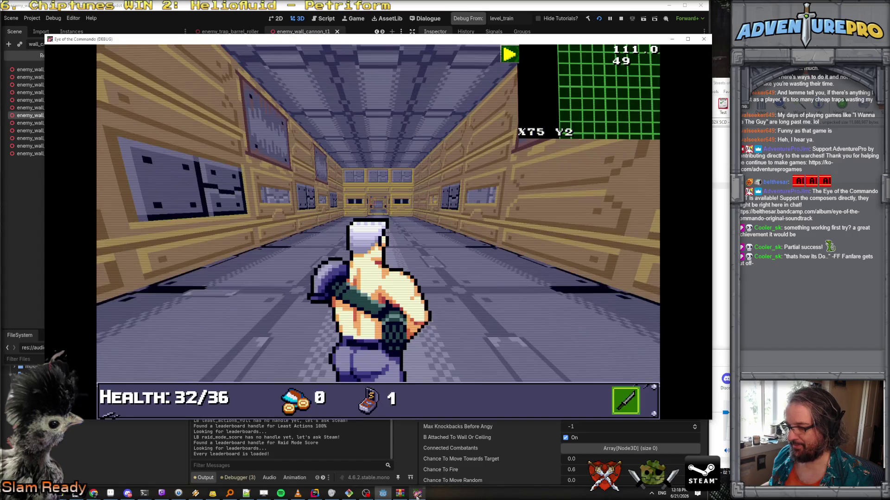
{"action": "key", "text": "Up"}
{"action": "key", "text": "Up"}
{"action": "key", "text": "Up"}
{"action": "key", "text": "Up"}
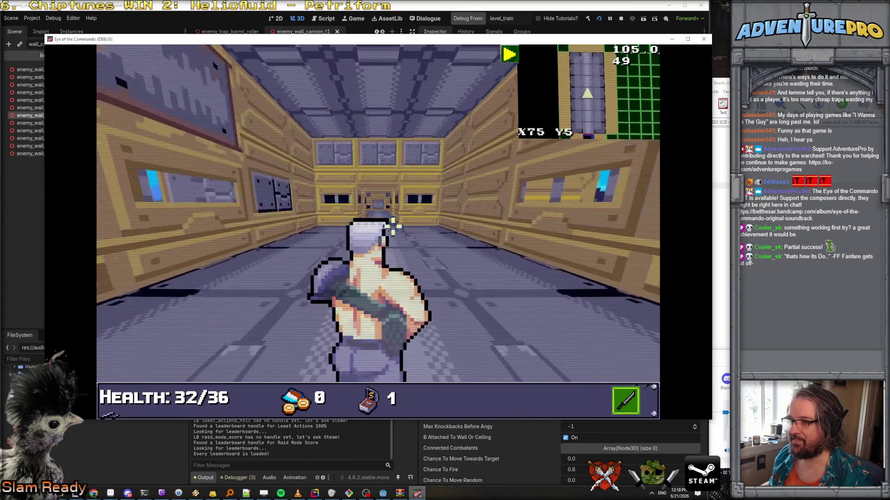
Step: Jump the gap and push down the corridor, destroying the wall cannons
{"action": "key", "text": "Up"}
{"action": "key", "text": "Up"}
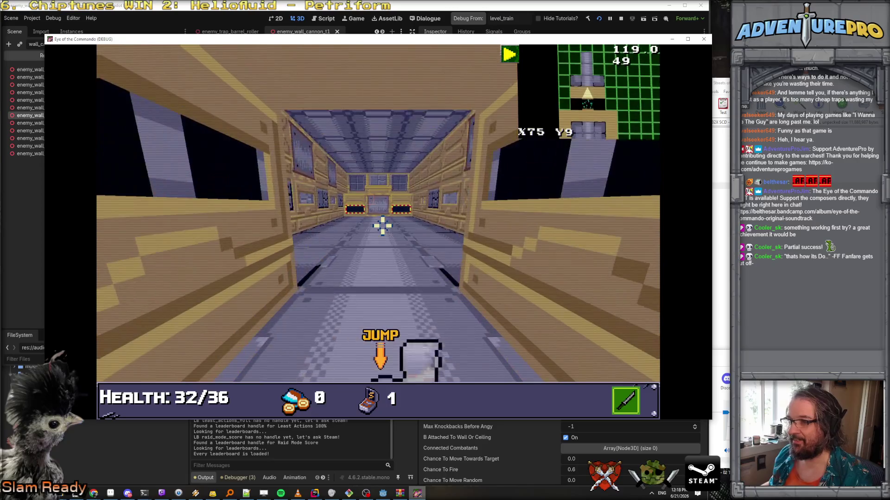
{"action": "key", "text": "grave"}
{"action": "type", "text": "wed"}
{"action": "key", "text": "Return"}
{"action": "key", "text": "grave"}
{"action": "key", "text": "Up"}
{"action": "key", "text": "Up"}
{"action": "key", "text": "Up"}
{"action": "key", "text": "space"}
{"action": "key", "text": "Up"}
{"action": "key", "text": "Up"}
{"action": "key", "text": "Up"}
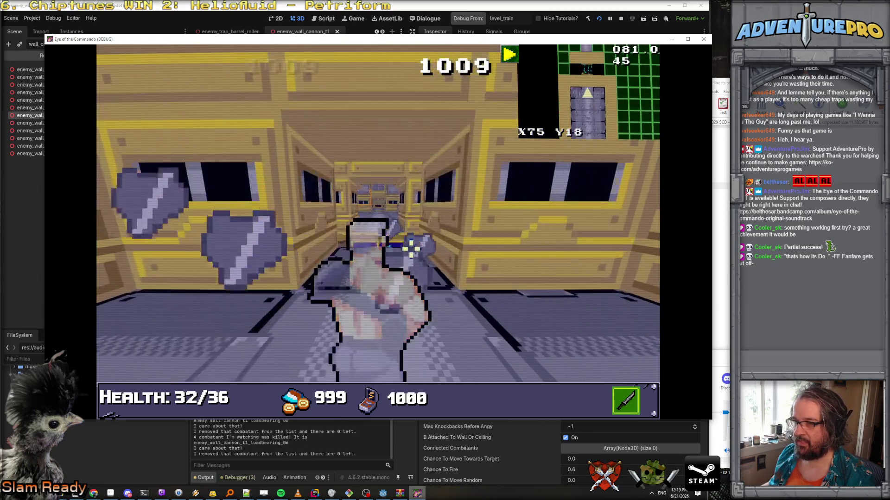
{"action": "key", "text": "Up"}
{"action": "key", "text": "Up"}
{"action": "key", "text": "Up"}
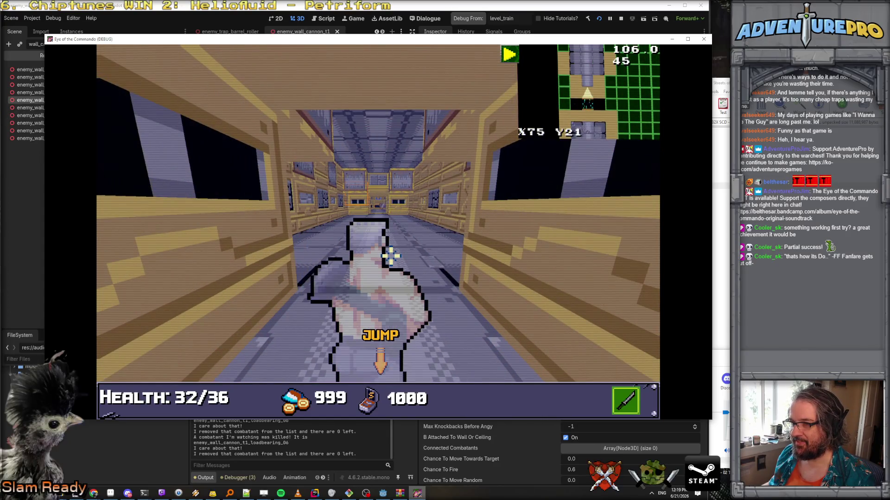
{"action": "key", "text": "Up"}
{"action": "key", "text": "Up"}
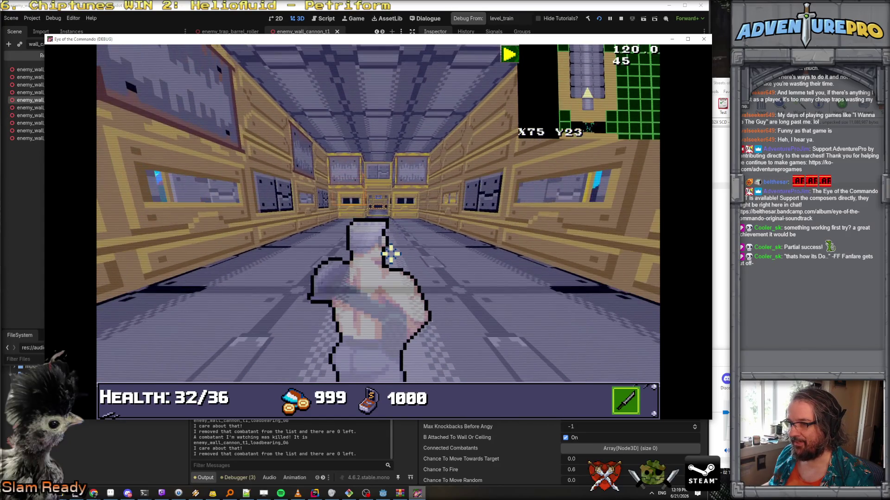
{"action": "mouse_move", "coordinate": [155, 44]}
{"action": "left_mouse_down"}
{"action": "mouse_move", "coordinate": [697, 133]}
{"action": "mouse_move", "coordinate": [723, 118]}
{"action": "mouse_move", "coordinate": [804, 102]}
{"action": "left_mouse_up"}
Step: Read ambush_01's Inspector position (76.5, 1.0, 28.9), then move the game window back over the editor
{"action": "scroll", "coordinate": [606, 236], "scroll_direction": "down", "scroll_amount": 15}
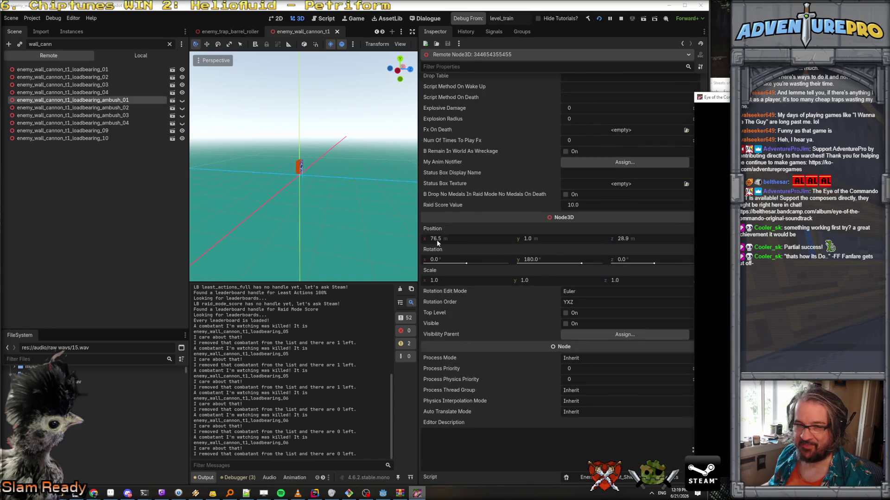
{"action": "mouse_move", "coordinate": [713, 97]}
{"action": "left_mouse_down"}
{"action": "mouse_move", "coordinate": [347, 56]}
{"action": "mouse_move", "coordinate": [109, 54]}
{"action": "left_mouse_up"}
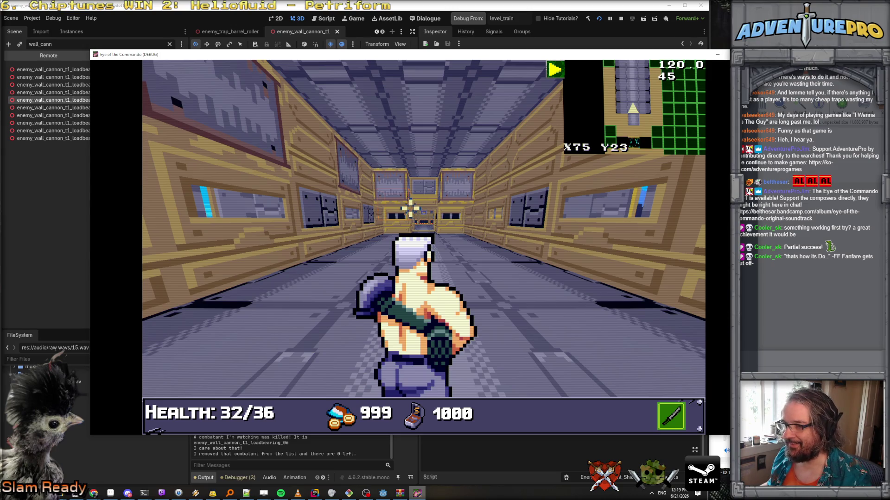
Step: Cloak, enter the cannon room, and attack the wall cannons
{"action": "key", "text": "shift"}
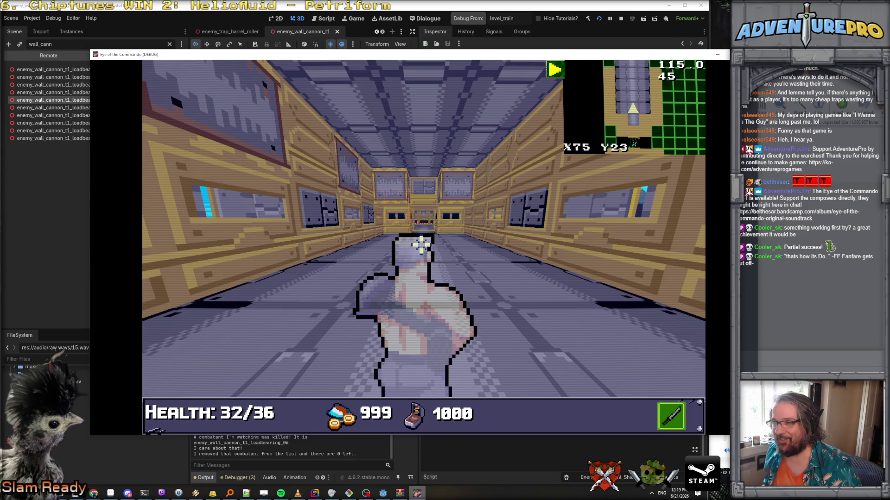
{"action": "key", "text": "w"}
{"action": "key", "text": "w"}
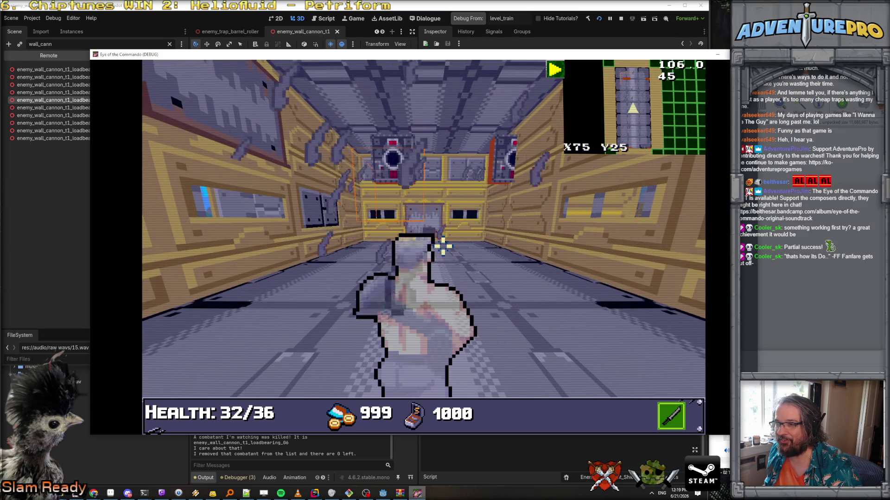
{"action": "key", "text": "shift"}
{"action": "left_click", "coordinate": [414, 207]}
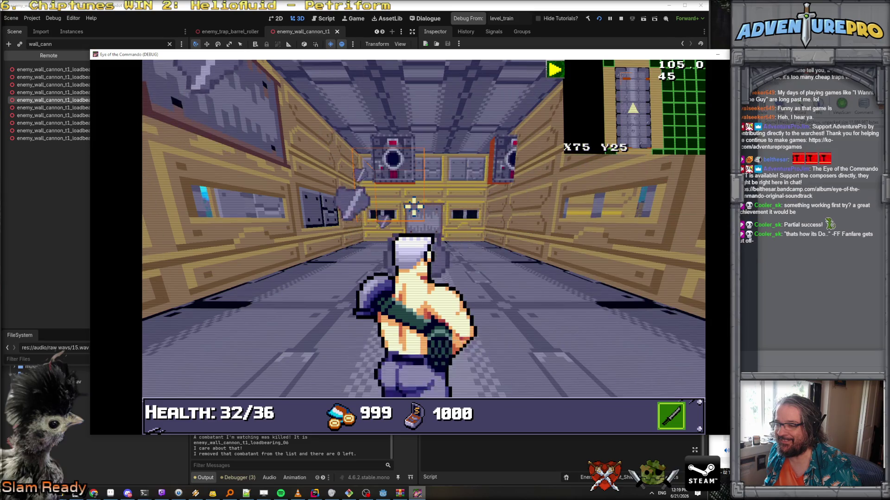
{"action": "key", "text": "s"}
{"action": "key", "text": "w"}
{"action": "key", "text": "s"}
{"action": "left_click", "coordinate": [414, 207]}
Step: Take a cannon hit to confirm they fire, then stop the game and rebuild
{"action": "key", "text": "w"}
{"action": "key", "text": "s"}
{"action": "key", "text": "s"}
{"action": "key", "text": "d"}
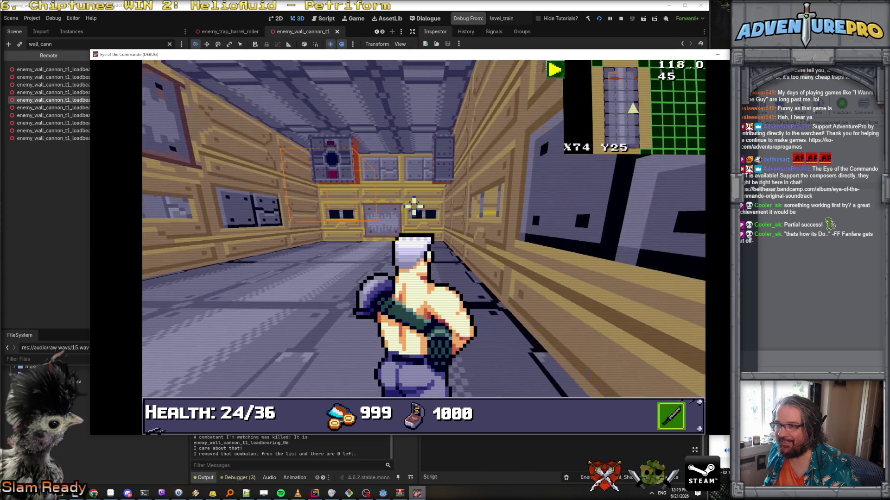
{"action": "key", "text": "w"}
{"action": "key", "text": "w"}
{"action": "key", "text": "s"}
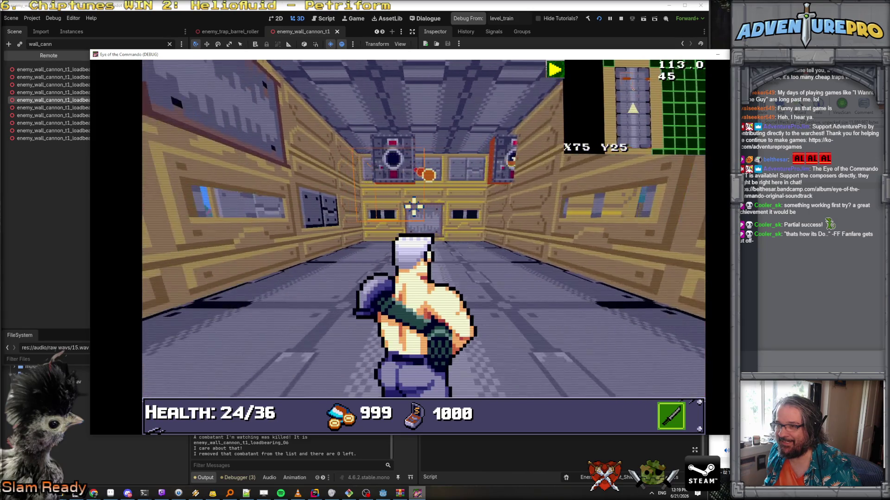
{"action": "key", "text": "s"}
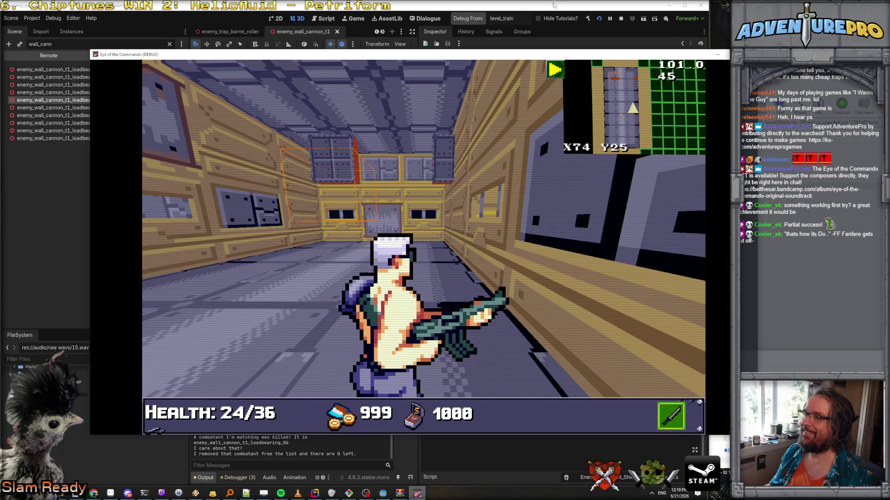
{"action": "left_click", "coordinate": [621, 18]}
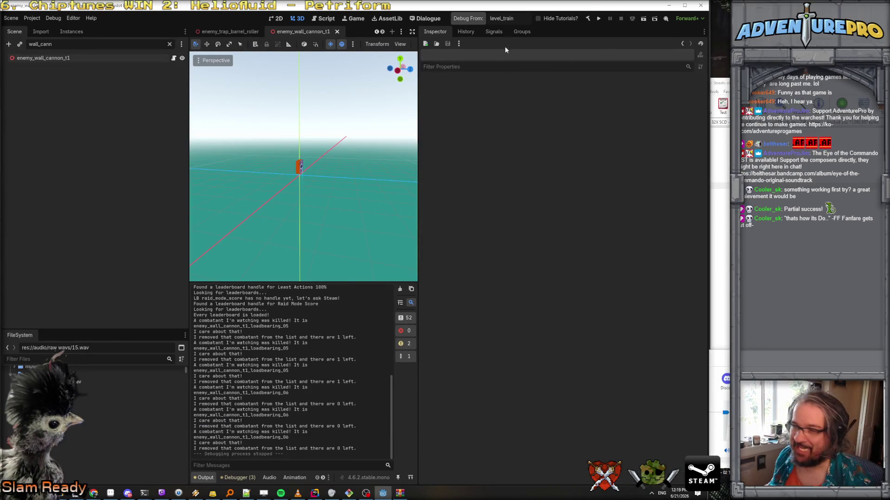
{"action": "left_click", "coordinate": [467, 23]}
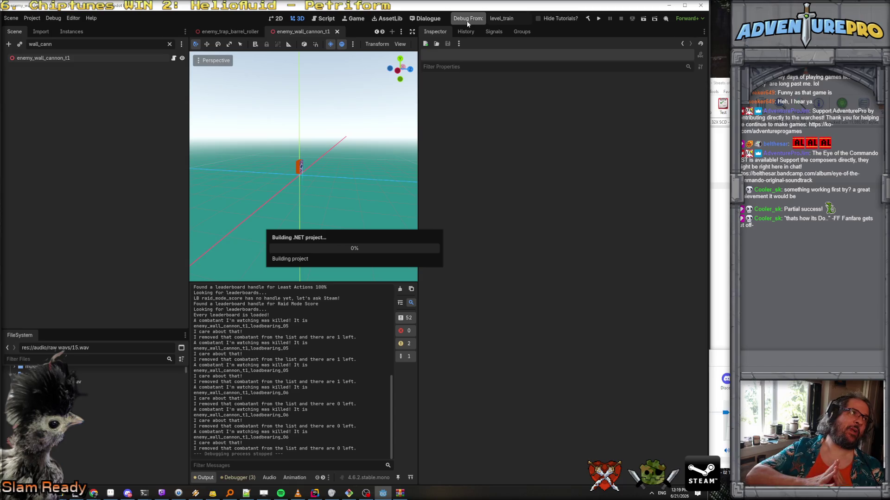
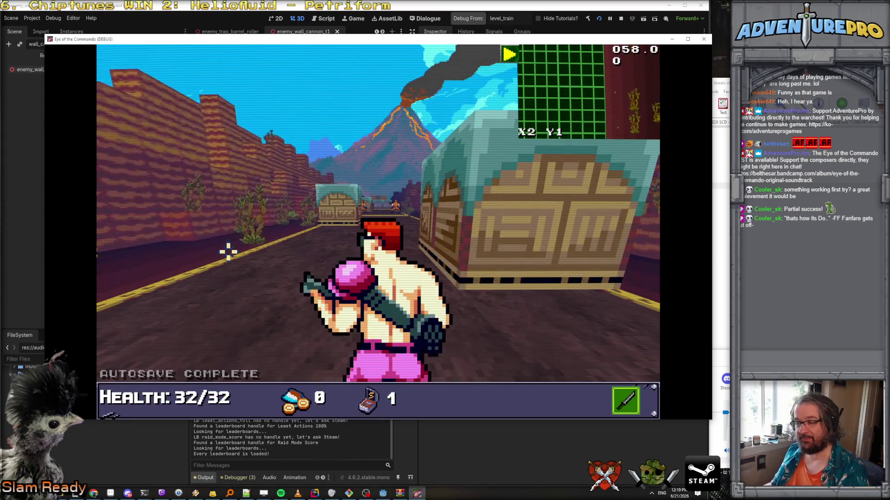
Step: Teleport the player to the corridor at X75 Y2 with the debug console
{"action": "key", "text": "grave"}
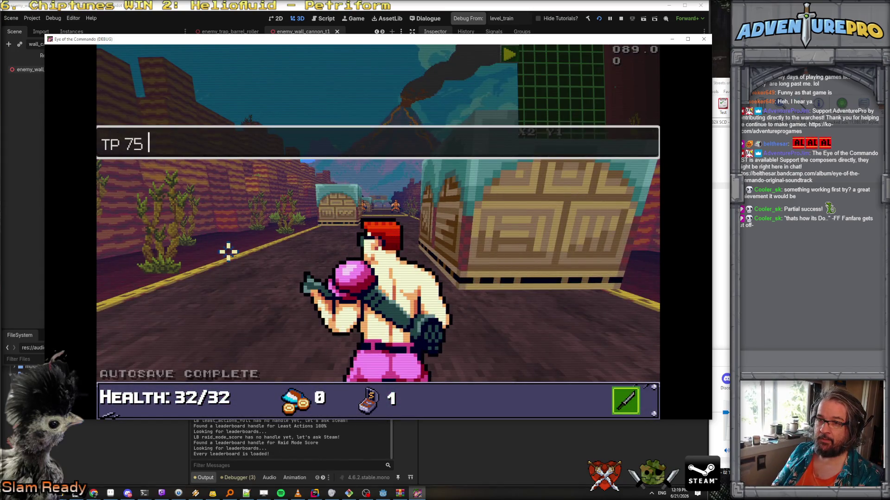
{"action": "type", "text": "2"}
{"action": "key", "text": "Return"}
Step: Enter the WARGOD cheat for every weapon and 999/1000 ammo, then return to Rider
{"action": "type", "text": "DOG"}
{"action": "key", "text": "Return"}
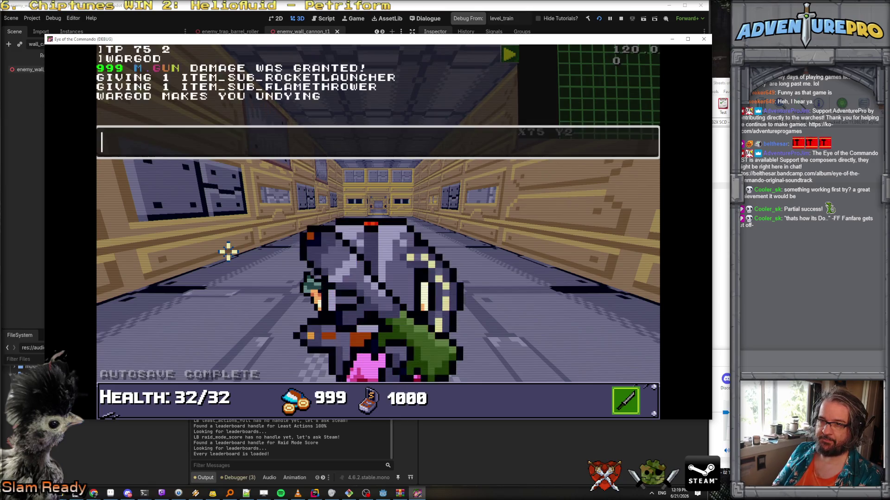
{"action": "key", "text": "Return"}
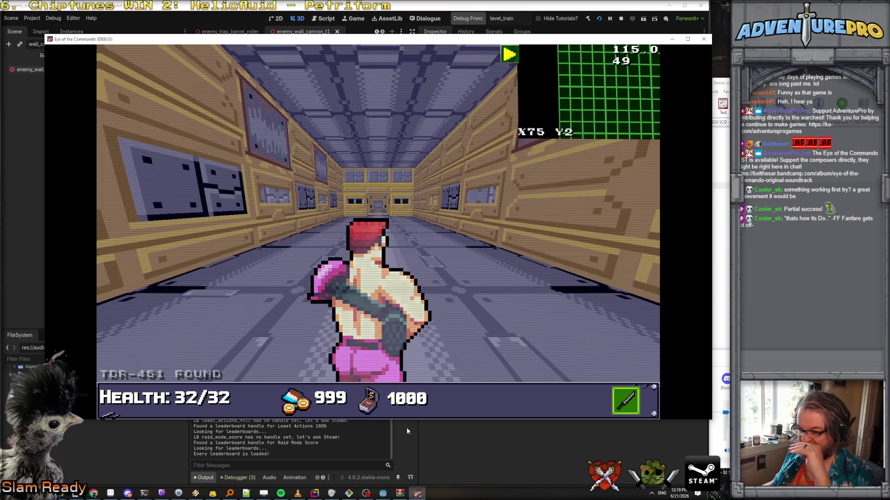
{"action": "key", "text": "alt+Tab"}
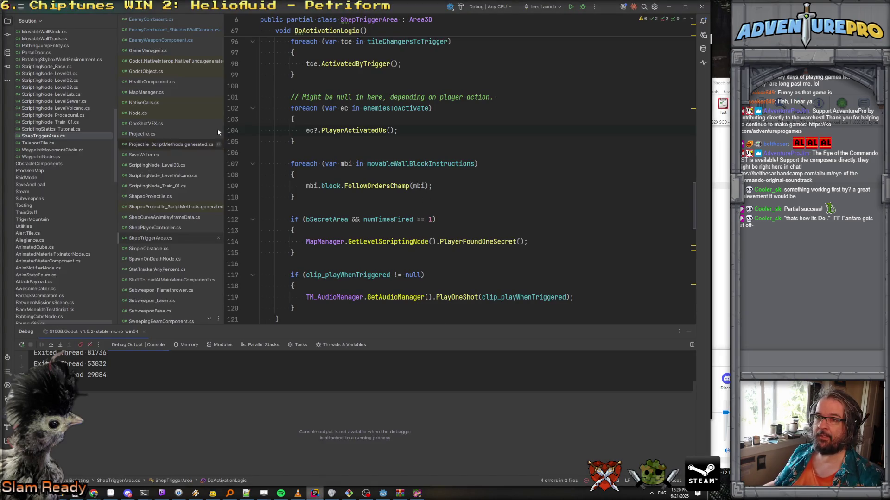
Step: Search for offsetFromCellLocToGoodPosition from EnemyCombatant.cs and list its 5 usages
{"action": "left_click", "coordinate": [166, 22]}
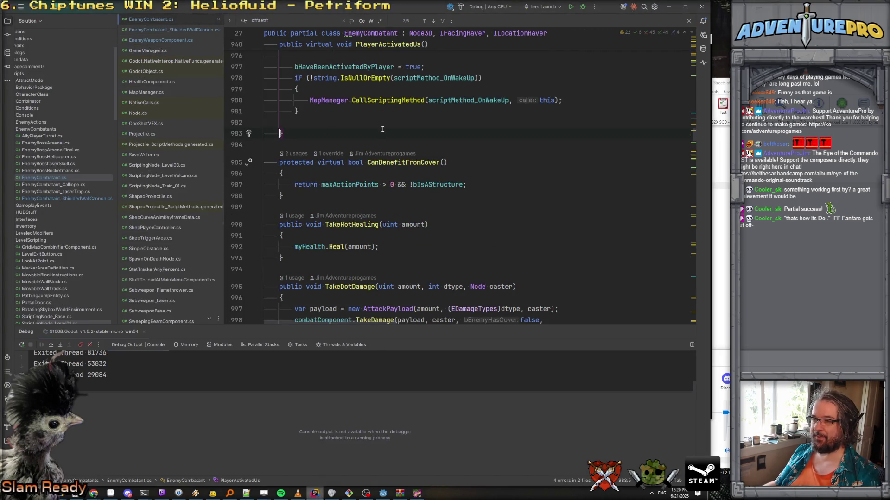
{"action": "key", "text": "ctrl+shift+f"}
{"action": "type", "text": "offset"}
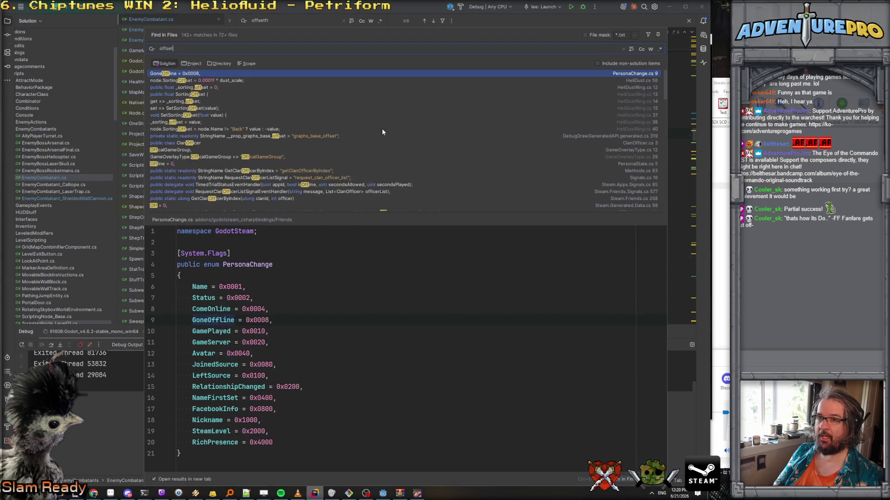
{"action": "type", "text": "f"}
{"action": "type", "text": "r"}
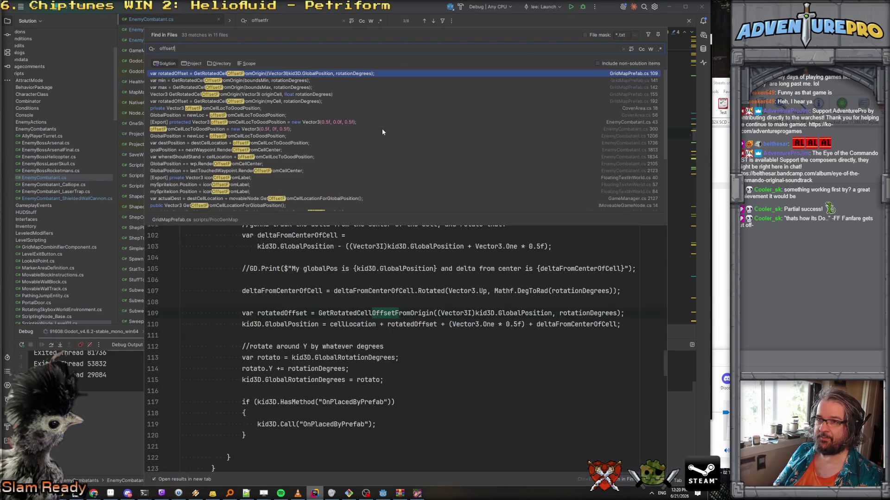
{"action": "key", "text": "BackSpace"}
{"action": "type", "text": "orromcel"}
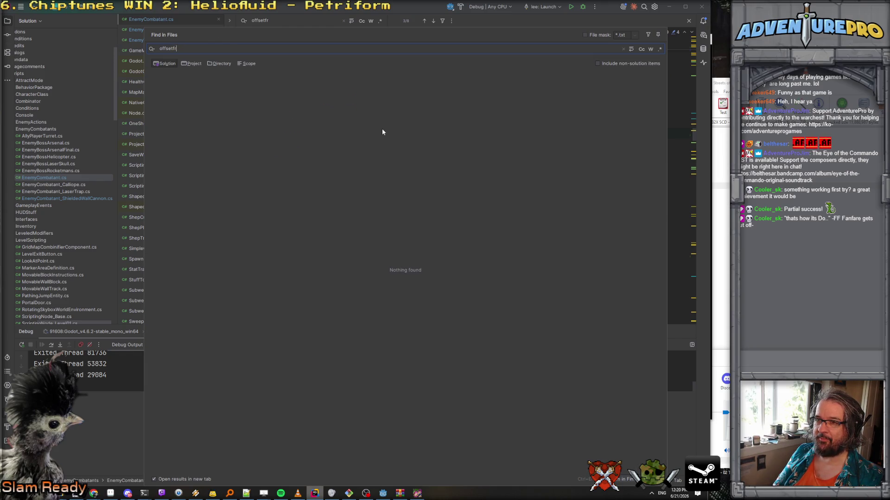
{"action": "left_click", "coordinate": [533, 93]}
{"action": "double_click", "coordinate": [368, 313]}
{"action": "key", "text": "alt+F7"}
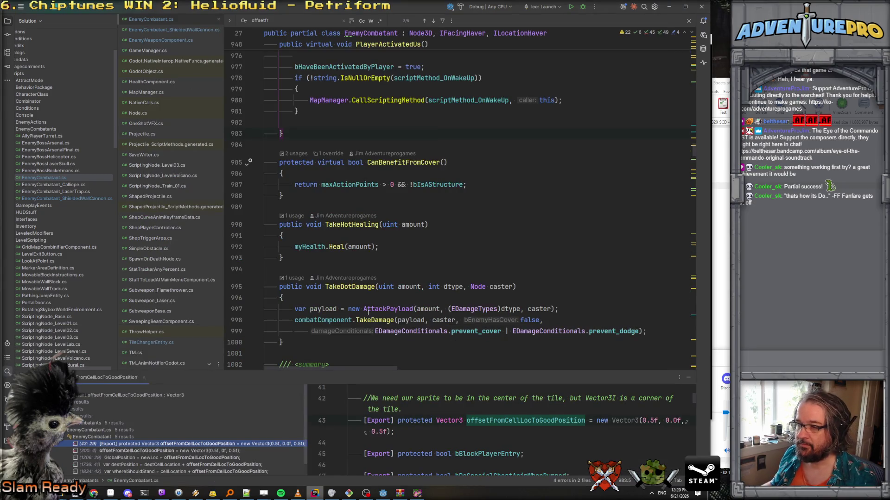
{"action": "left_click_drag", "start_coordinate": [222, 373], "coordinate": [222, 234]}
Step: Browse the usages on lines 1206 and 1736 and set a breakpoint on line 1834
{"action": "left_click", "coordinate": [179, 319]}
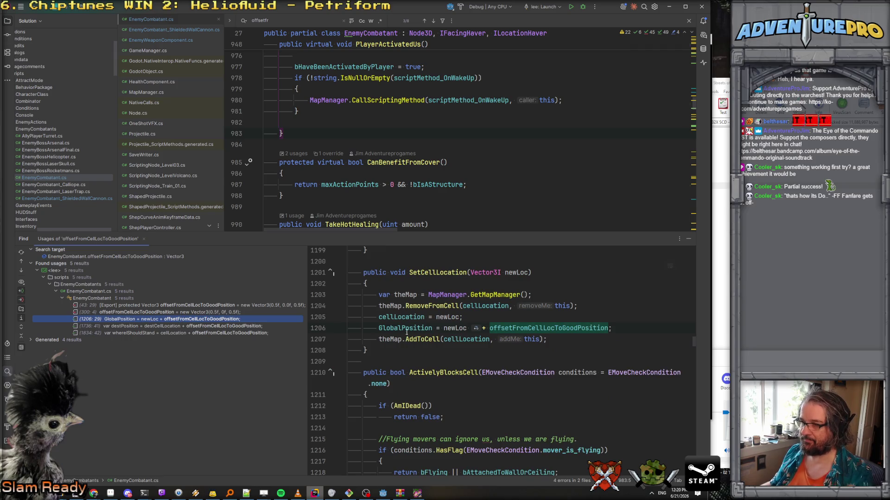
{"action": "left_click", "coordinate": [414, 328]}
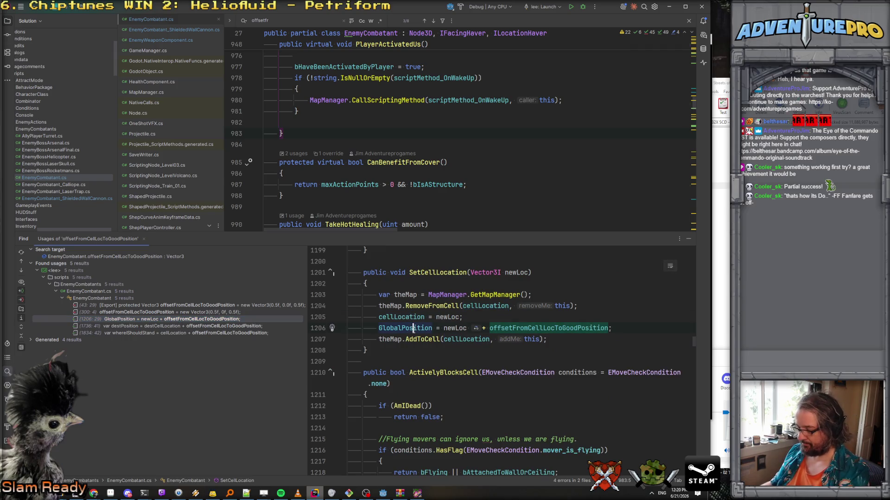
{"action": "left_click", "coordinate": [208, 326]}
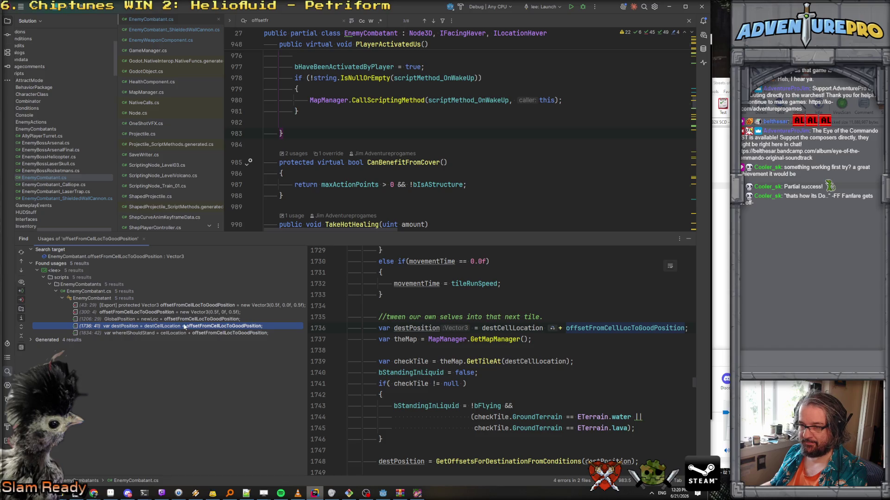
{"action": "key", "text": "ctrl+alt+Down"}
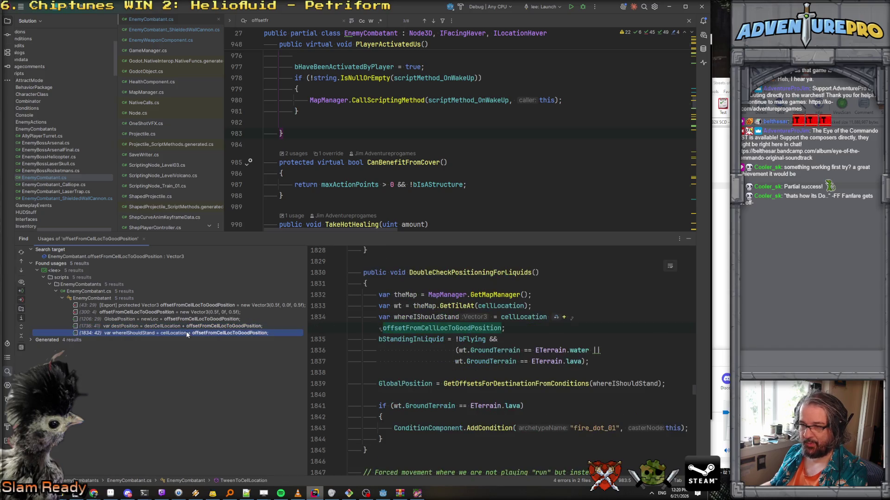
{"action": "left_click", "coordinate": [386, 317]}
{"action": "key", "text": "F9"}
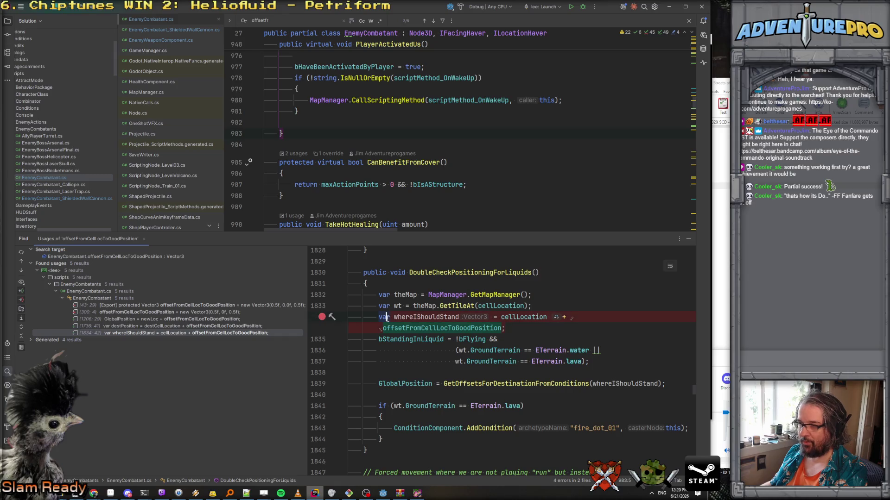
Step: Check the usages on lines 43 and 300, then start the game under the debugger
{"action": "left_click", "coordinate": [193, 306]}
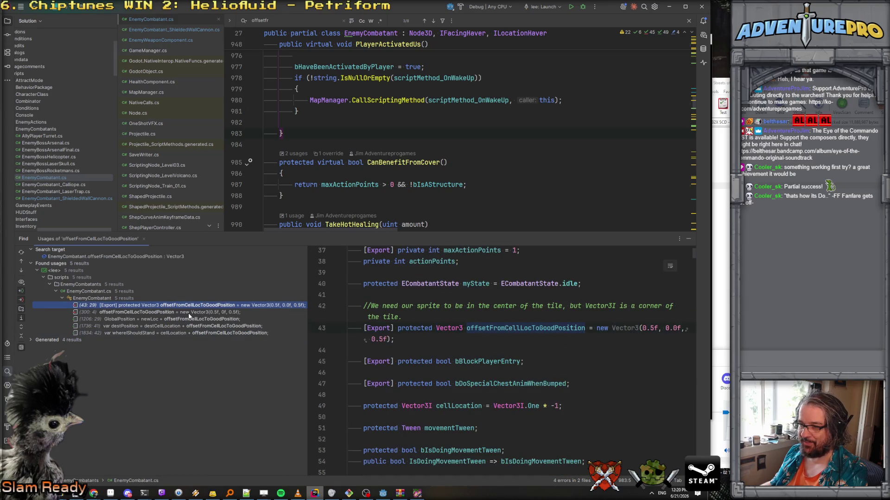
{"action": "left_click", "coordinate": [189, 314]}
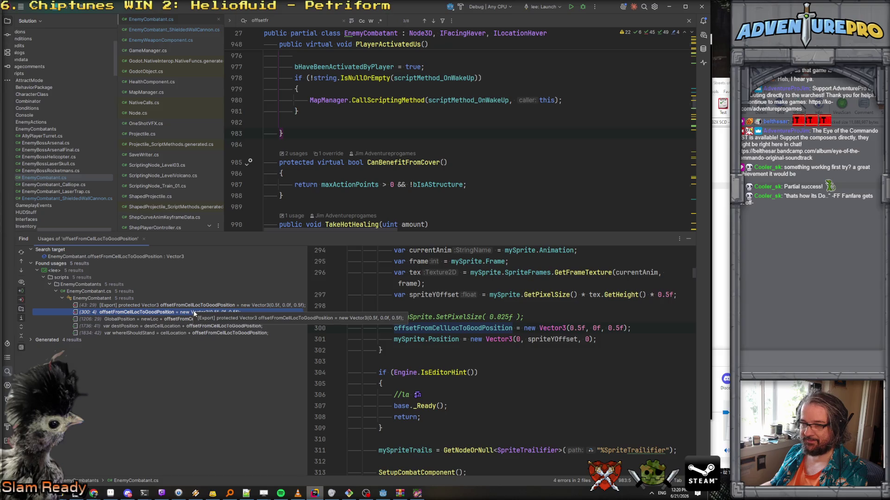
{"action": "key", "text": "Up"}
{"action": "key", "text": "Down"}
{"action": "key", "text": "Down"}
{"action": "key", "text": "Down"}
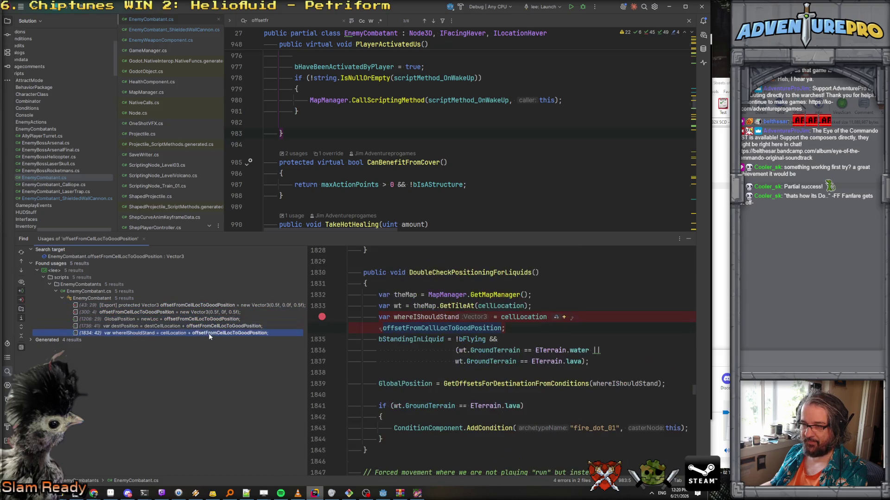
{"action": "left_click", "coordinate": [436, 200]}
{"action": "key", "text": "F5"}
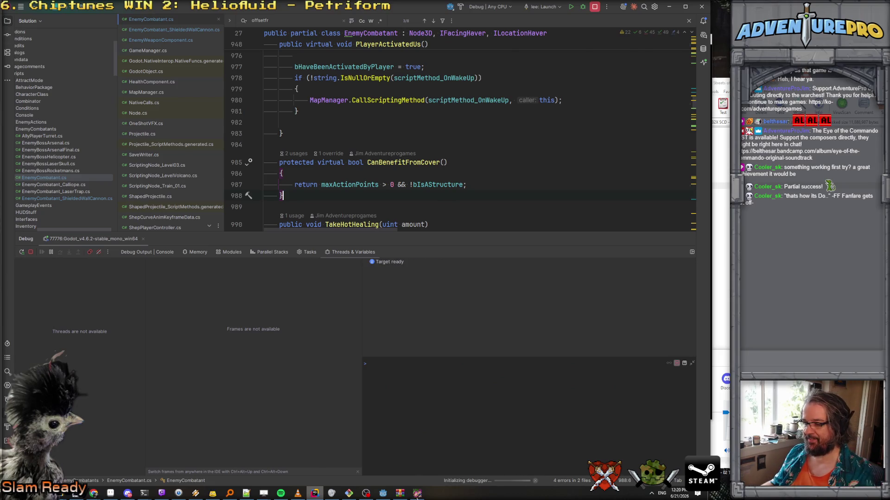
Step: Close the console, walk down the corridor and shoot the red barrels until the breakpoint hits
{"action": "key", "text": "grave"}
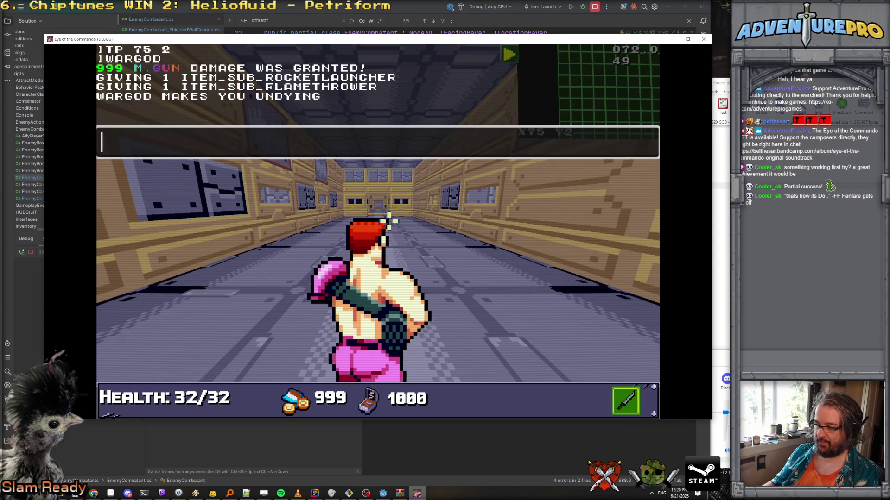
{"action": "key", "text": "grave"}
{"action": "key", "text": "w"}
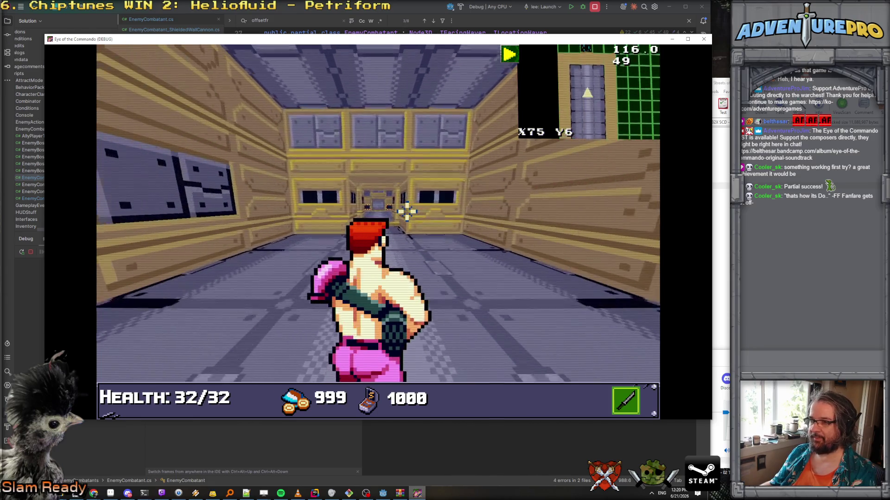
{"action": "key", "text": "w"}
{"action": "key", "text": "w"}
{"action": "key", "text": "w"}
{"action": "key", "text": "w"}
{"action": "key", "text": "w"}
{"action": "key", "text": "w"}
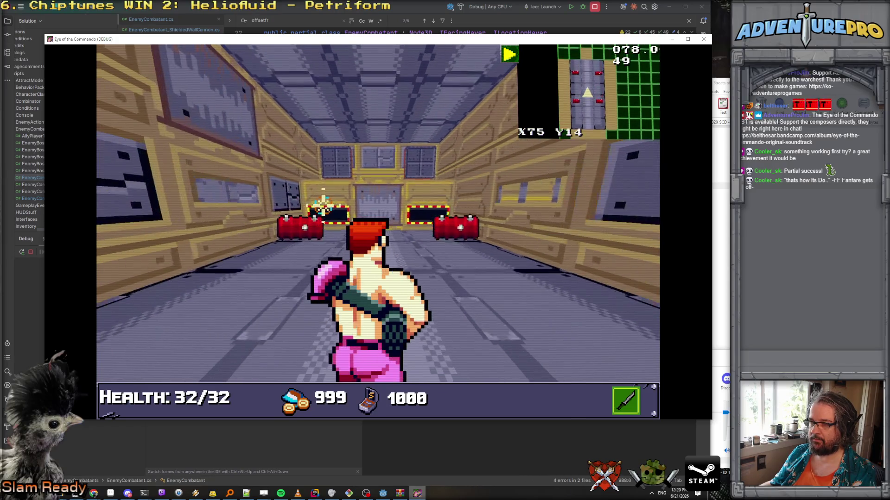
{"action": "key", "text": "w"}
{"action": "left_click", "coordinate": [328, 155]}
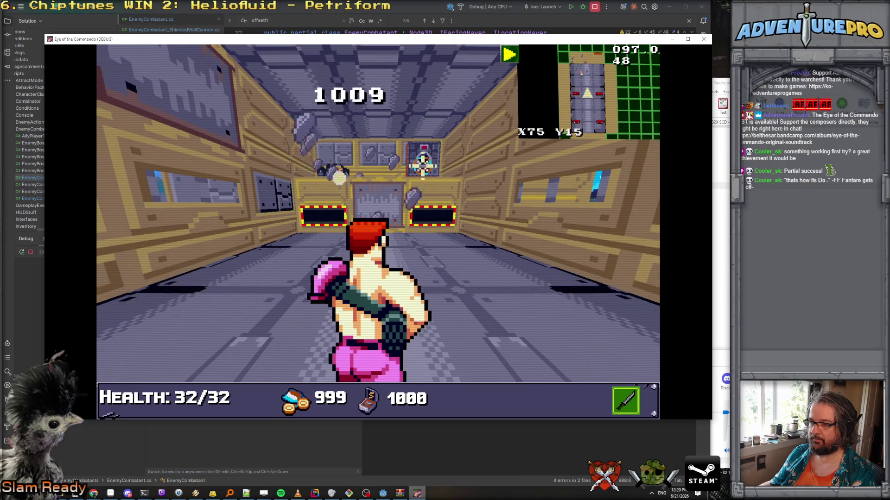
{"action": "key", "text": "w"}
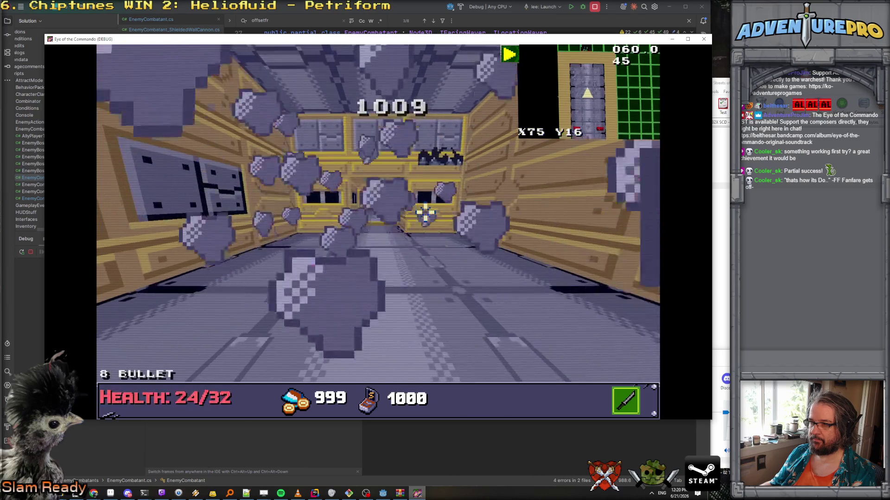
{"action": "key", "text": "w"}
{"action": "key", "text": "w"}
{"action": "key", "text": "w"}
{"action": "key", "text": "w"}
{"action": "key", "text": "w"}
{"action": "key", "text": "w"}
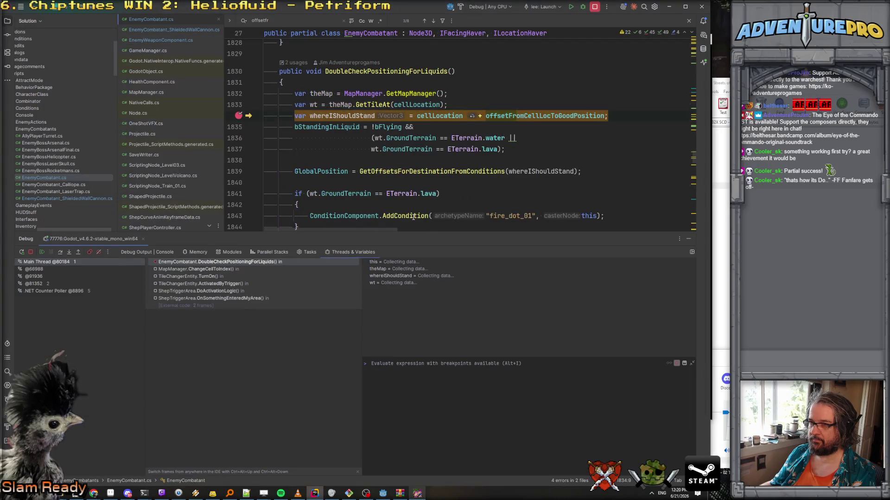
Step: Inspect the MapManager.ChangeCellToIndex caller frame and enlarge the code area above the debug panel
{"action": "left_click", "coordinate": [214, 271]}
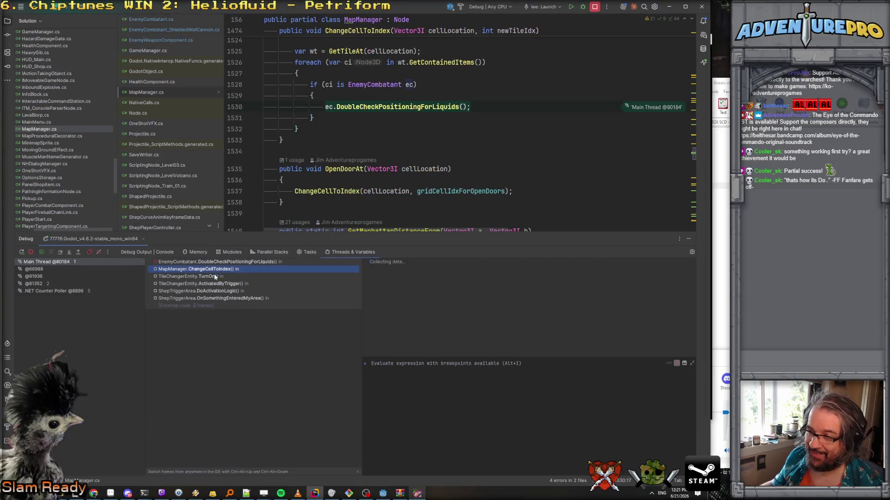
{"action": "scroll", "coordinate": [349, 153], "scroll_direction": "up", "scroll_amount": 3}
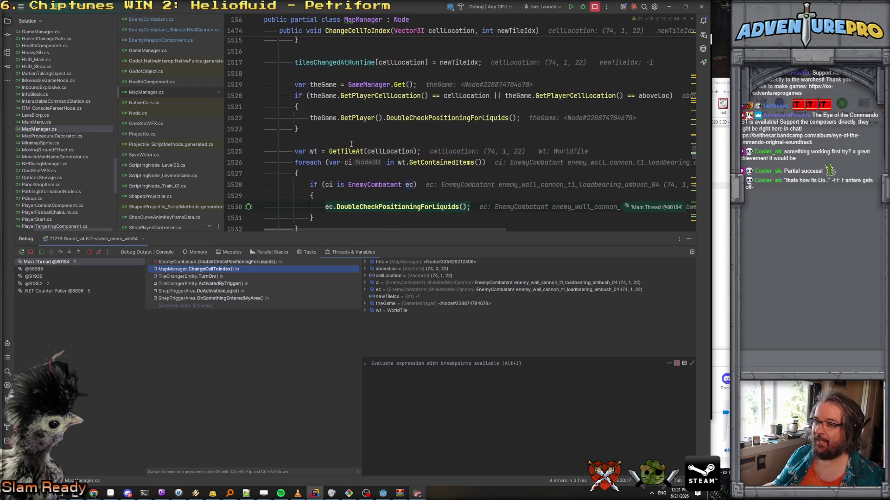
{"action": "scroll", "coordinate": [351, 144], "scroll_direction": "down", "scroll_amount": 1}
{"action": "scroll", "coordinate": [375, 149], "scroll_direction": "up", "scroll_amount": 9}
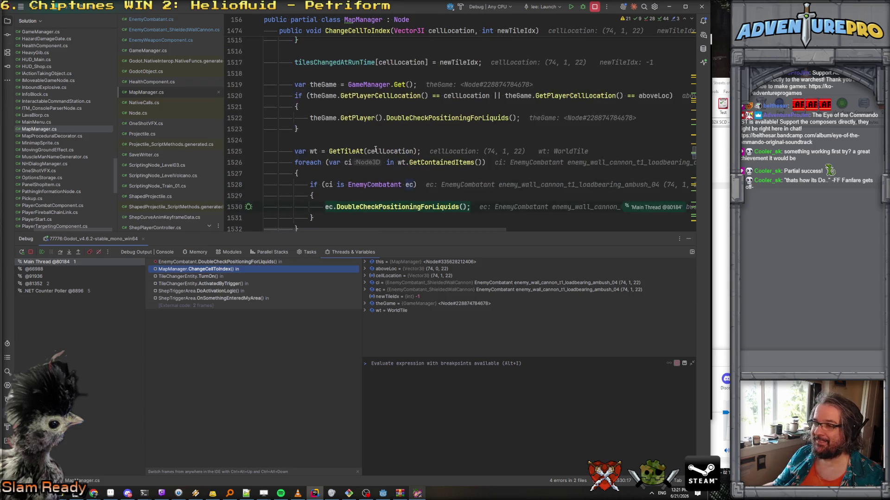
{"action": "scroll", "coordinate": [375, 149], "scroll_direction": "up", "scroll_amount": 10}
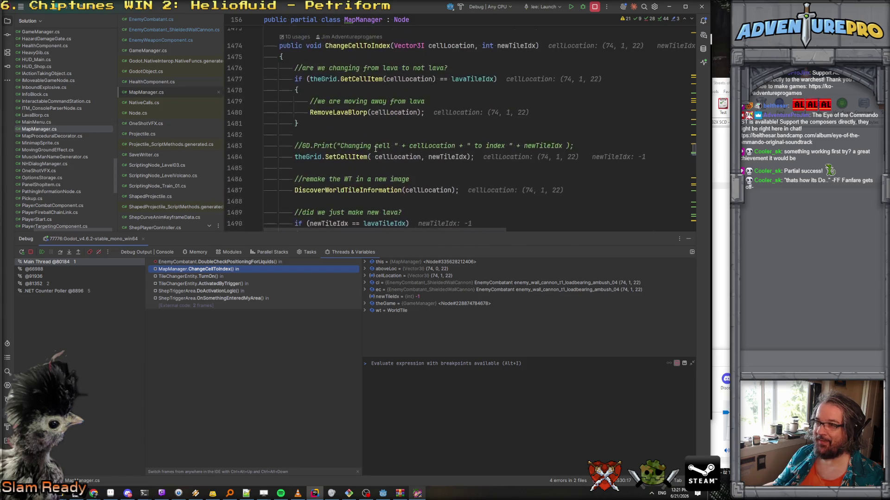
{"action": "scroll", "coordinate": [356, 111], "scroll_direction": "down", "scroll_amount": 5}
{"action": "left_click_drag", "start_coordinate": [418, 233], "coordinate": [427, 340]}
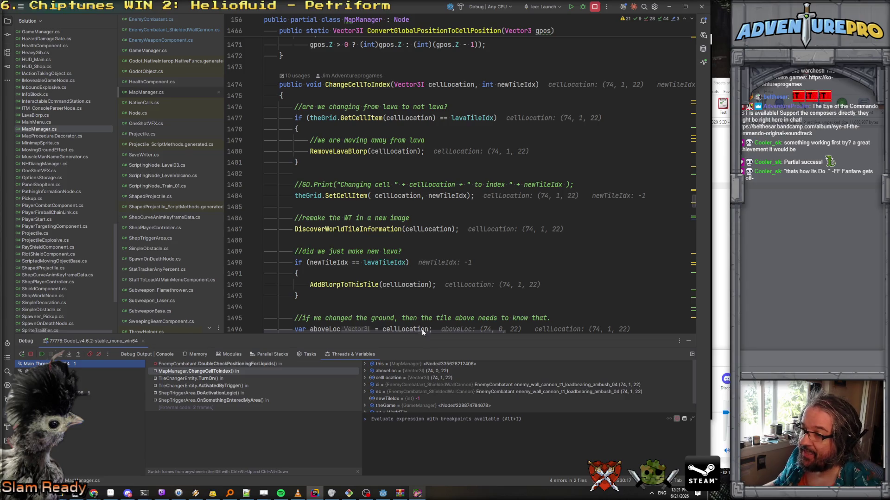
{"action": "scroll", "coordinate": [393, 266], "scroll_direction": "down", "scroll_amount": 2}
{"action": "scroll", "coordinate": [393, 266], "scroll_direction": "down", "scroll_amount": 10}
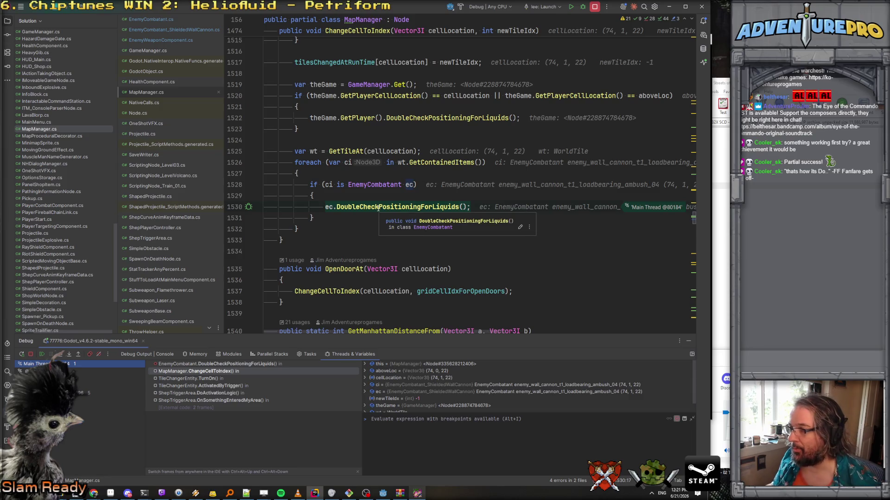
Step: Go to DoubleCheckPositioningForLiquids and read cellLocation's value, (74, 1, 22)
{"action": "left_click", "coordinate": [378, 208], "text": "ctrl"}
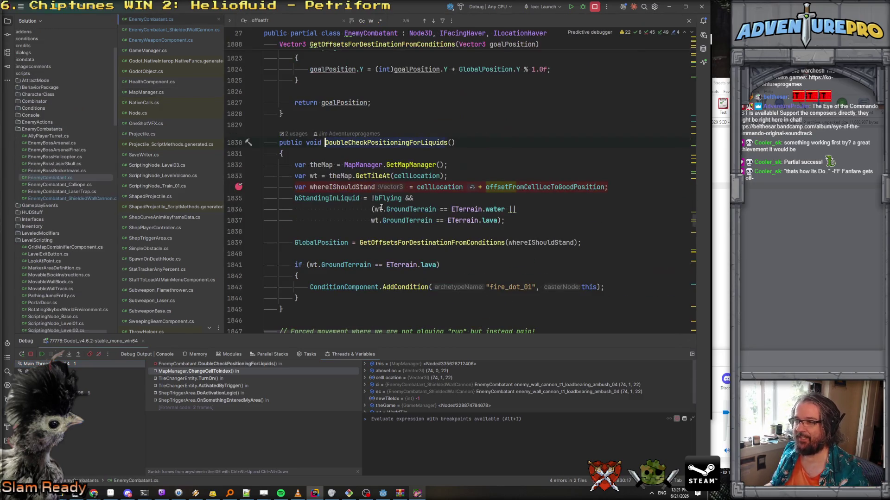
{"action": "left_click", "coordinate": [444, 187]}
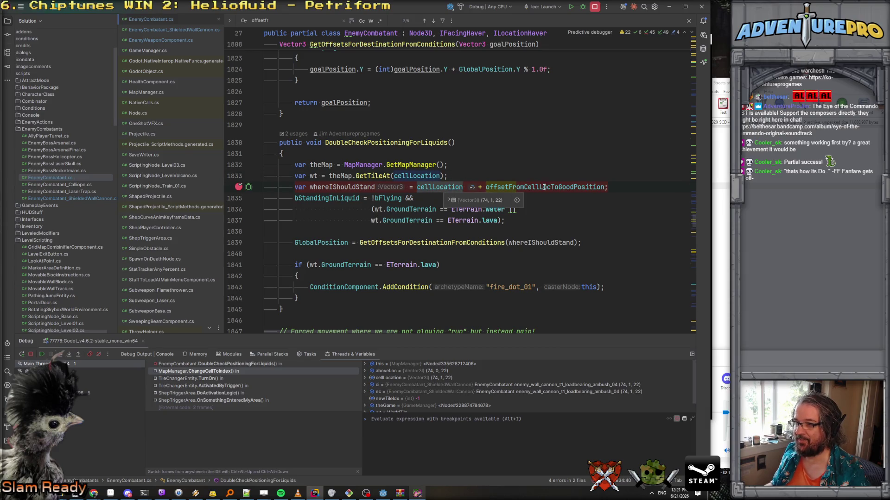
{"action": "scroll", "coordinate": [573, 187], "scroll_direction": "down", "scroll_amount": 1}
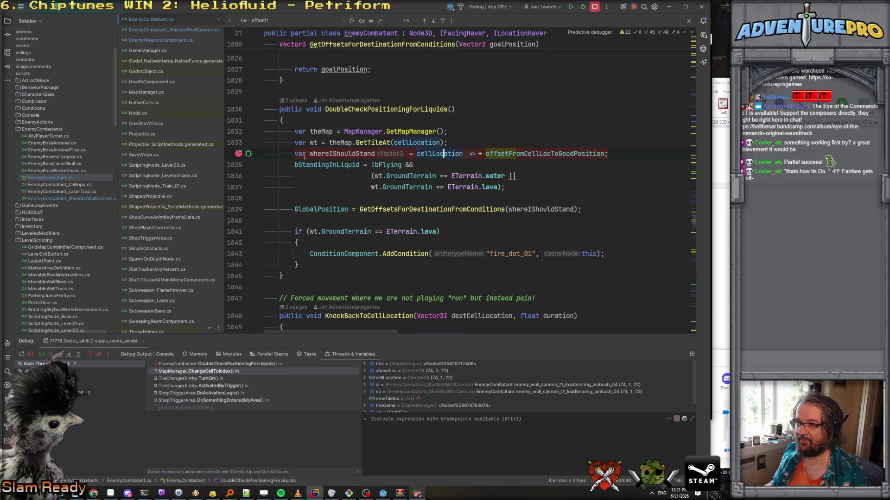
{"action": "scroll", "coordinate": [328, 187], "scroll_direction": "down", "scroll_amount": 1}
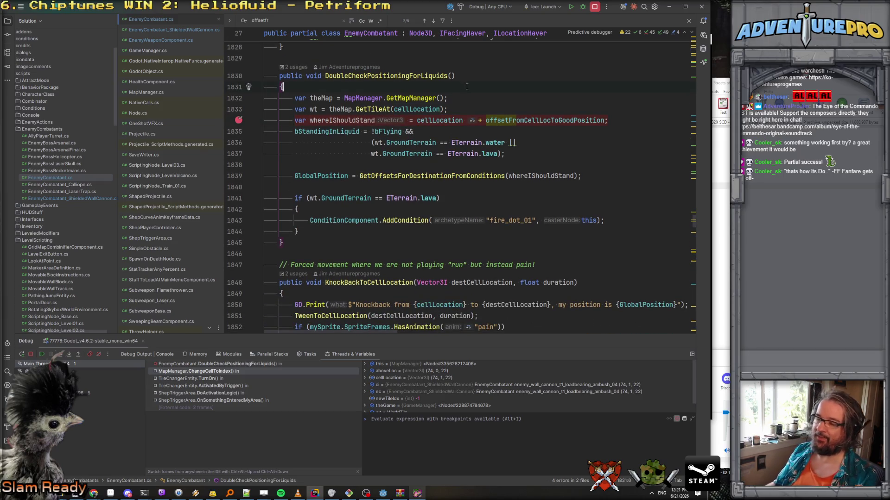
Step: Add 'if (bAttachedToWallOrCeiling) return;' at the top of DoubleCheckPositioningForLiquids and resume the game
{"action": "key", "text": "Return"}
{"action": "type", "text": "if( bAtta"}
{"action": "key", "text": "Return"}
{"action": "type", "text": ")"}
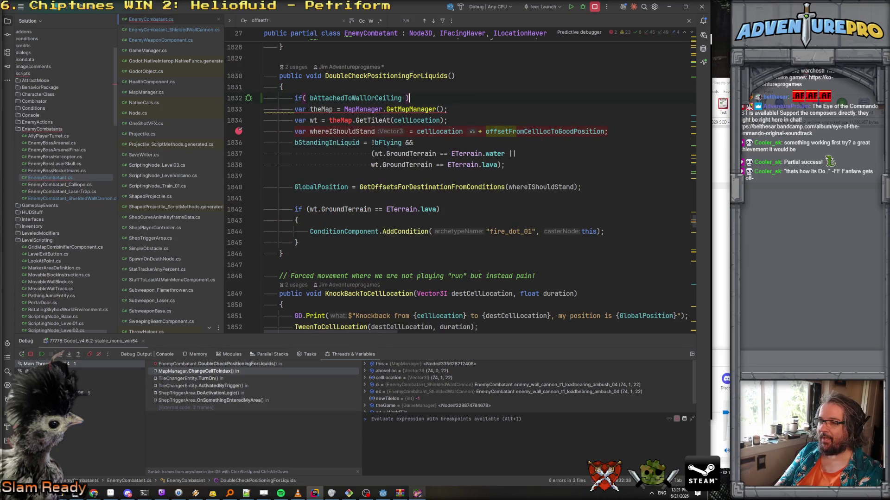
{"action": "key", "text": "Return"}
{"action": "type", "text": "return;"}
{"action": "key", "text": "Return"}
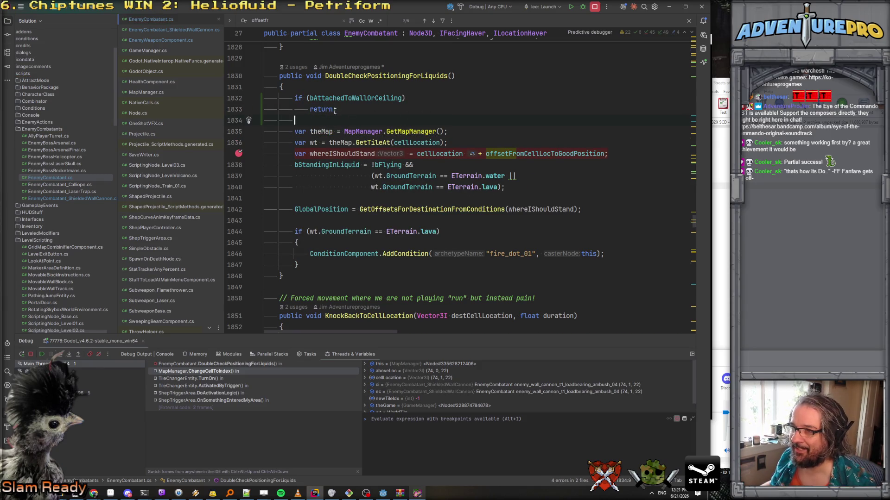
{"action": "left_click", "coordinate": [299, 153]}
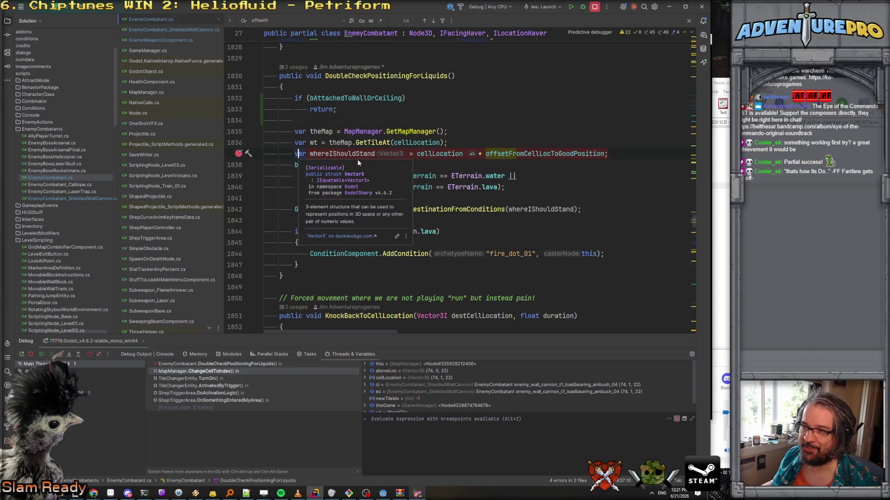
{"action": "key", "text": "F5"}
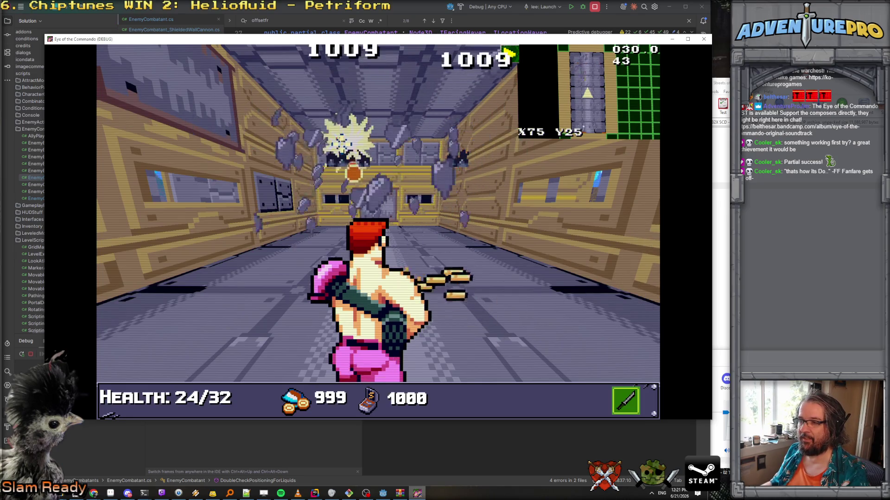
Step: Turn and shoot at the enemies ahead in the train corridor
{"action": "key", "text": "Right"}
{"action": "key", "text": "Left"}
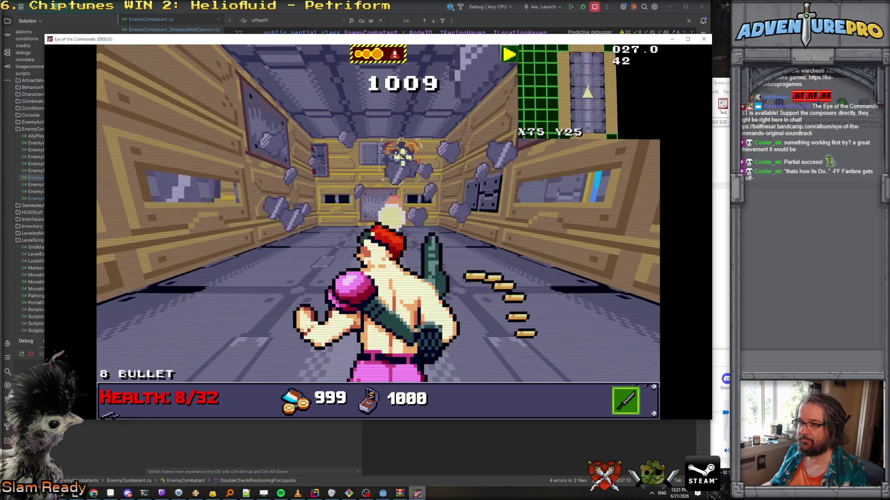
{"action": "key", "text": "Up"}
{"action": "key", "text": "Up"}
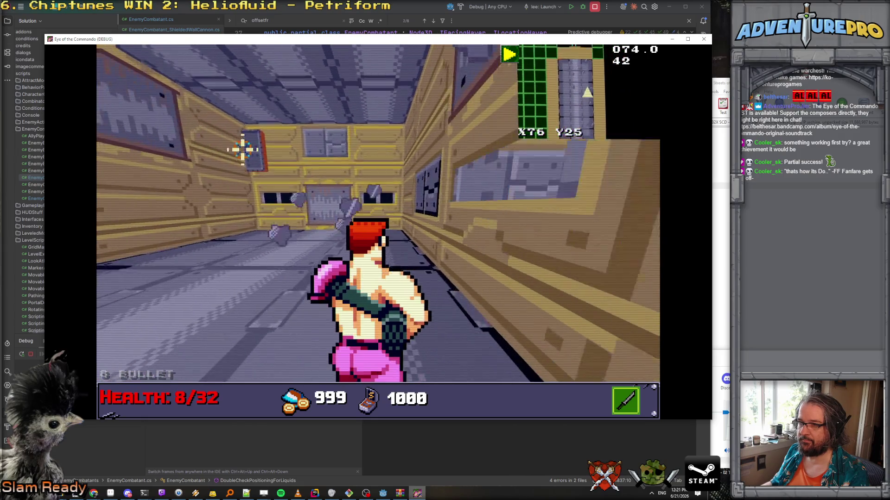
{"action": "left_click", "coordinate": [232, 139]}
Step: Walk down the long corridor and jump onto the ledge
{"action": "key", "text": "a"}
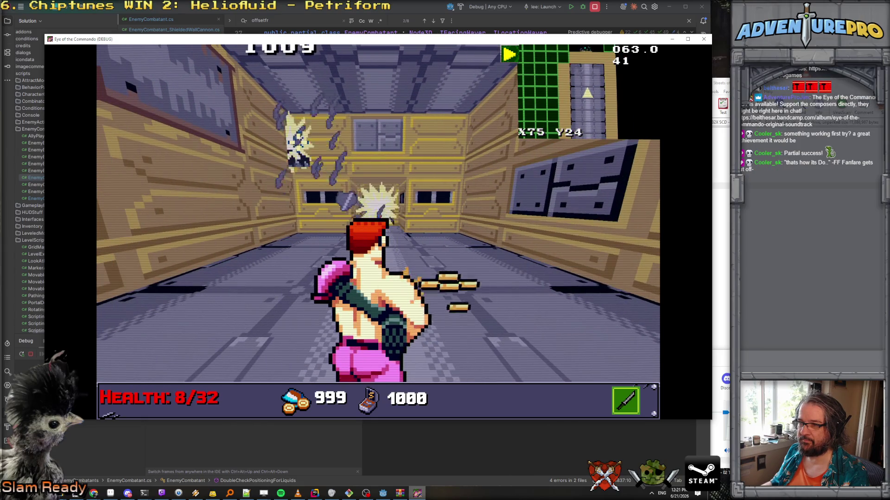
{"action": "key", "text": "a"}
{"action": "key", "text": "Up"}
{"action": "key", "text": "Up"}
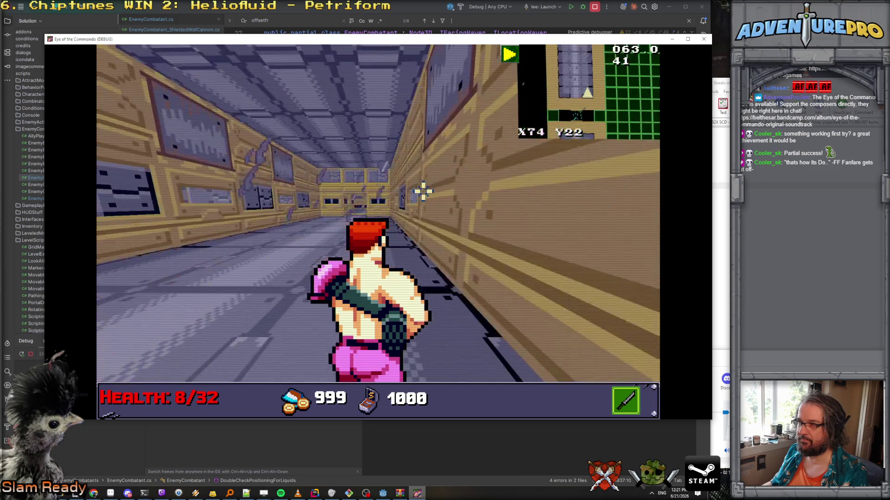
{"action": "key", "text": "d"}
{"action": "key", "text": "Up"}
{"action": "key", "text": "Up"}
{"action": "key", "text": "Up"}
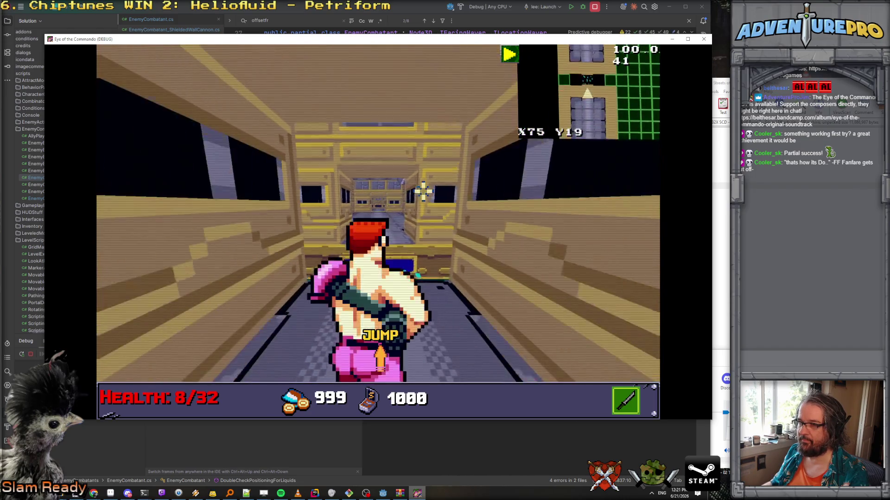
{"action": "key", "text": "Up"}
{"action": "key", "text": "Up"}
{"action": "key", "text": "Up"}
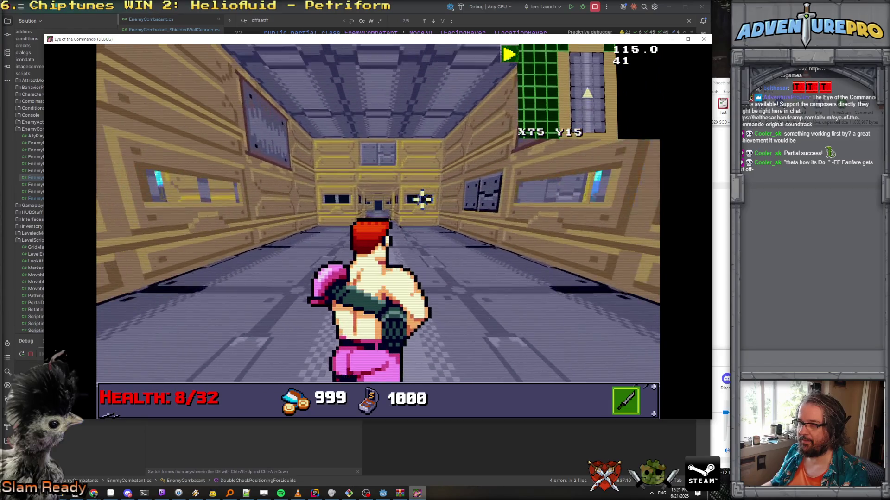
{"action": "key", "text": "Up"}
{"action": "key", "text": "Up"}
{"action": "key", "text": "Up"}
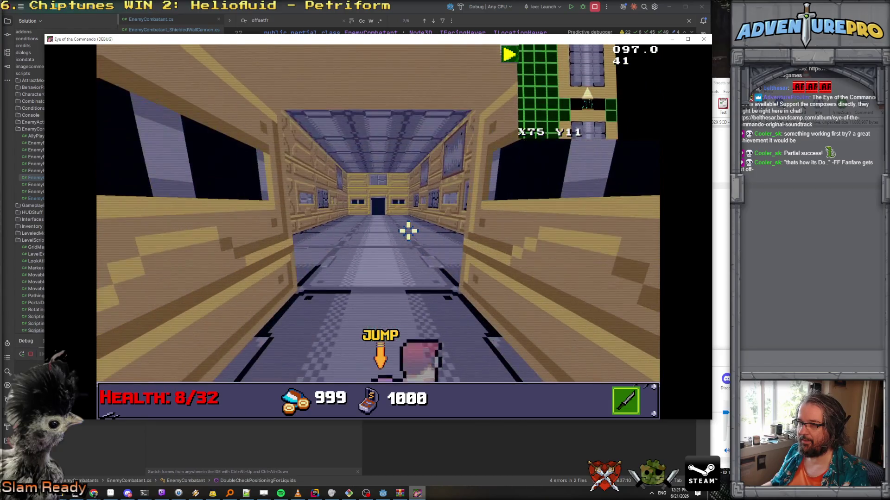
{"action": "key", "text": "d"}
{"action": "key", "text": "a"}
{"action": "key", "text": "Up"}
{"action": "key", "text": "Up"}
Step: Turn toward the room with the door and step up to the door wall
{"action": "key", "text": "d"}
{"action": "key", "text": "a"}
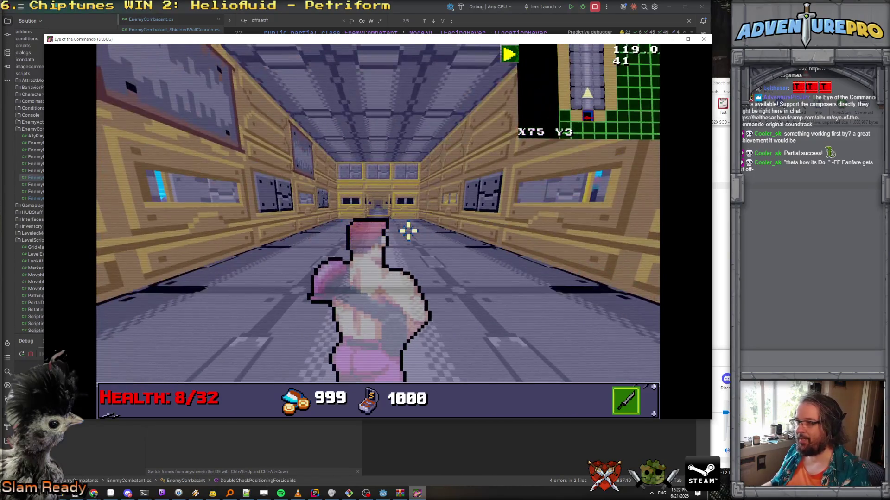
{"action": "key", "text": "Down"}
{"action": "key", "text": "d"}
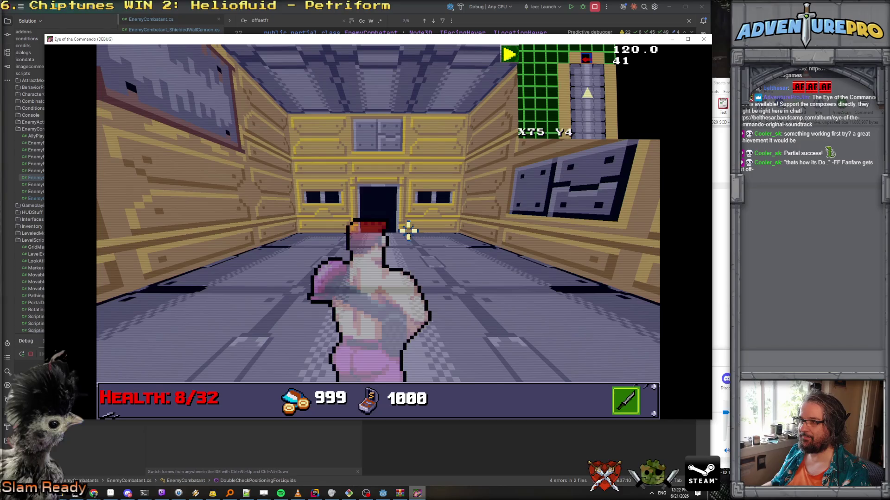
{"action": "key", "text": "d"}
{"action": "key", "text": "Up"}
{"action": "key", "text": "a"}
{"action": "key", "text": "Up"}
Step: Walk back to the corridor's end wall and along the corridor, then close the game
{"action": "key", "text": "a"}
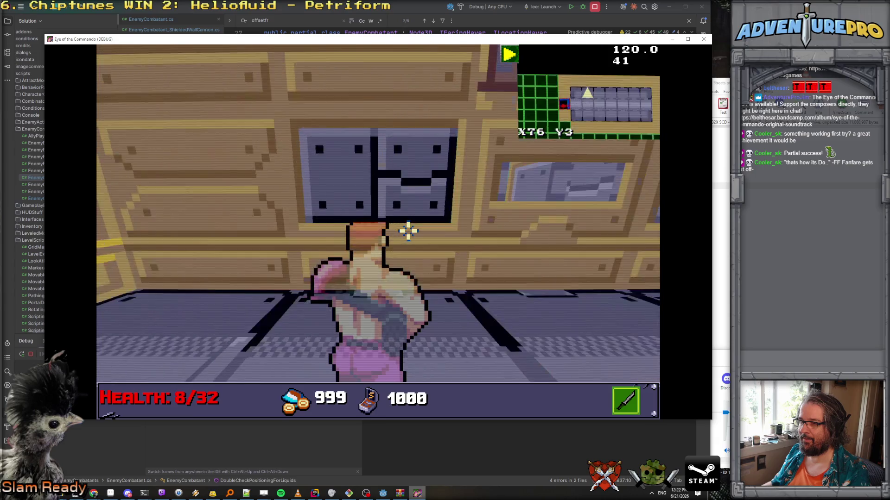
{"action": "key", "text": "a"}
{"action": "key", "text": "Right"}
{"action": "key", "text": "Up"}
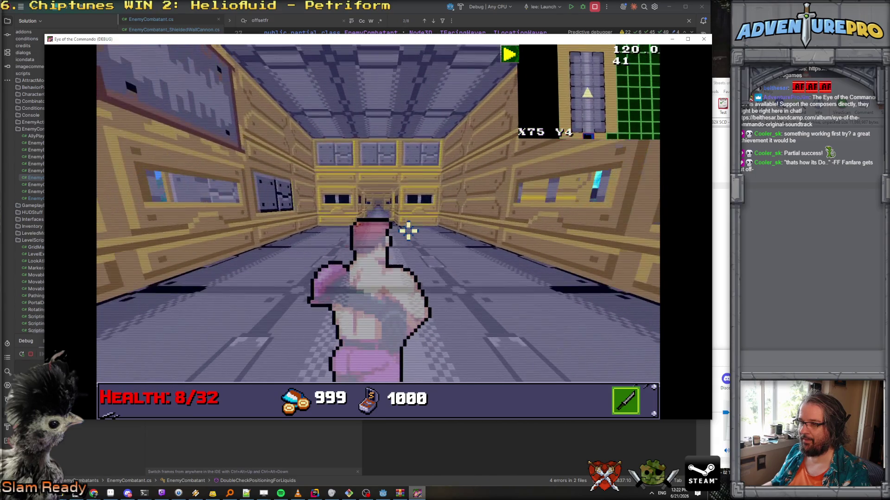
{"action": "key", "text": "Up"}
{"action": "key", "text": "a"}
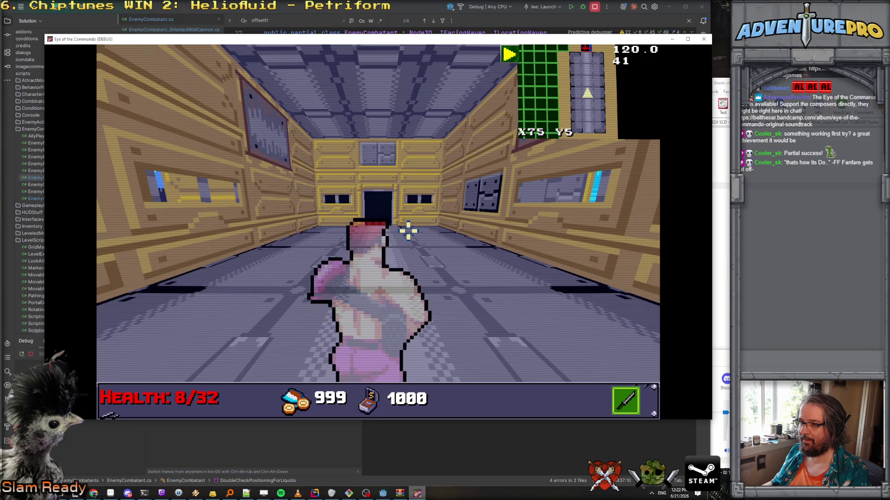
{"action": "key", "text": "Up"}
{"action": "key", "text": "Up"}
{"action": "key", "text": "Up"}
{"action": "key", "text": "Left"}
{"action": "key", "text": "Right"}
{"action": "key", "text": "Down"}
{"action": "key", "text": "Down"}
{"action": "key", "text": "Down"}
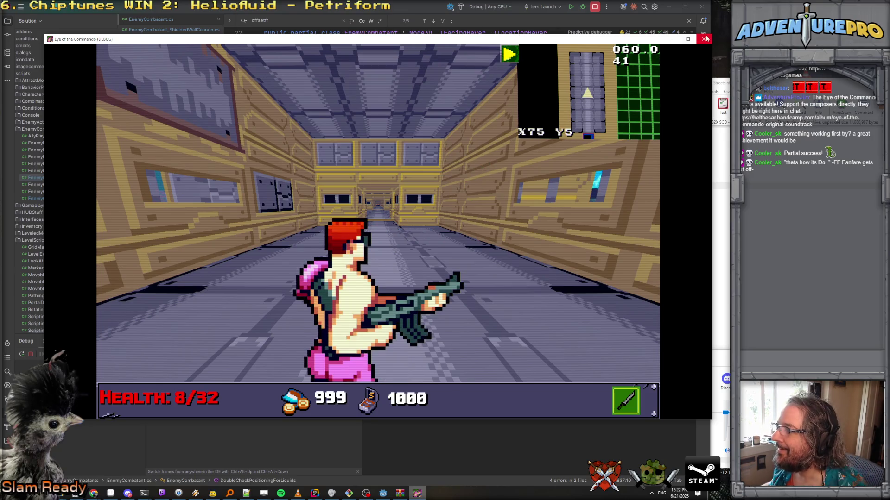
{"action": "left_click", "coordinate": [705, 39]}
Step: In Godot, widen and heighten the 3D viewport and open the level_train scene
{"action": "left_click", "coordinate": [385, 187]}
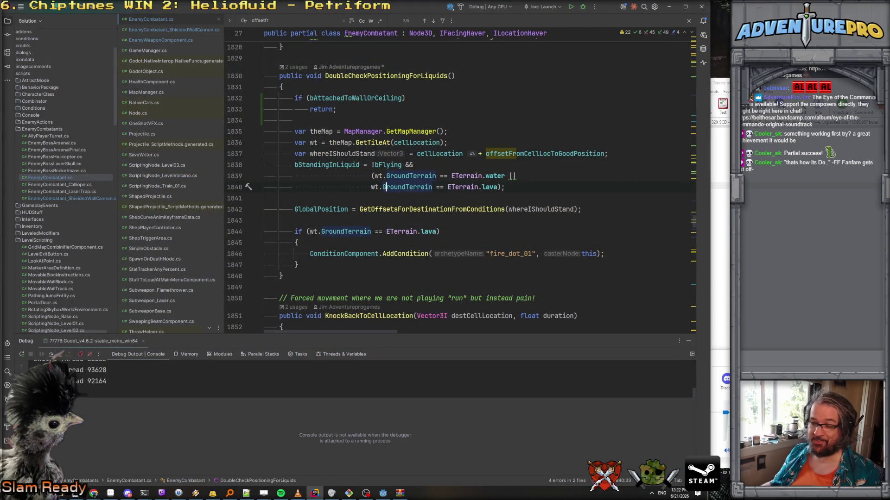
{"action": "left_click", "coordinate": [383, 493]}
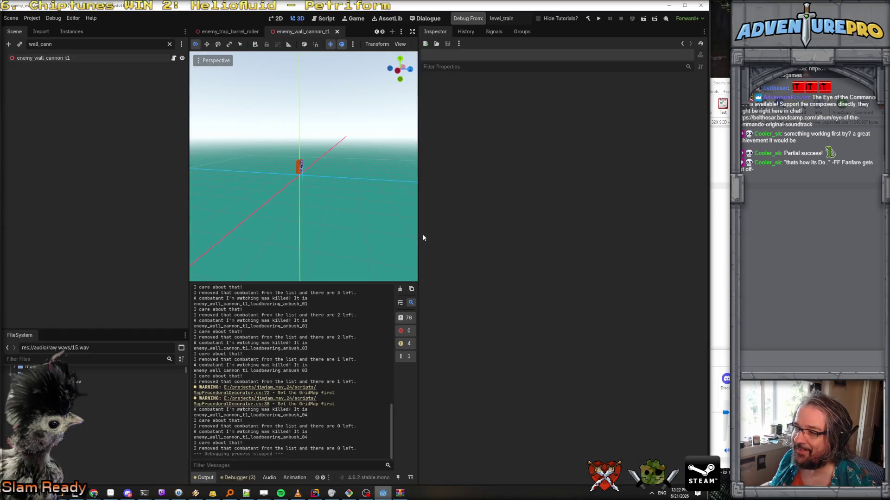
{"action": "left_click_drag", "start_coordinate": [419, 238], "coordinate": [635, 260]}
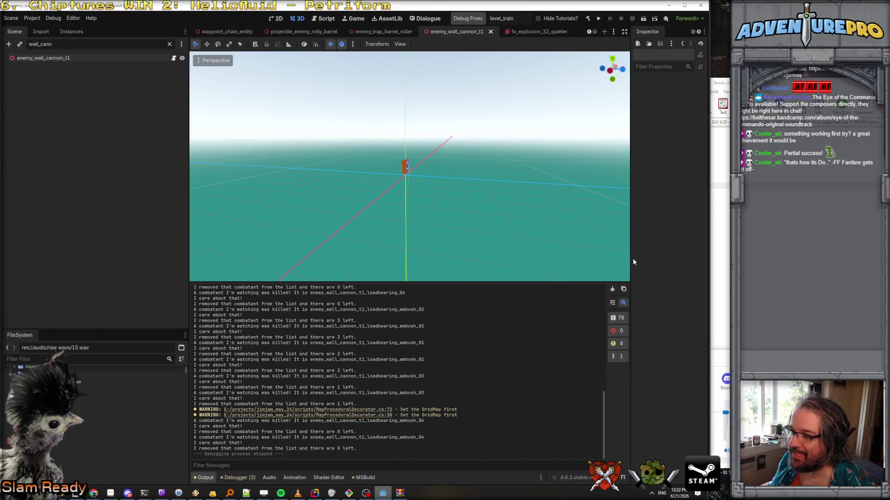
{"action": "left_click_drag", "start_coordinate": [436, 281], "coordinate": [436, 359]}
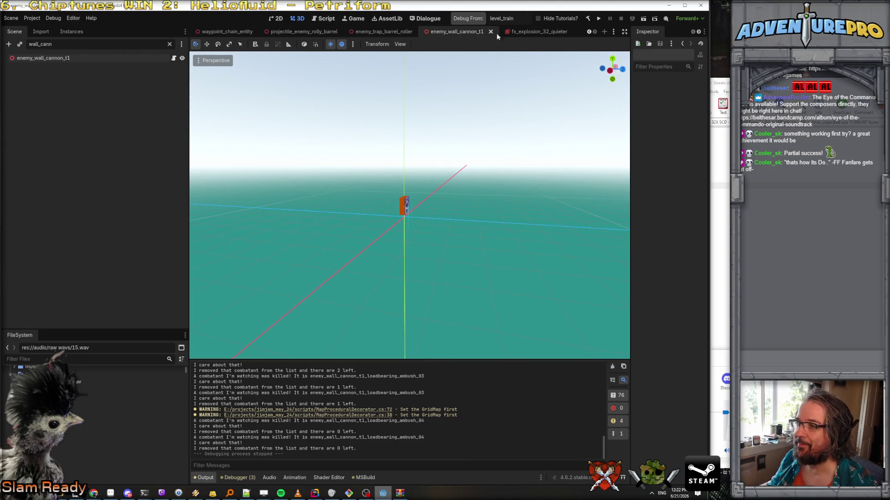
{"action": "left_click", "coordinate": [588, 32]}
{"action": "left_click", "coordinate": [589, 31]}
{"action": "left_click", "coordinate": [589, 31]}
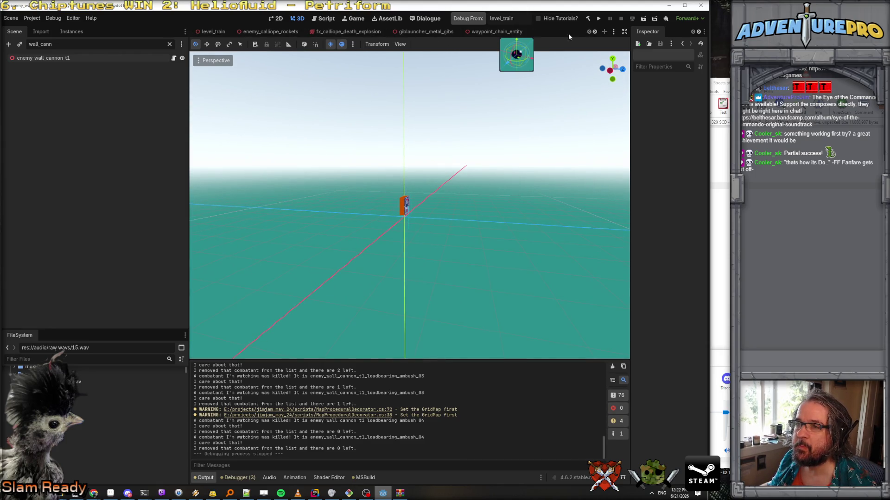
{"action": "left_click", "coordinate": [211, 32]}
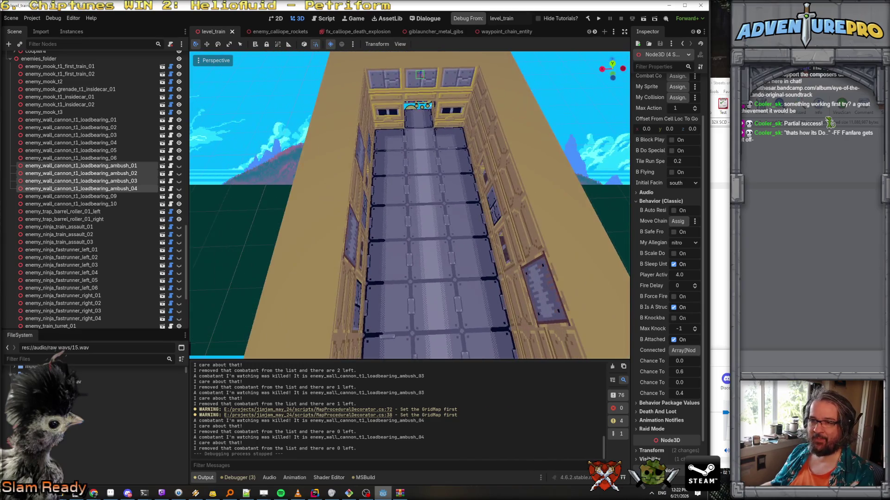
Step: Select the GridMap, pick wall_boxes_red and paint two blocks on the train floor
{"action": "scroll", "coordinate": [121, 110], "scroll_direction": "up", "scroll_amount": 10}
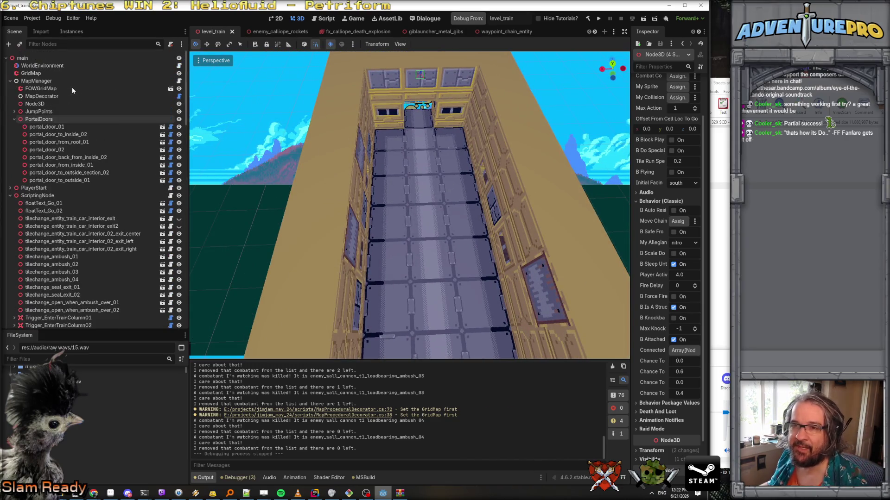
{"action": "left_click", "coordinate": [40, 75]}
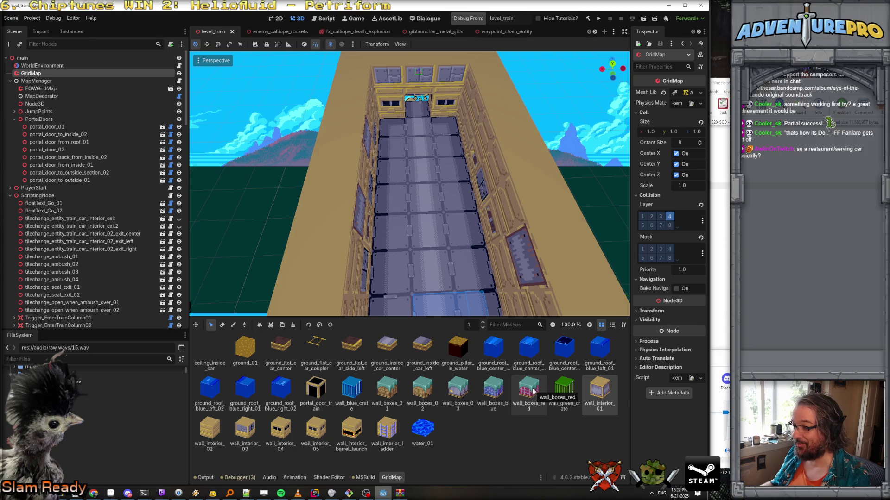
{"action": "left_click", "coordinate": [533, 391]}
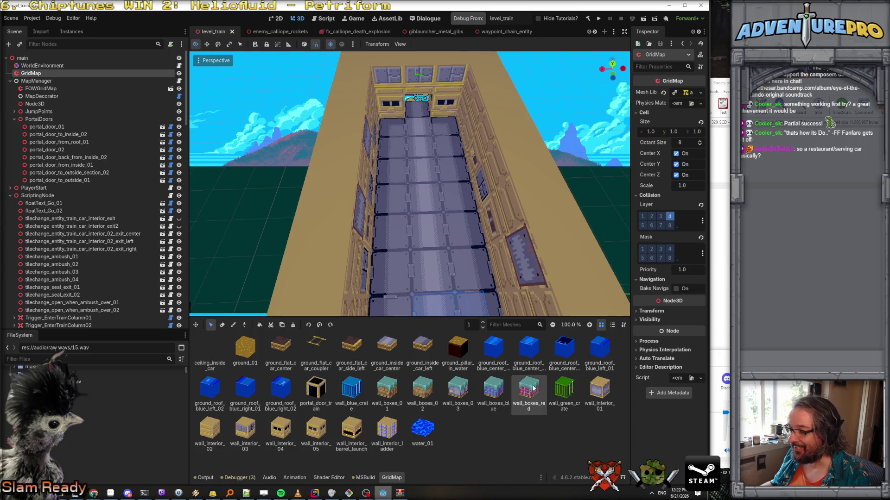
{"action": "left_click", "coordinate": [234, 325]}
{"action": "left_click", "coordinate": [386, 281]}
{"action": "left_click", "coordinate": [493, 388]}
Step: Paint wall_boxes_blue and teal blocks up the middle column, then switch to Aseprite
{"action": "left_click", "coordinate": [444, 283]}
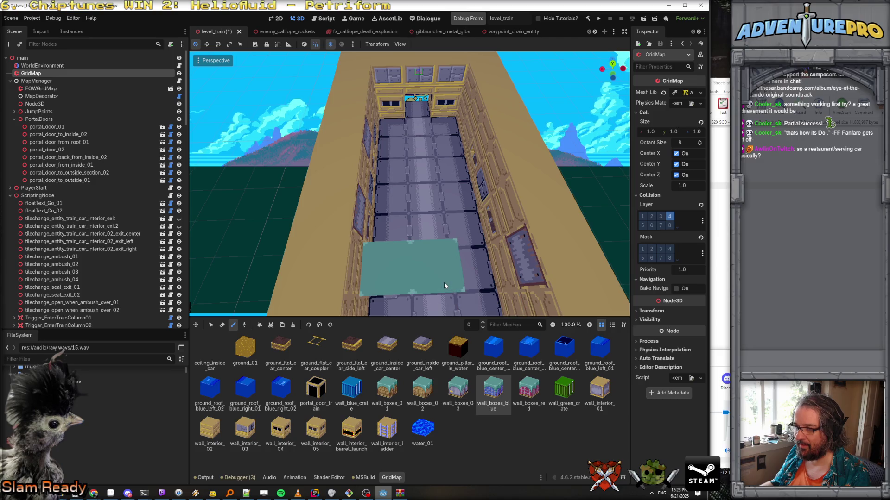
{"action": "left_click", "coordinate": [458, 390]}
{"action": "left_click", "coordinate": [441, 232]}
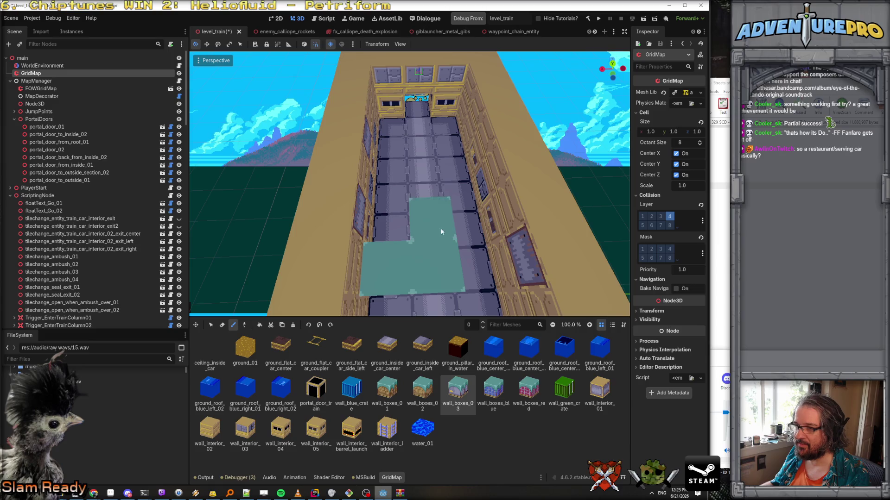
{"action": "left_click", "coordinate": [430, 201]}
{"action": "left_click", "coordinate": [426, 169]}
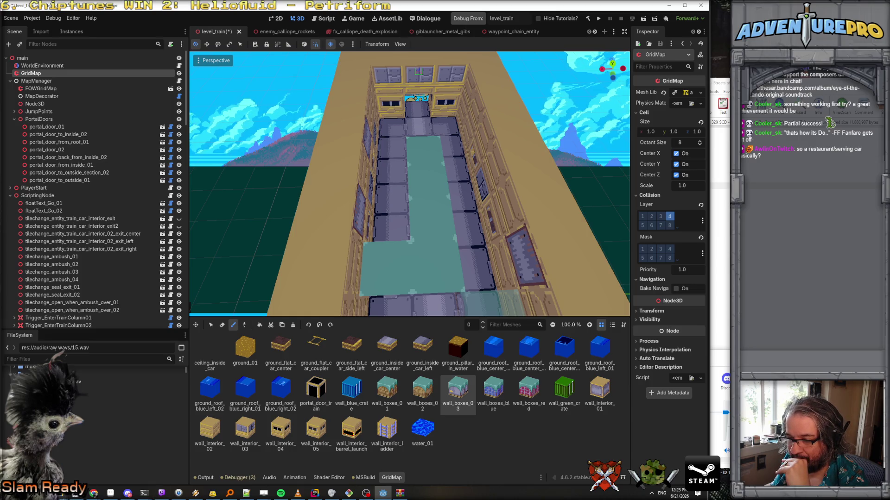
{"action": "left_click", "coordinate": [110, 493]}
{"action": "left_click", "coordinate": [8, 15]}
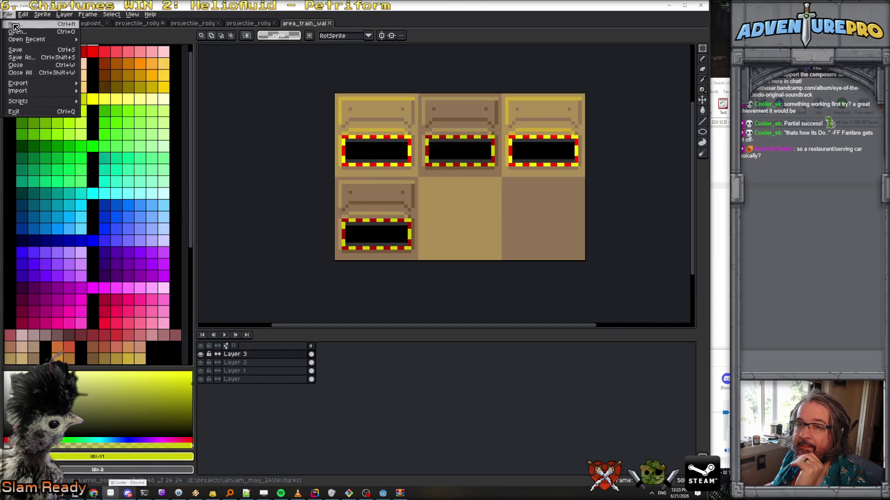
Step: Open the area_02_shop.png sprite from the file browser
{"action": "left_click", "coordinate": [17, 31]}
{"action": "scroll", "coordinate": [373, 285], "scroll_direction": "down", "scroll_amount": 10}
{"action": "scroll", "coordinate": [373, 284], "scroll_direction": "down", "scroll_amount": 5}
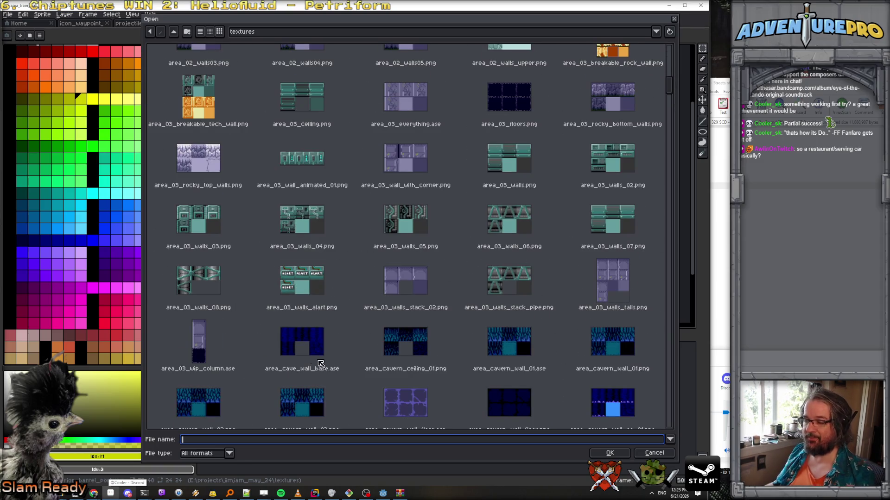
{"action": "scroll", "coordinate": [314, 360], "scroll_direction": "down", "scroll_amount": 15}
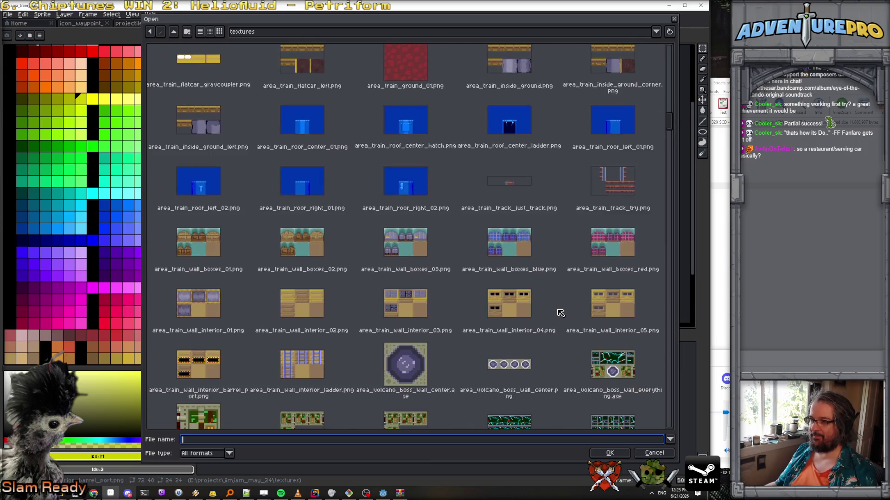
{"action": "scroll", "coordinate": [560, 313], "scroll_direction": "down", "scroll_amount": 10}
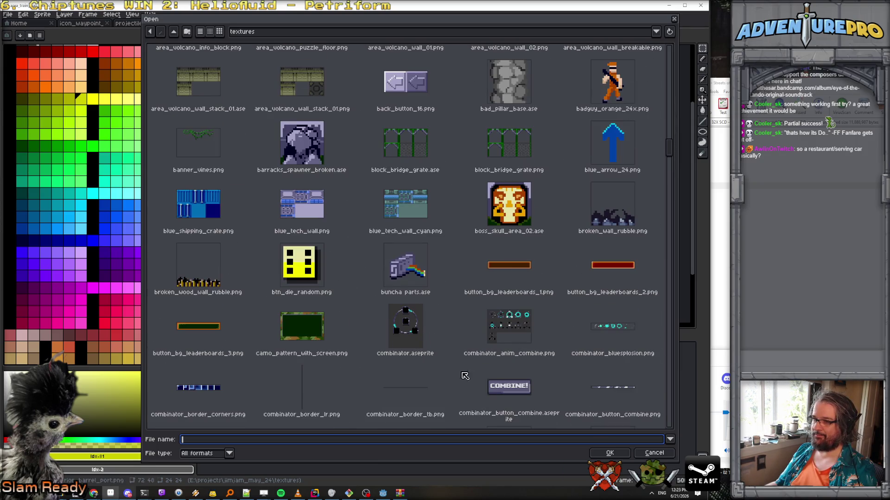
{"action": "type", "text": "shop"}
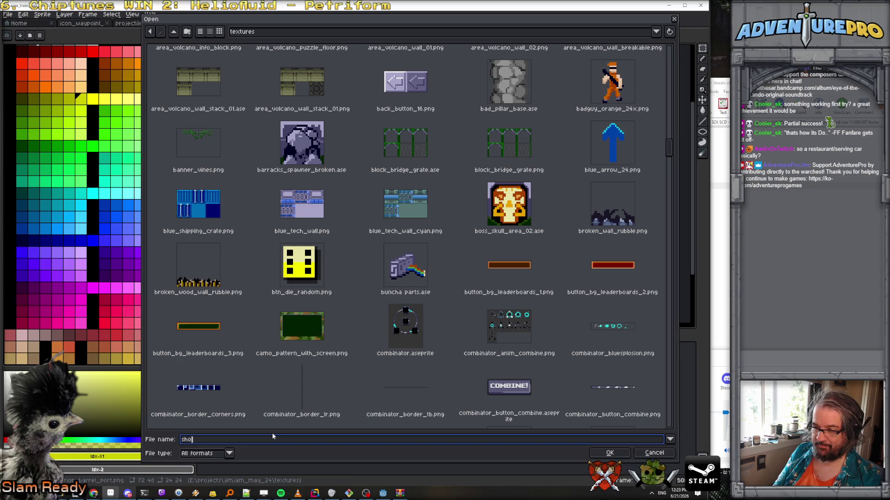
{"action": "key", "text": "BackSpace"}
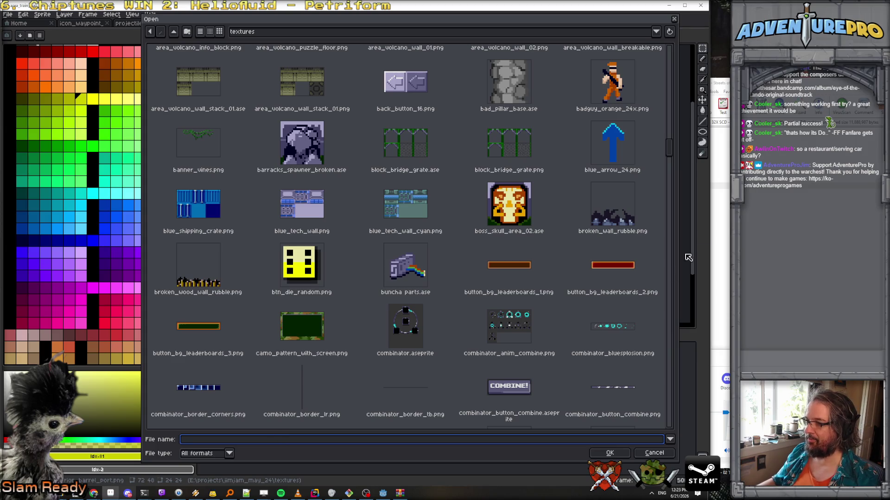
{"action": "left_click_drag", "start_coordinate": [670, 150], "coordinate": [675, 42]}
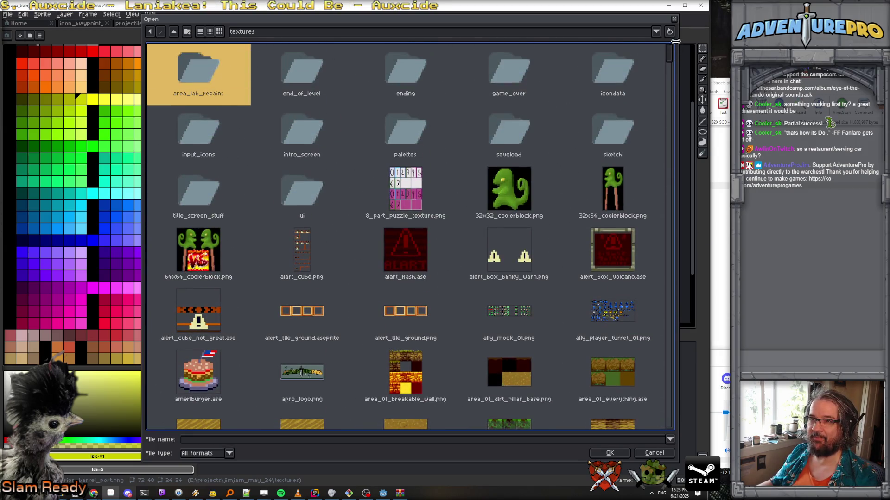
{"action": "scroll", "coordinate": [468, 127], "scroll_direction": "down", "scroll_amount": 3}
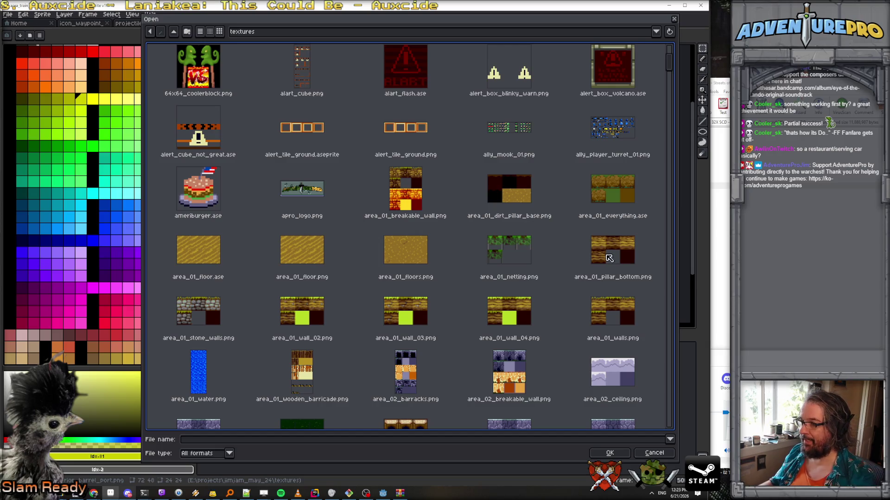
{"action": "scroll", "coordinate": [609, 260], "scroll_direction": "down", "scroll_amount": 3}
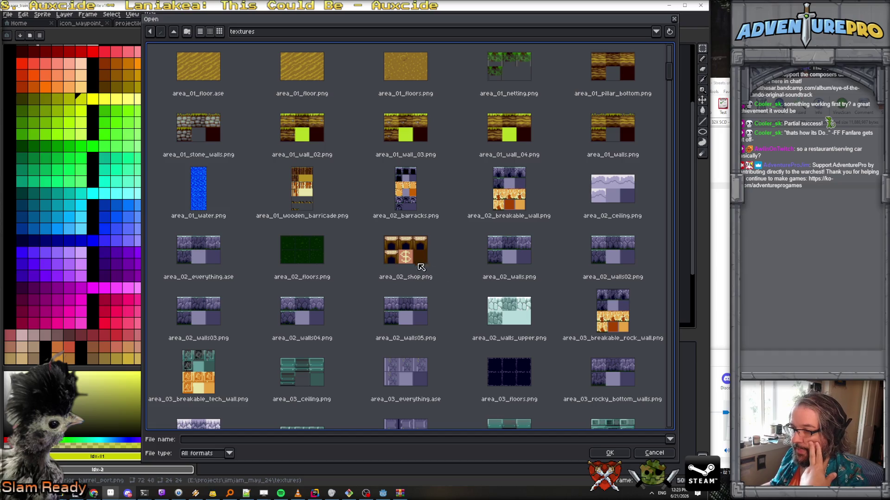
{"action": "double_click", "coordinate": [415, 255]}
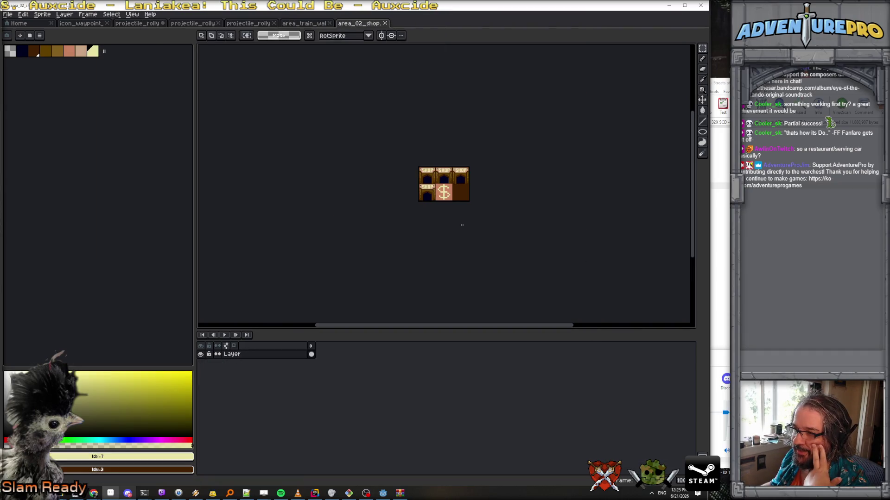
{"action": "scroll", "coordinate": [482, 161], "scroll_direction": "down", "scroll_amount": 1}
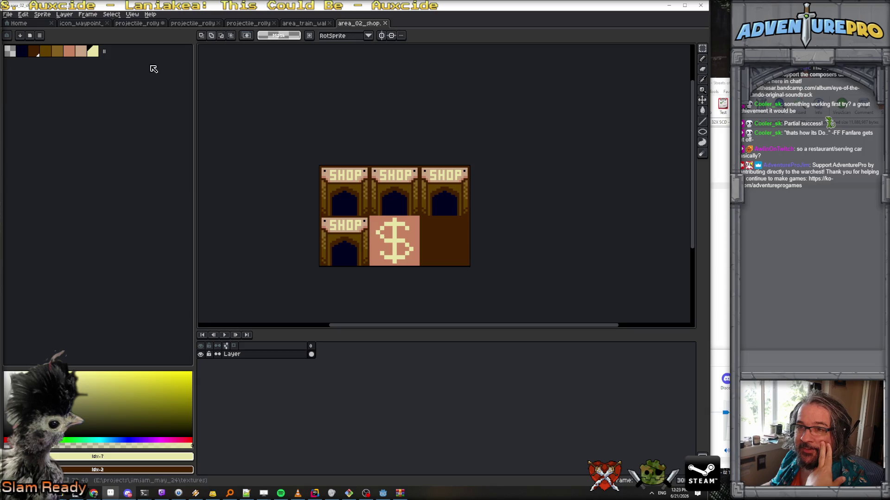
Step: Save a copy of the sprite as area_train_shop.png
{"action": "left_click", "coordinate": [7, 14]}
{"action": "left_click", "coordinate": [21, 57]}
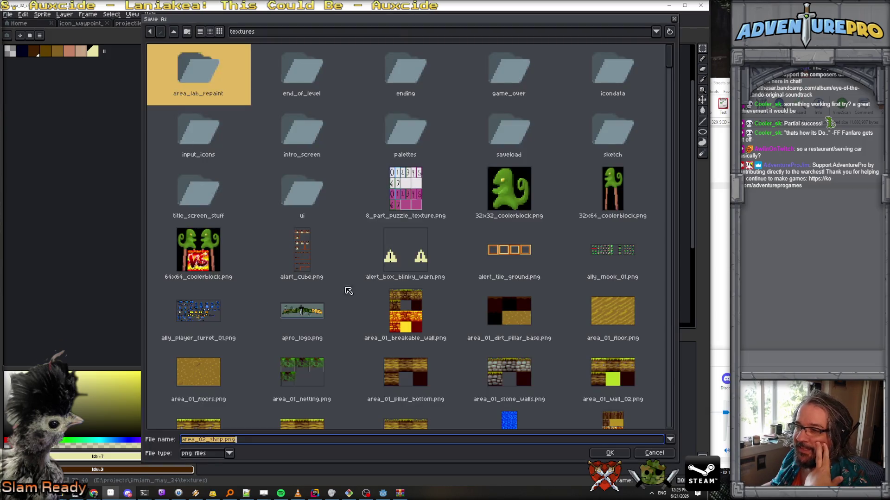
{"action": "left_click", "coordinate": [202, 440]}
{"action": "double_click", "coordinate": [205, 440]}
{"action": "type", "text": "train"}
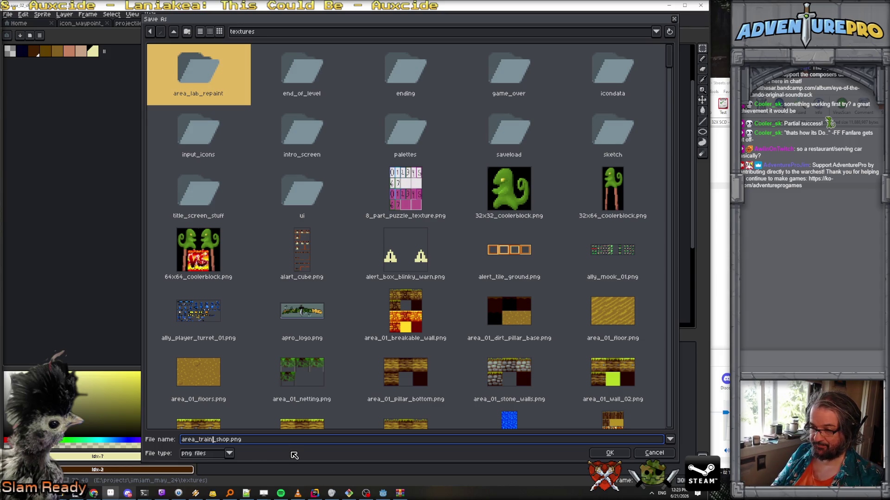
{"action": "key", "text": "Return"}
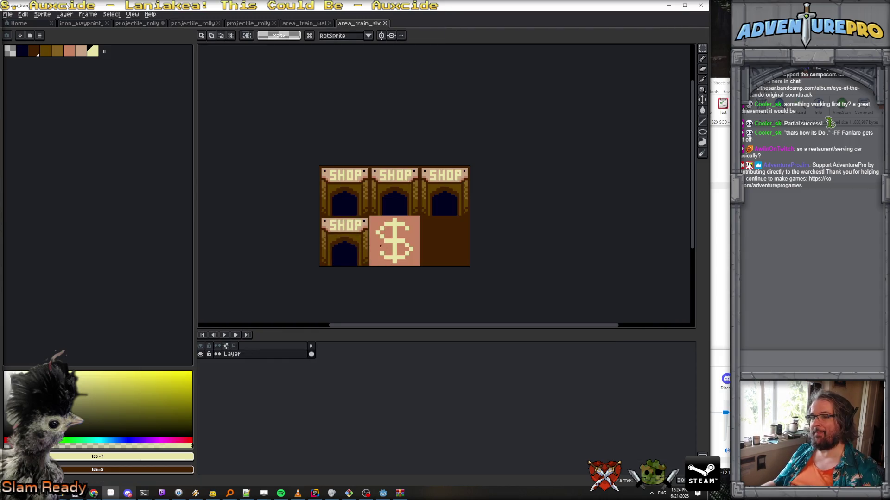
Step: Open area_train_wall_boxes_red.png and select the whole sprite
{"action": "left_click", "coordinate": [305, 23]}
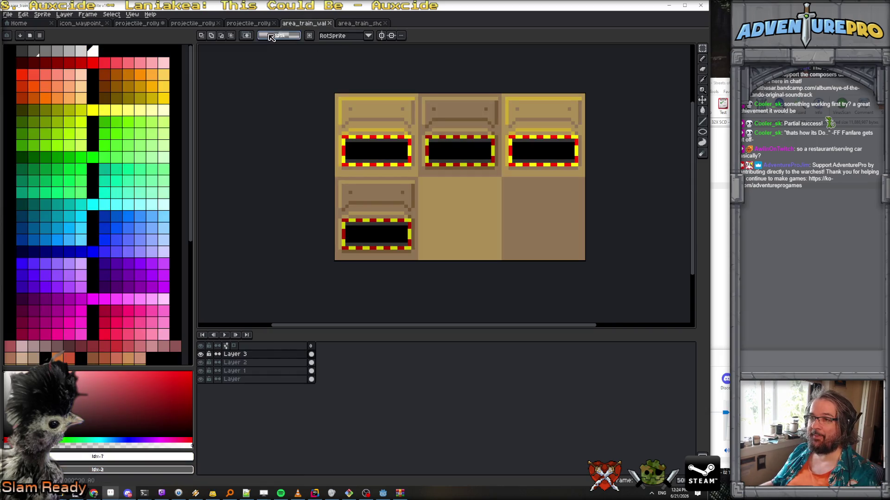
{"action": "left_click", "coordinate": [8, 15]}
{"action": "left_click", "coordinate": [18, 30]}
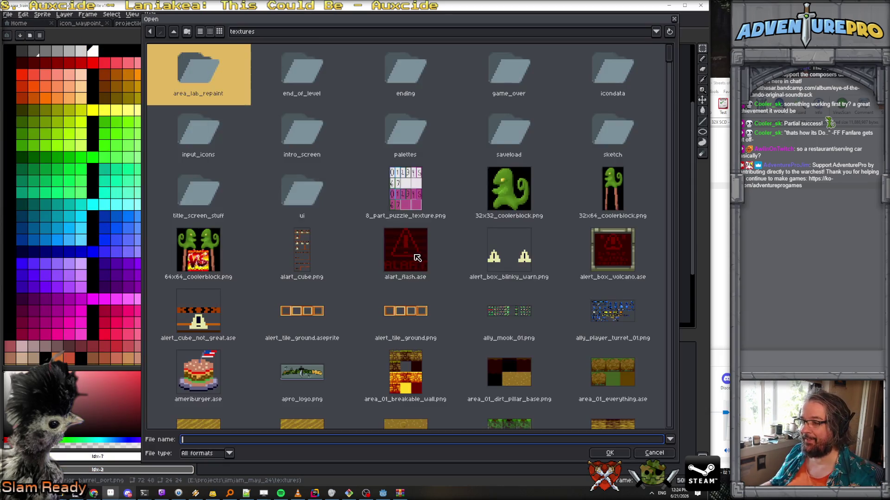
{"action": "scroll", "coordinate": [421, 263], "scroll_direction": "down", "scroll_amount": 15}
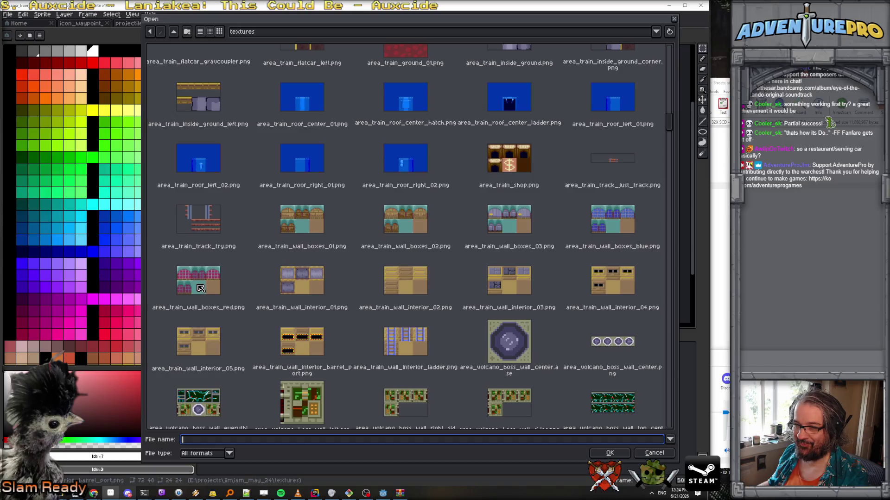
{"action": "double_click", "coordinate": [200, 288]}
{"action": "scroll", "coordinate": [474, 154], "scroll_direction": "up", "scroll_amount": 3}
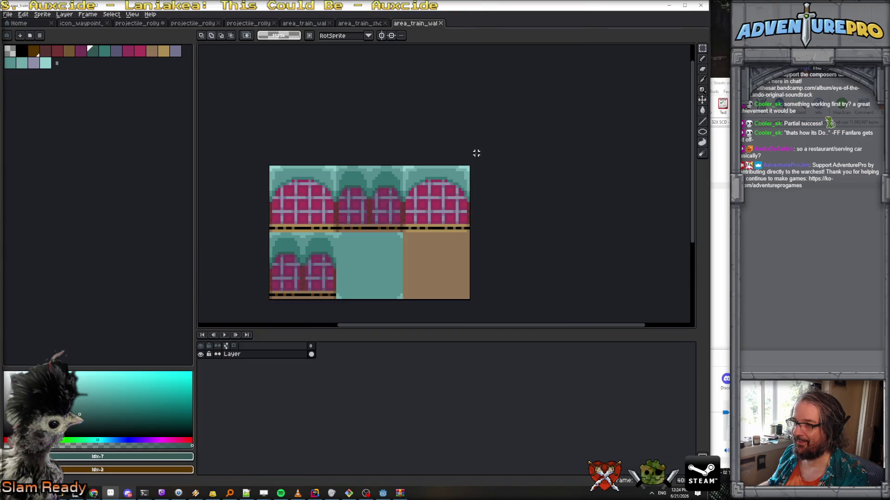
{"action": "scroll", "coordinate": [475, 154], "scroll_direction": "down", "scroll_amount": 1}
{"action": "left_click_drag", "start_coordinate": [468, 159], "coordinate": [522, 133]}
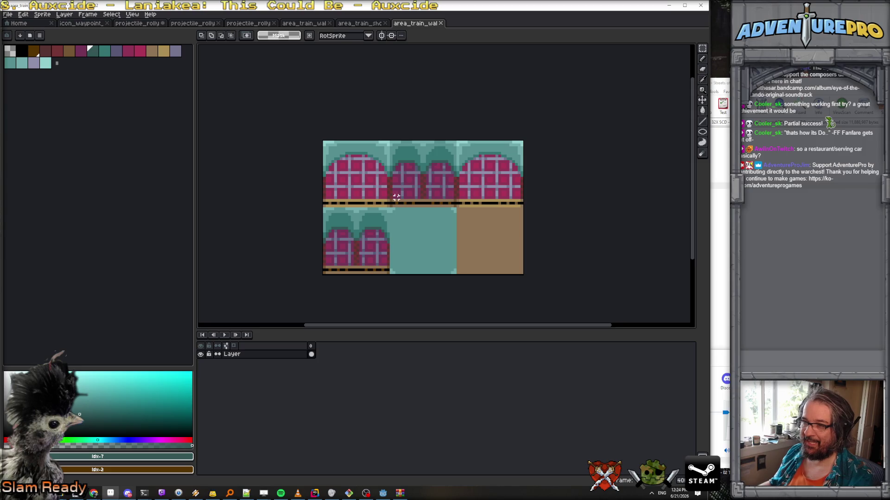
{"action": "key", "text": "ctrl+a"}
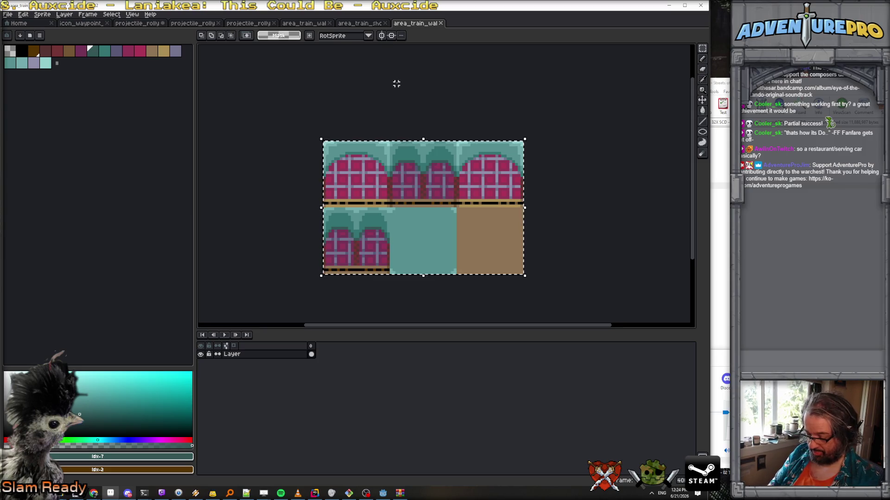
Step: Back in area_train_shop, paste the wall-boxes image onto a new layer
{"action": "key", "text": "ctrl+shift+Tab"}
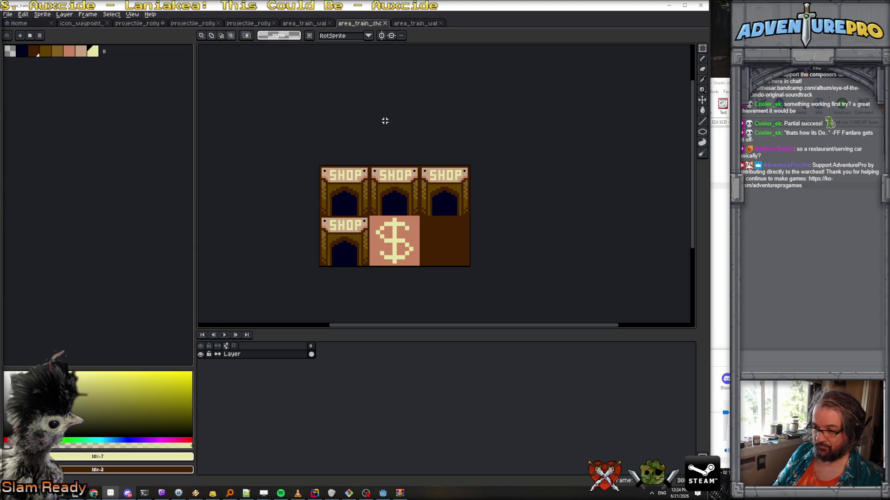
{"action": "left_click", "coordinate": [23, 14]}
{"action": "left_click", "coordinate": [64, 15]}
{"action": "mouse_move", "coordinate": [74, 58]}
{"action": "left_click", "coordinate": [146, 59]}
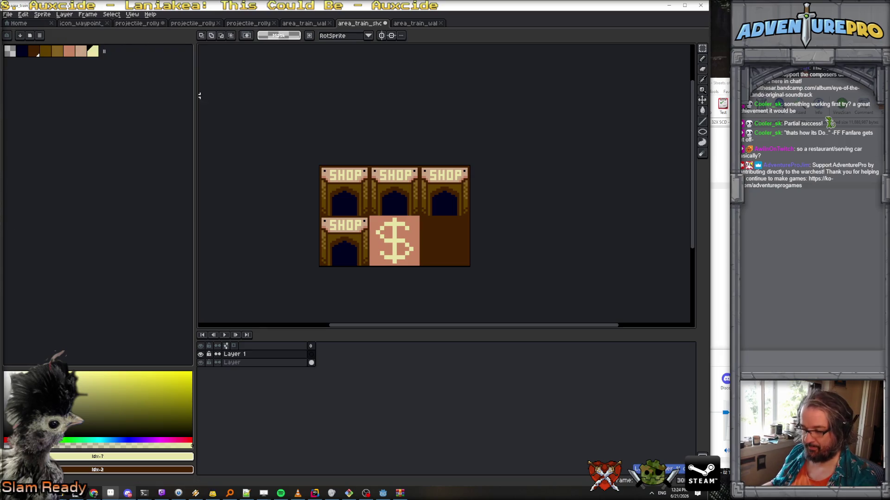
{"action": "key", "text": "ctrl+v"}
{"action": "scroll", "coordinate": [377, 218], "scroll_direction": "up", "scroll_amount": 2}
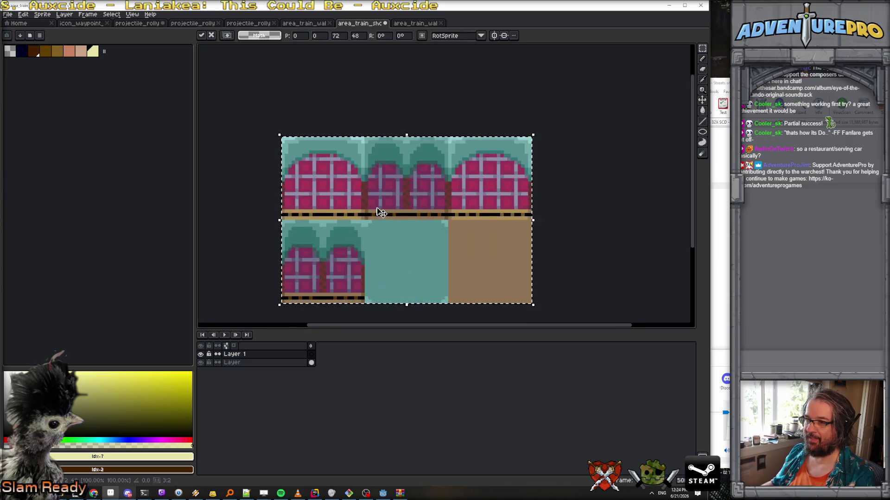
{"action": "key", "text": "Return"}
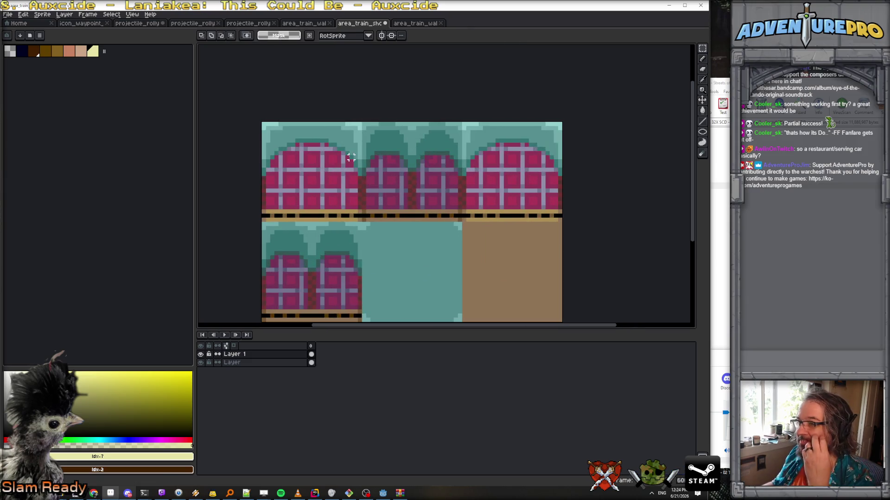
{"action": "scroll", "coordinate": [274, 179], "scroll_direction": "up", "scroll_amount": 1}
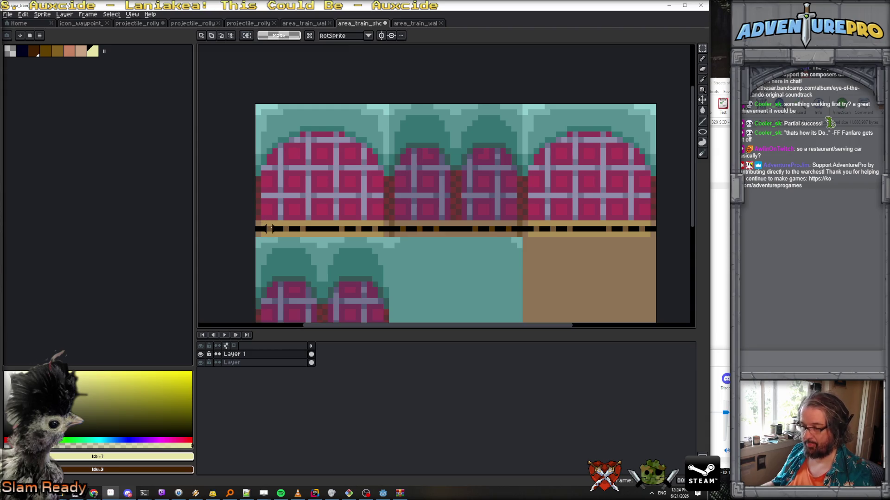
Step: Add another empty layer and pick magenta as the drawing colour
{"action": "left_click", "coordinate": [64, 15]}
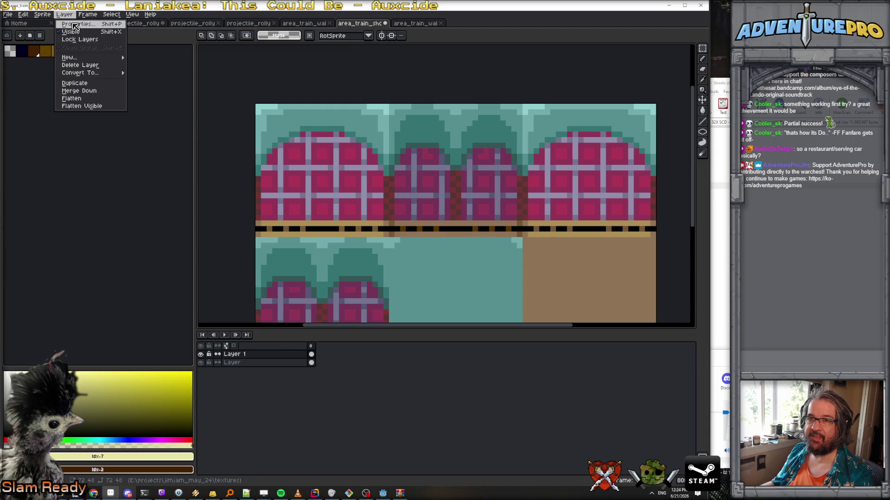
{"action": "mouse_move", "coordinate": [86, 59]}
{"action": "left_click", "coordinate": [156, 59]}
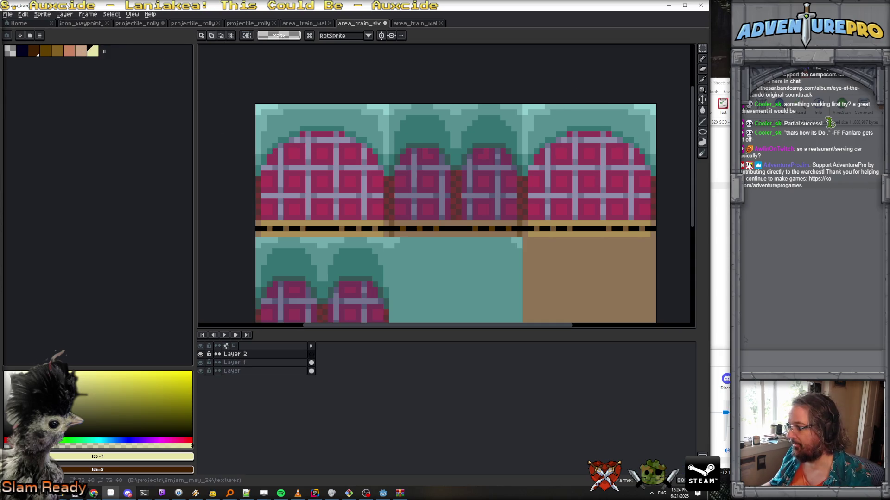
{"action": "left_click", "coordinate": [157, 440]}
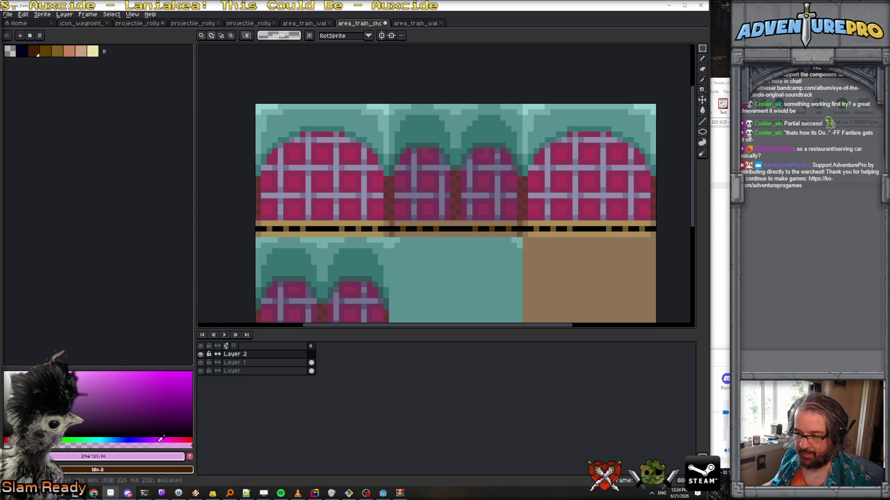
Step: Set the foreground colour to pure magenta (#ff00ff)
{"action": "left_click", "coordinate": [191, 374]}
{"action": "left_click", "coordinate": [166, 438]}
{"action": "left_click", "coordinate": [165, 438]}
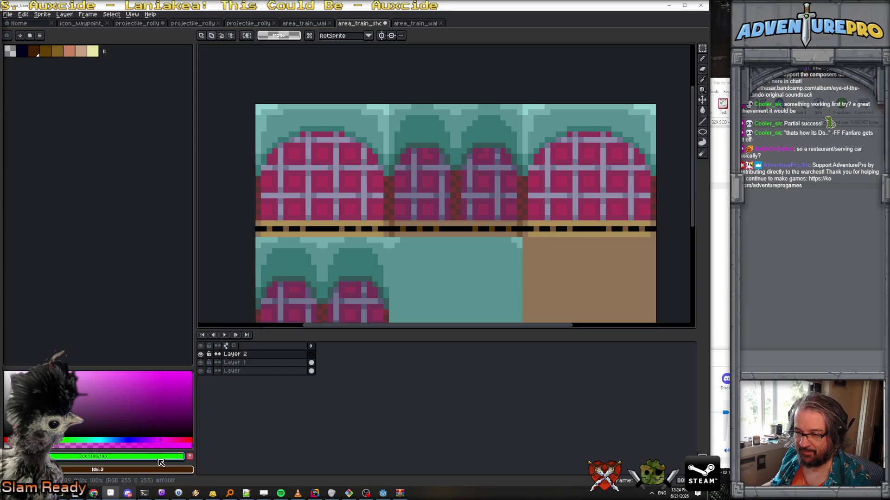
{"action": "left_click", "coordinate": [165, 456]}
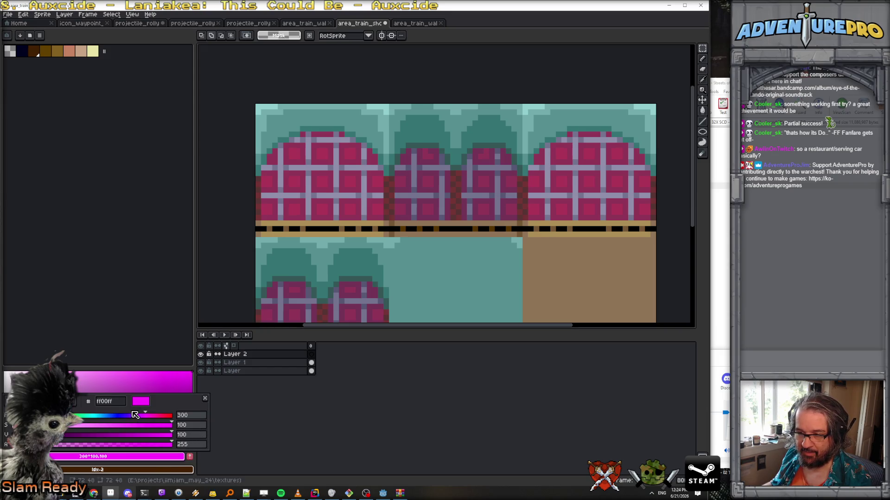
{"action": "left_click", "coordinate": [205, 398]}
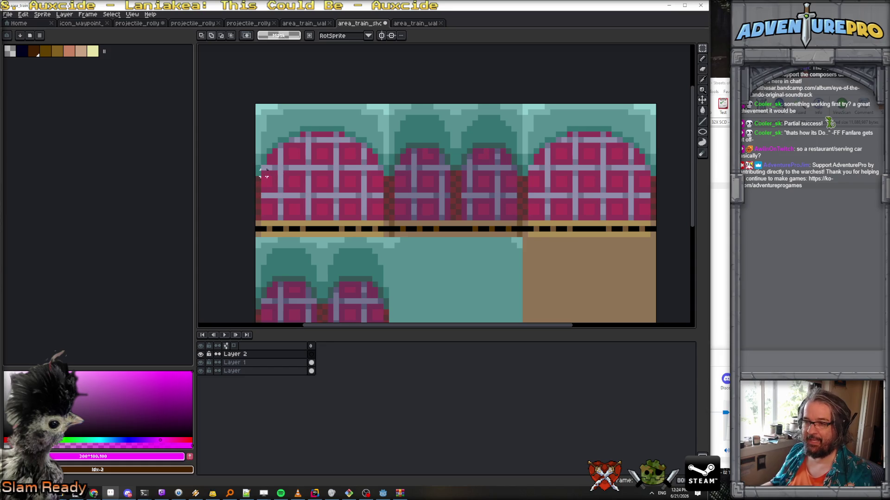
Step: With the pencil, trace magenta along the left arch's left, top, right and bottom edges
{"action": "key", "text": "b"}
{"action": "scroll", "coordinate": [265, 207], "scroll_direction": "up", "scroll_amount": 1}
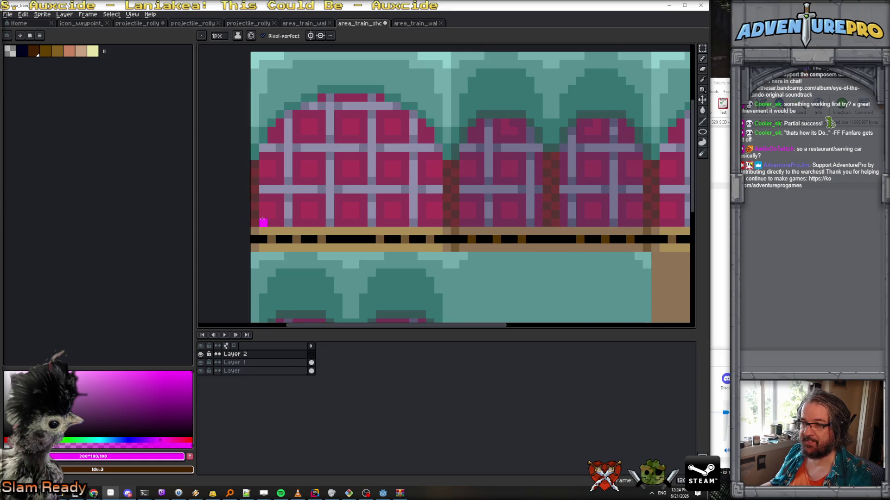
{"action": "left_click_drag", "start_coordinate": [263, 212], "coordinate": [265, 149]}
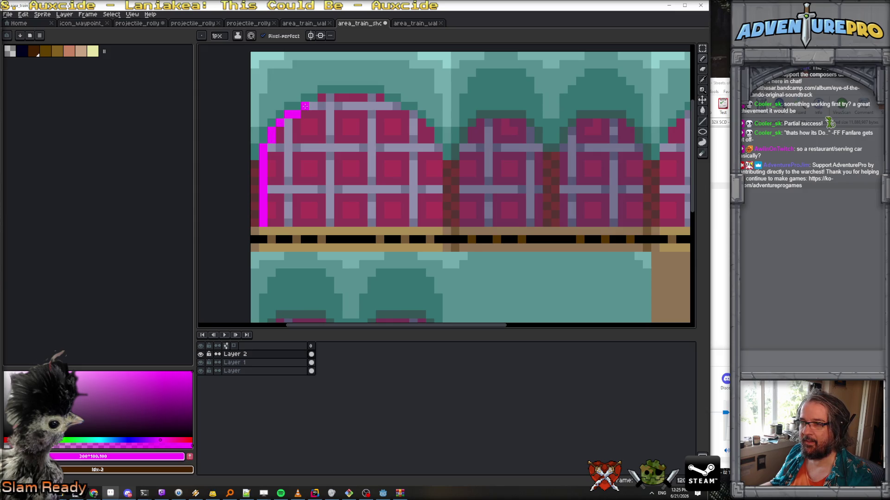
{"action": "left_click_drag", "start_coordinate": [314, 106], "coordinate": [354, 96]}
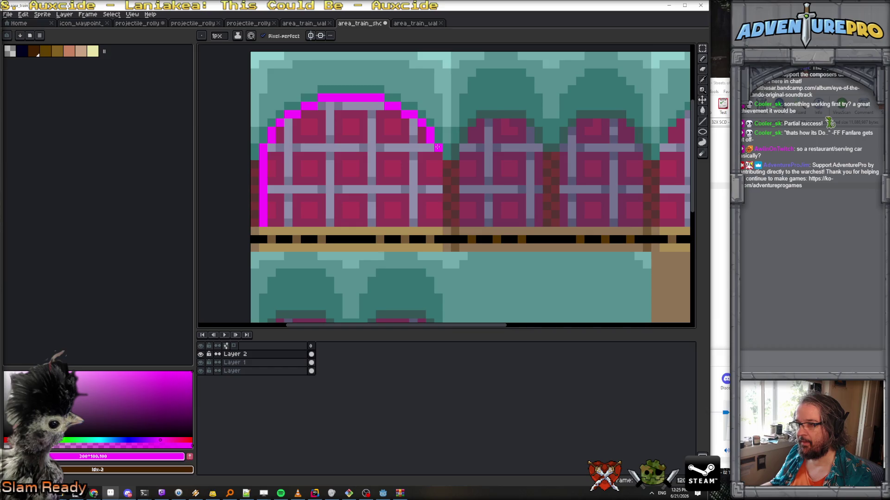
{"action": "left_click_drag", "start_coordinate": [438, 158], "coordinate": [437, 214]}
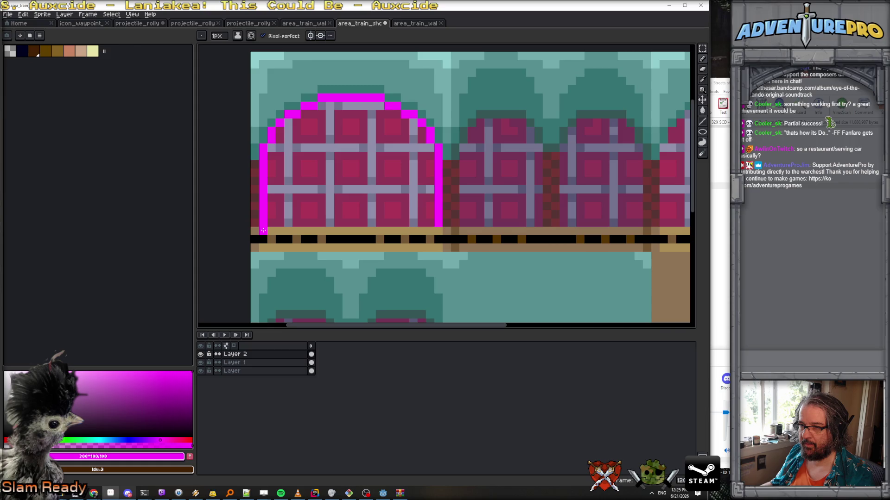
{"action": "mouse_move", "coordinate": [264, 249]}
{"action": "left_mouse_down"}
{"action": "mouse_move", "coordinate": [438, 248]}
{"action": "mouse_move", "coordinate": [439, 222]}
{"action": "left_mouse_up"}
Step: Bucket-fill the outlined left arch solid magenta using contiguous fill
{"action": "key", "text": "g"}
{"action": "left_click", "coordinate": [362, 199]}
{"action": "key", "text": "ctrl+z"}
{"action": "left_click", "coordinate": [275, 40]}
{"action": "left_click", "coordinate": [383, 149]}
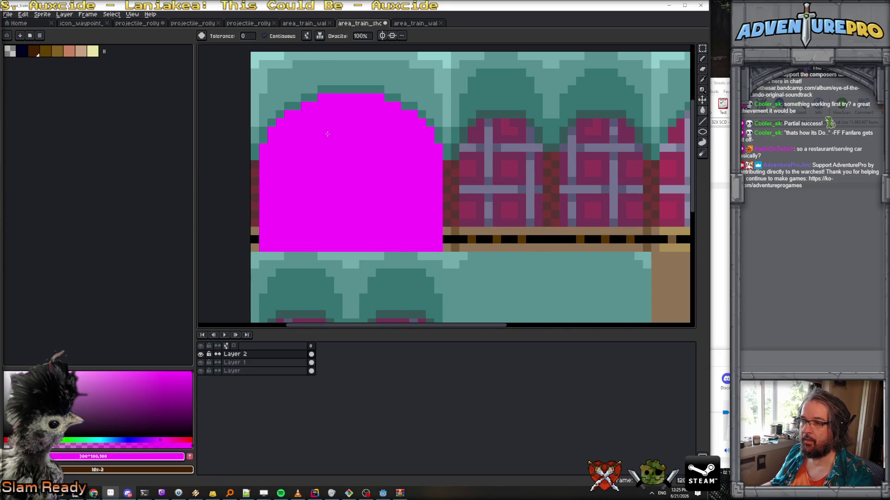
{"action": "key", "text": "minus"}
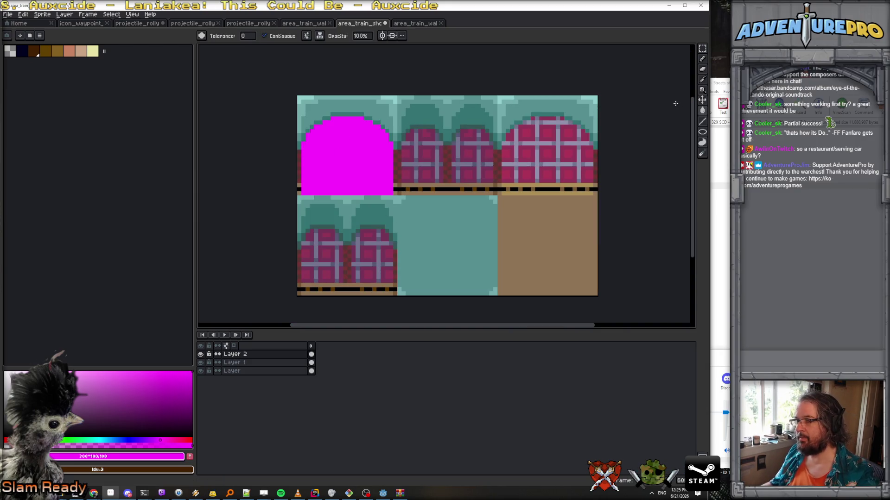
Step: Select the magenta arch by colour and paste a copy over the right arch
{"action": "left_click", "coordinate": [678, 50]}
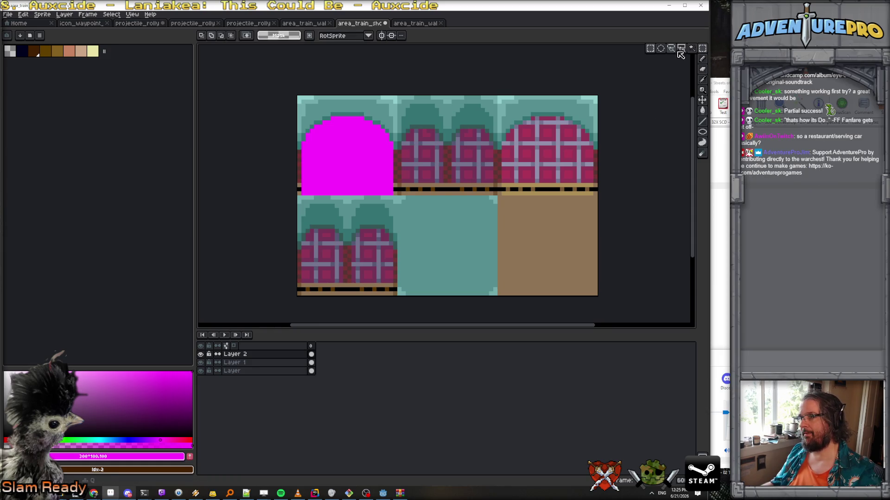
{"action": "left_click", "coordinate": [691, 48]}
{"action": "left_click", "coordinate": [362, 165]}
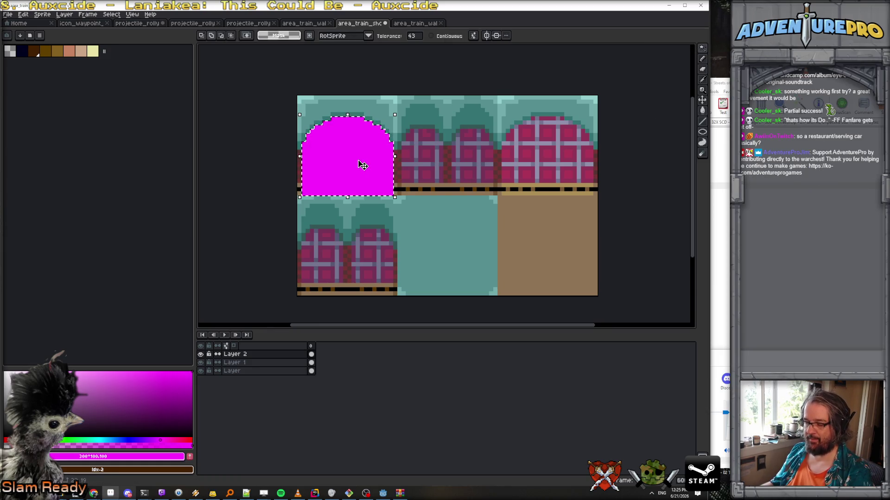
{"action": "key", "text": "ctrl+c"}
{"action": "key", "text": "ctrl+v"}
{"action": "left_click_drag", "start_coordinate": [352, 167], "coordinate": [554, 168]}
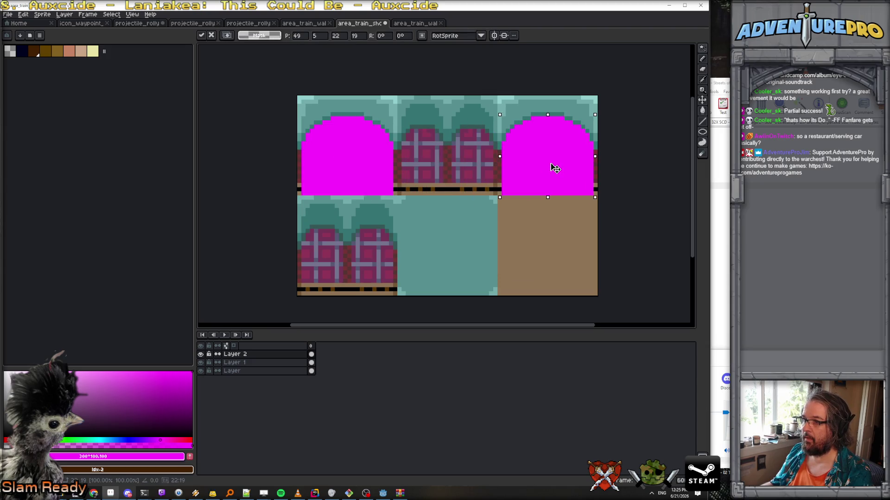
{"action": "key", "text": "Return"}
{"action": "scroll", "coordinate": [422, 159], "scroll_direction": "up", "scroll_amount": 2}
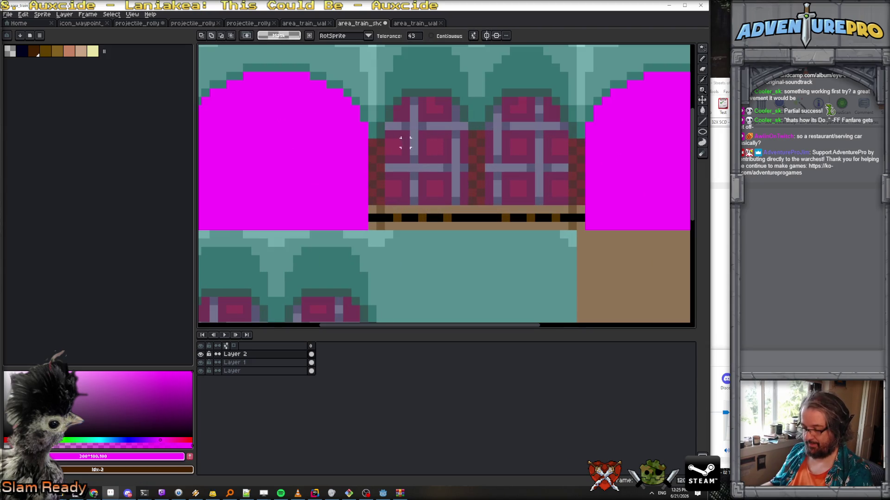
Step: Outline the middle doors in magenta with the pencil
{"action": "key", "text": "b"}
{"action": "left_click_drag", "start_coordinate": [389, 124], "coordinate": [383, 198]}
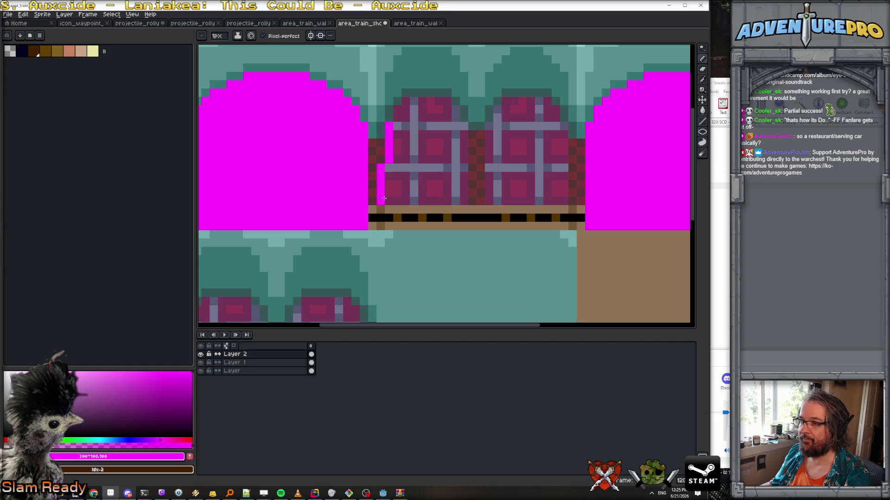
{"action": "key", "text": "ctrl+z"}
{"action": "mouse_move", "coordinate": [389, 123]}
{"action": "left_mouse_down"}
{"action": "mouse_move", "coordinate": [388, 224]}
{"action": "mouse_move", "coordinate": [564, 225]}
{"action": "mouse_move", "coordinate": [566, 129]}
{"action": "left_mouse_up"}
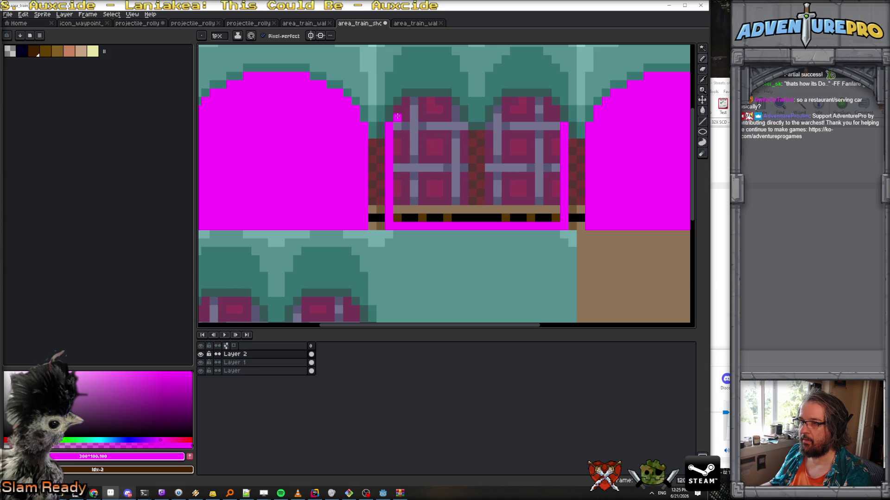
{"action": "mouse_move", "coordinate": [425, 100]}
{"action": "left_mouse_down"}
{"action": "mouse_move", "coordinate": [447, 100]}
{"action": "mouse_move", "coordinate": [463, 172]}
{"action": "mouse_move", "coordinate": [458, 217]}
{"action": "mouse_move", "coordinate": [491, 204]}
{"action": "mouse_move", "coordinate": [500, 120]}
{"action": "mouse_move", "coordinate": [532, 100]}
{"action": "left_mouse_up"}
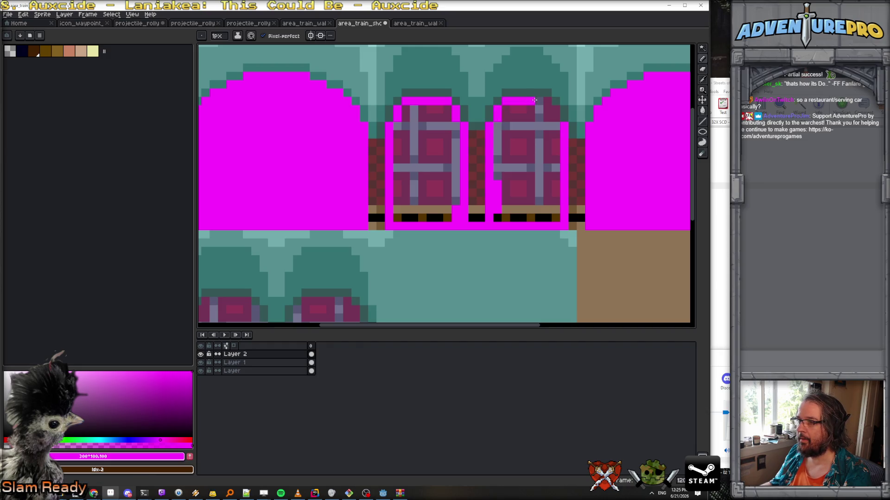
{"action": "scroll", "coordinate": [529, 187], "scroll_direction": "down", "scroll_amount": 1}
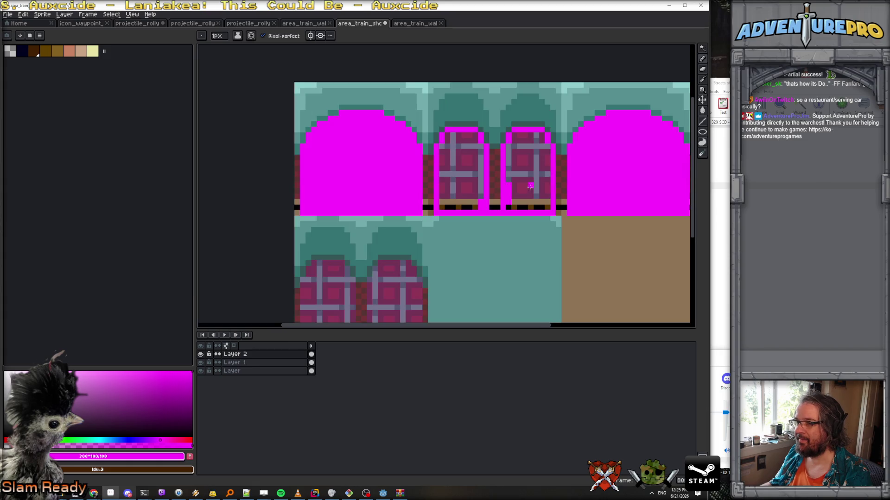
Step: Fill both middle doors solid magenta
{"action": "key", "text": "g"}
{"action": "left_click", "coordinate": [456, 180]}
{"action": "left_click", "coordinate": [526, 184]}
{"action": "scroll", "coordinate": [526, 184], "scroll_direction": "down", "scroll_amount": 1}
{"action": "scroll", "coordinate": [526, 185], "scroll_direction": "up", "scroll_amount": 1}
{"action": "scroll", "coordinate": [494, 209], "scroll_direction": "up", "scroll_amount": 1}
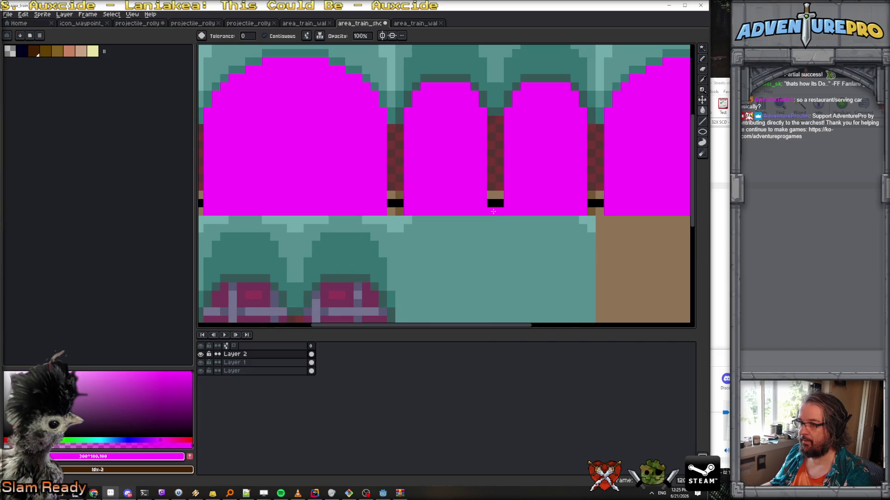
{"action": "key", "text": "b"}
{"action": "scroll", "coordinate": [551, 178], "scroll_direction": "down", "scroll_amount": 2}
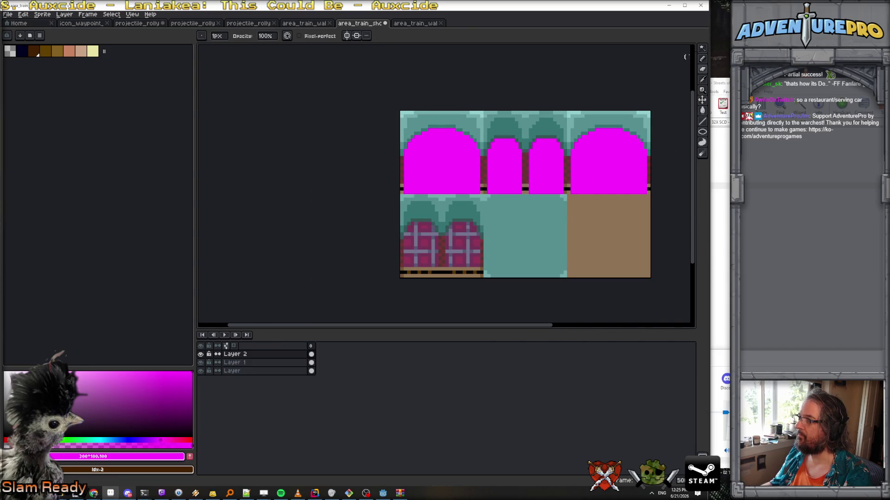
Step: Select just the connected middle magenta doors and copy them onto the lower-left tile
{"action": "left_click", "coordinate": [702, 47]}
{"action": "left_click", "coordinate": [557, 183]}
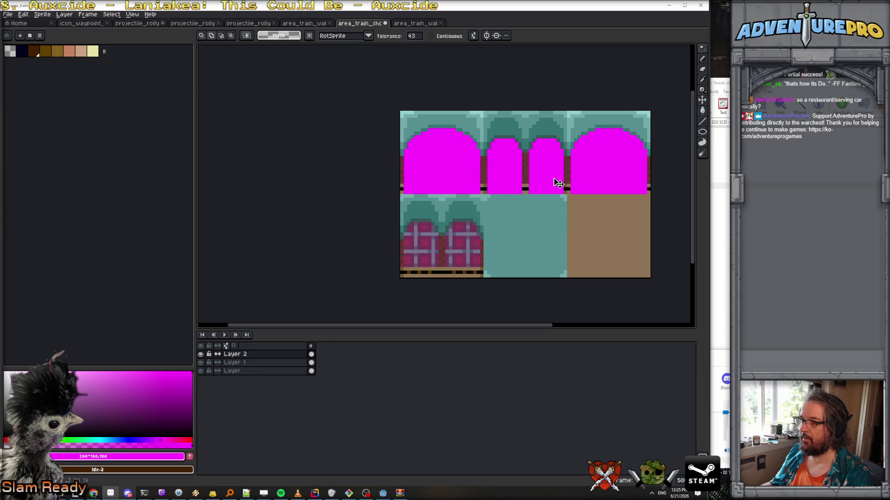
{"action": "left_click", "coordinate": [443, 36]}
{"action": "left_click", "coordinate": [506, 167]}
{"action": "mouse_move", "coordinate": [510, 171]}
{"action": "left_mouse_down"}
{"action": "mouse_move", "coordinate": [480, 248]}
{"action": "mouse_move", "coordinate": [426, 273]}
{"action": "left_mouse_up"}
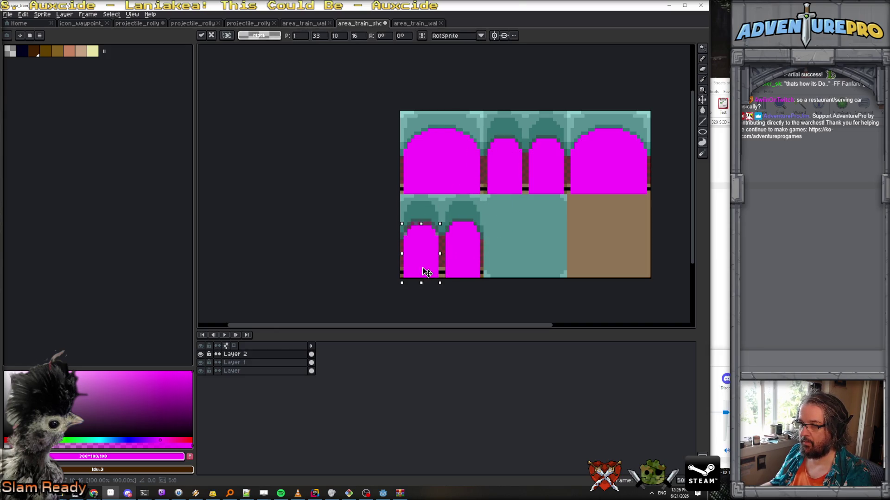
{"action": "key", "text": "ctrl+d"}
Step: Make Layer 1 active, clear the selection, and hide the magenta layer
{"action": "left_click", "coordinate": [440, 137]}
{"action": "left_click", "coordinate": [257, 363]}
{"action": "key", "text": "ctrl+d"}
{"action": "left_click", "coordinate": [200, 354]}
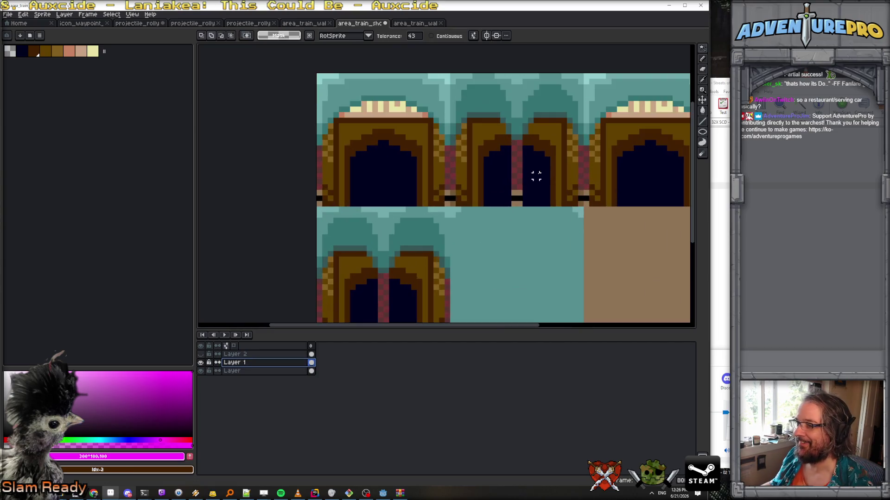
{"action": "scroll", "coordinate": [537, 175], "scroll_direction": "up", "scroll_amount": 1}
{"action": "scroll", "coordinate": [537, 175], "scroll_direction": "down", "scroll_amount": 1}
{"action": "scroll", "coordinate": [537, 175], "scroll_direction": "up", "scroll_amount": 1}
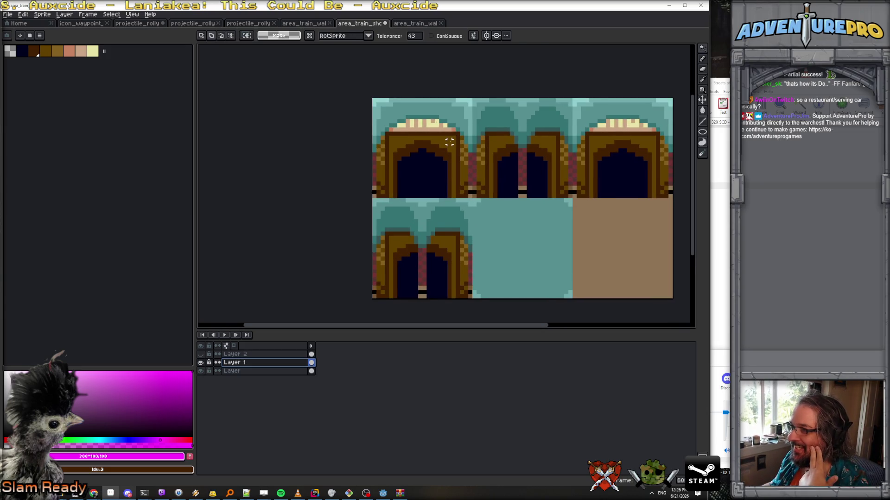
{"action": "scroll", "coordinate": [441, 136], "scroll_direction": "down", "scroll_amount": 1}
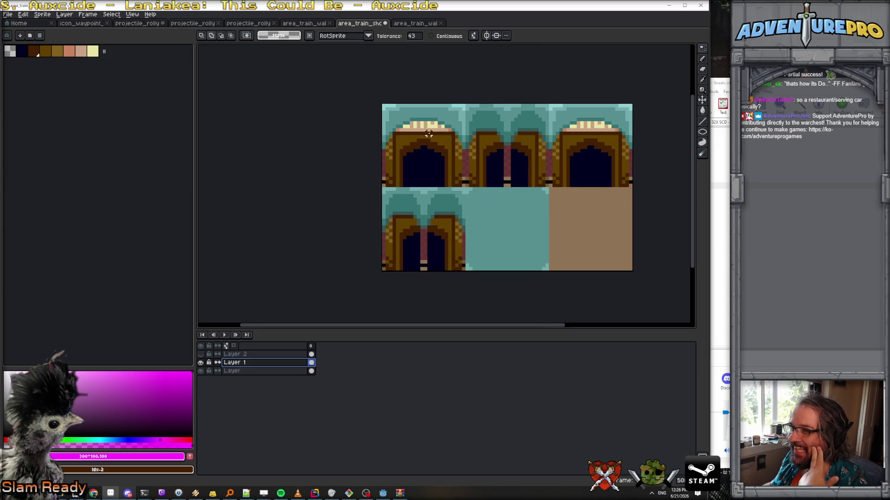
{"action": "scroll", "coordinate": [466, 168], "scroll_direction": "down", "scroll_amount": 1}
{"action": "scroll", "coordinate": [487, 172], "scroll_direction": "up", "scroll_amount": 3}
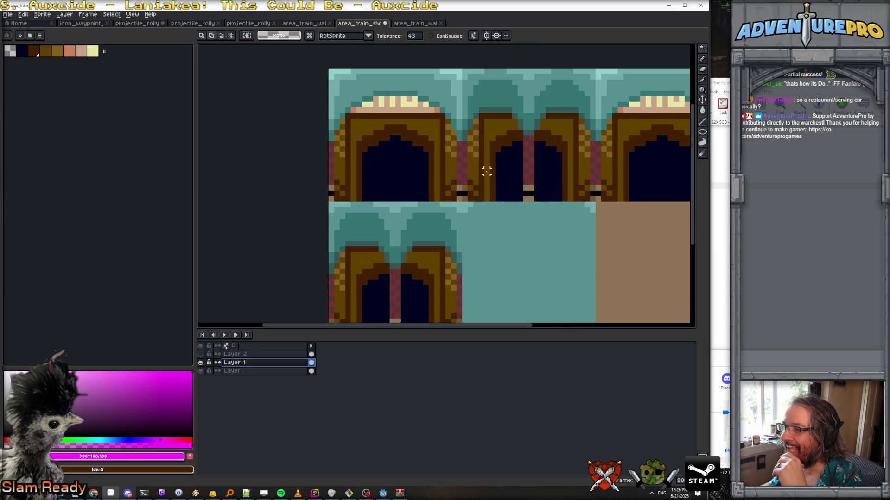
{"action": "scroll", "coordinate": [482, 165], "scroll_direction": "down", "scroll_amount": 1}
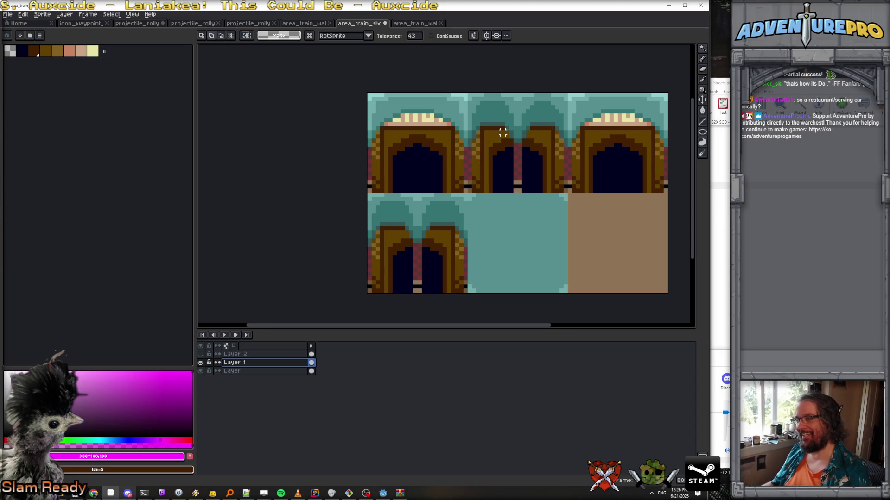
{"action": "scroll", "coordinate": [510, 153], "scroll_direction": "up", "scroll_amount": 1}
{"action": "left_click", "coordinate": [251, 371]}
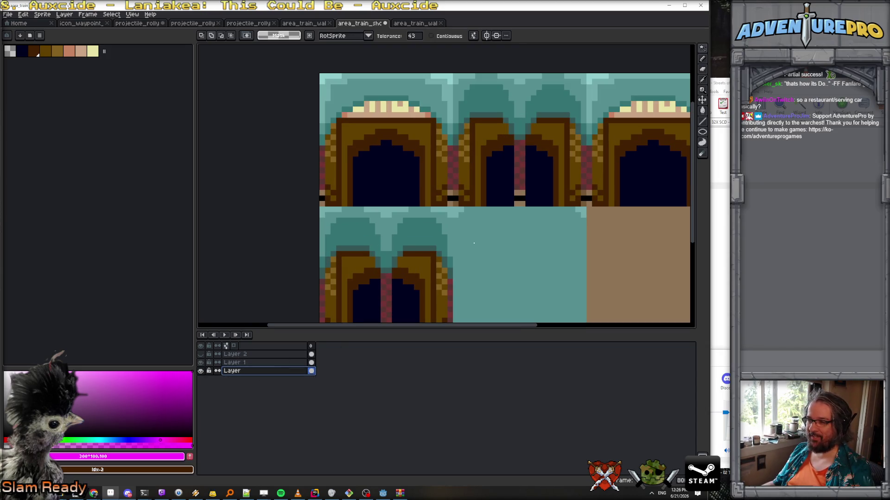
{"action": "scroll", "coordinate": [512, 163], "scroll_direction": "right", "scroll_amount": 4}
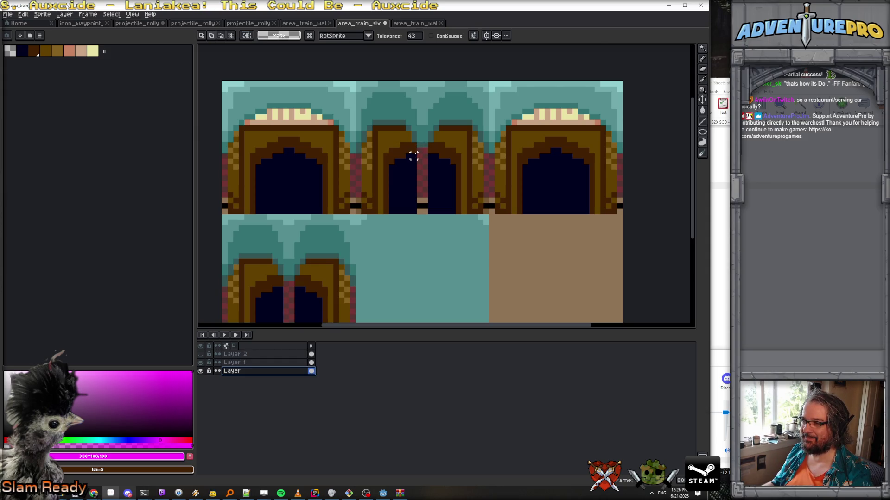
{"action": "scroll", "coordinate": [413, 156], "scroll_direction": "down", "scroll_amount": 4}
{"action": "scroll", "coordinate": [416, 154], "scroll_direction": "up", "scroll_amount": 4}
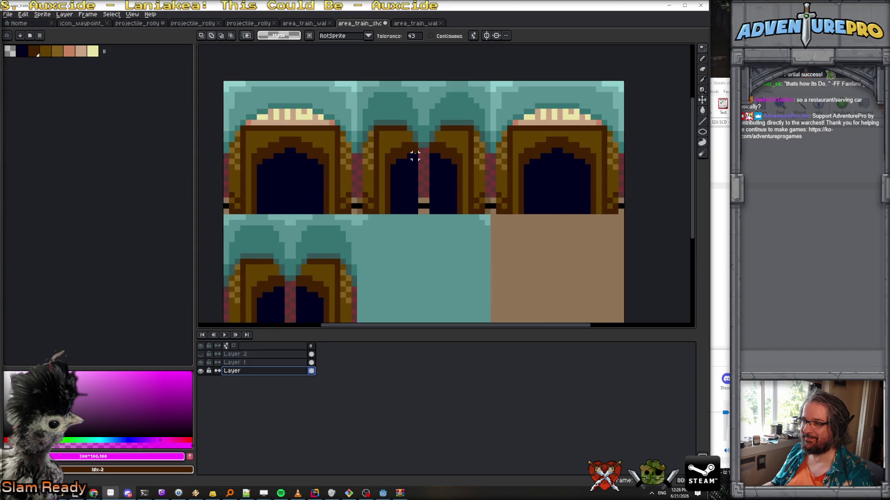
{"action": "scroll", "coordinate": [415, 155], "scroll_direction": "down", "scroll_amount": 1}
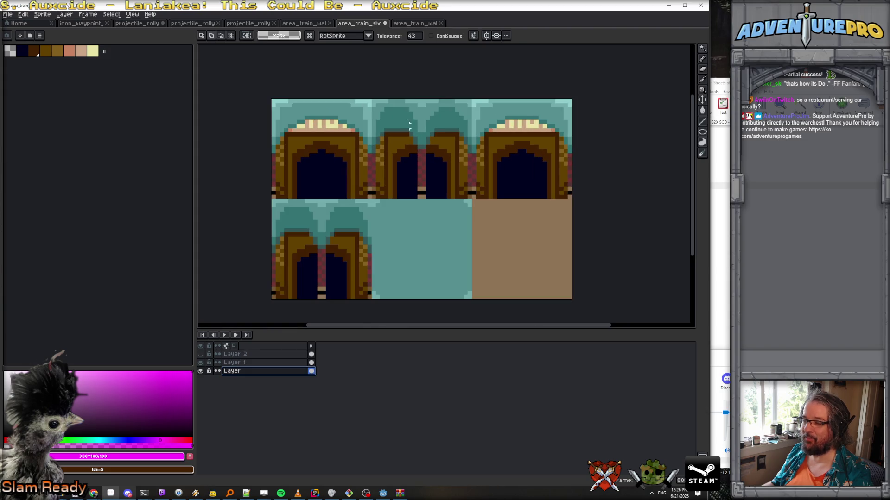
{"action": "left_click", "coordinate": [416, 23]}
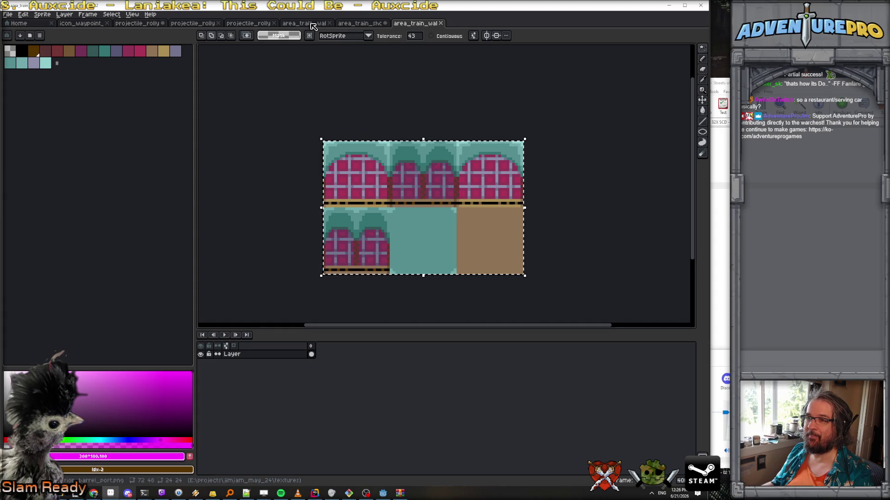
Step: Open area_train_wall_boxes_02.png from the textures folder
{"action": "left_click", "coordinate": [312, 25]}
{"action": "left_click", "coordinate": [407, 23]}
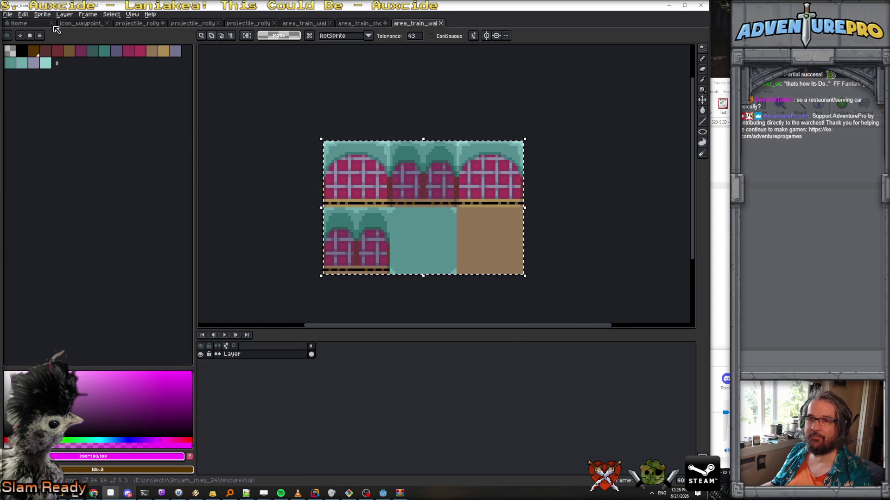
{"action": "left_click", "coordinate": [21, 36]}
{"action": "scroll", "coordinate": [406, 280], "scroll_direction": "down", "scroll_amount": 10}
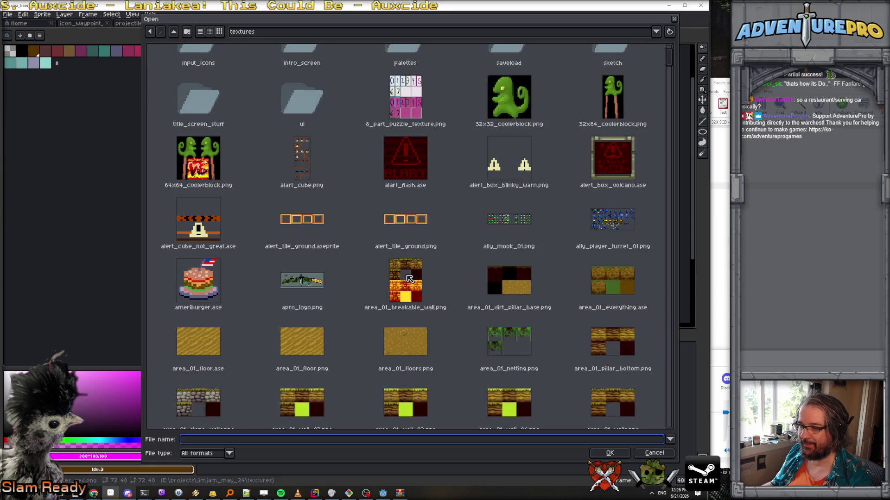
{"action": "scroll", "coordinate": [406, 280], "scroll_direction": "down", "scroll_amount": 15}
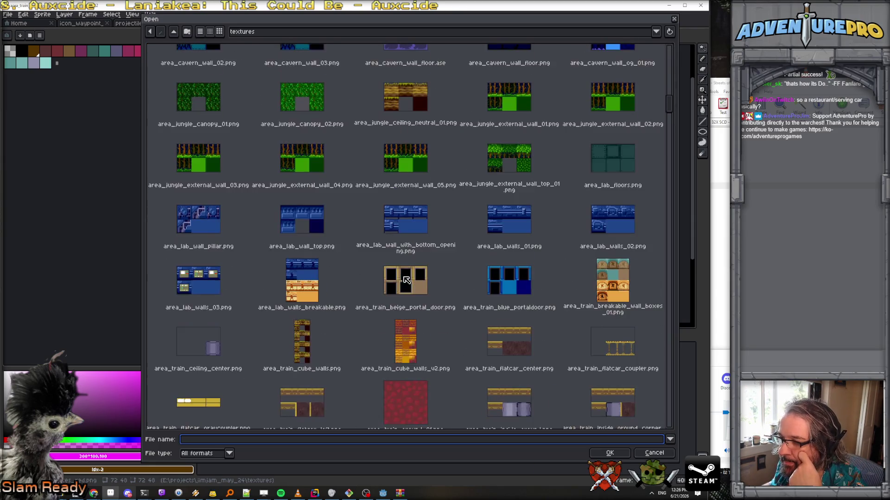
{"action": "scroll", "coordinate": [343, 226], "scroll_direction": "down", "scroll_amount": 2}
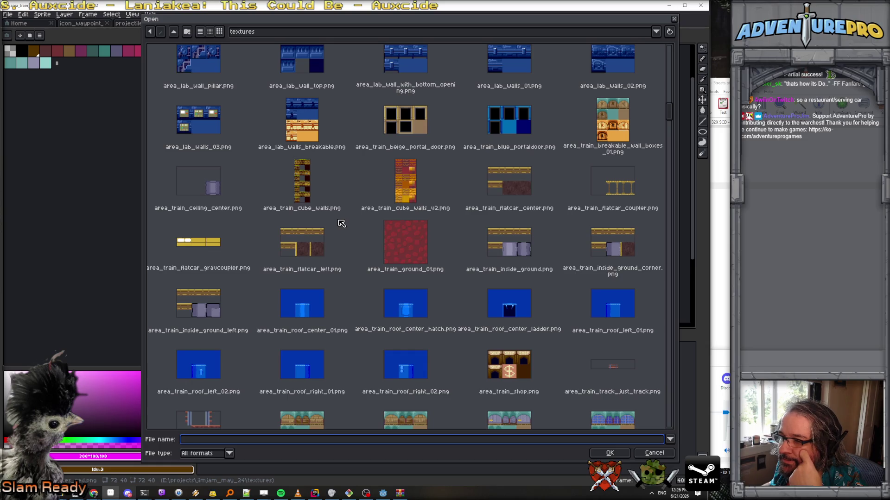
{"action": "scroll", "coordinate": [444, 224], "scroll_direction": "down", "scroll_amount": 5}
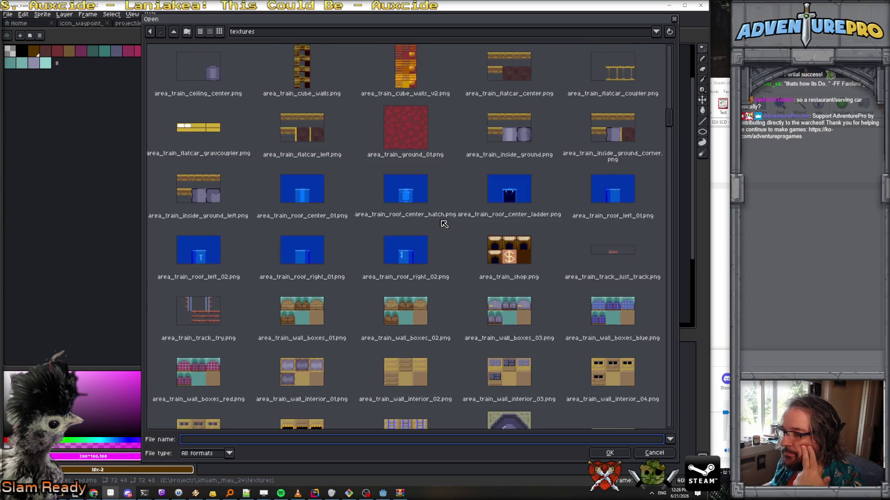
{"action": "double_click", "coordinate": [420, 270]}
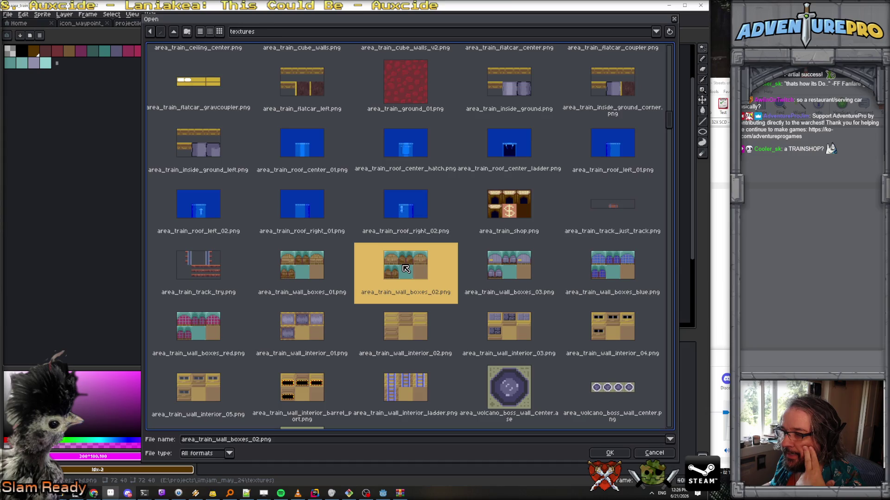
{"action": "scroll", "coordinate": [543, 160], "scroll_direction": "up", "scroll_amount": 3}
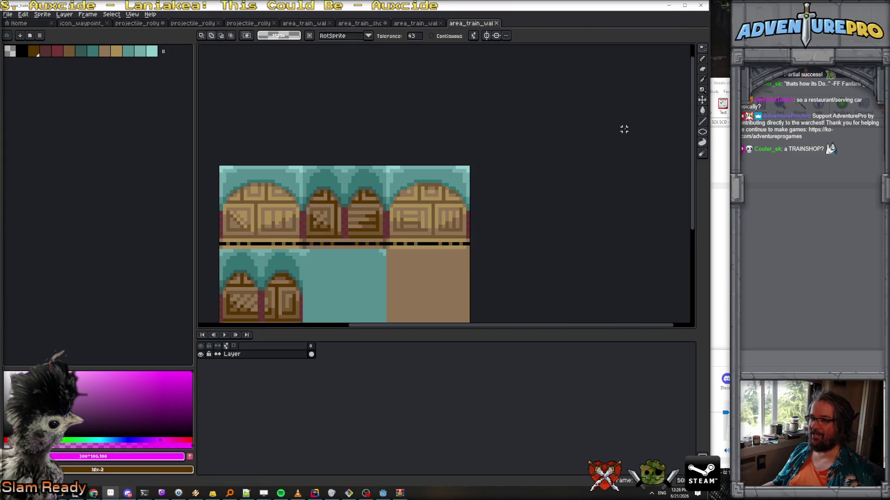
Step: Draw a rectangular selection around the two crate doors in the top-middle tile
{"action": "mouse_move", "coordinate": [693, 51]}
{"action": "left_click", "coordinate": [650, 48]}
{"action": "scroll", "coordinate": [384, 174], "scroll_direction": "up", "scroll_amount": 1}
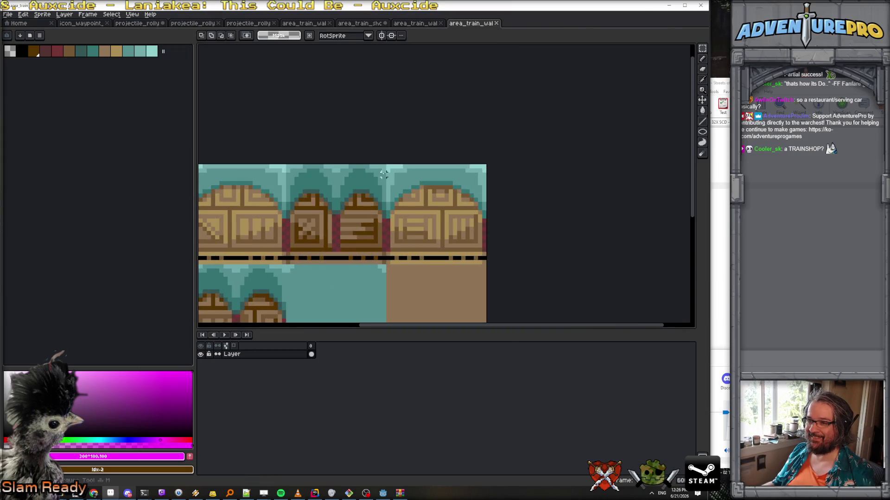
{"action": "mouse_move", "coordinate": [286, 165]}
{"action": "left_mouse_down"}
{"action": "mouse_move", "coordinate": [368, 259]}
{"action": "mouse_move", "coordinate": [387, 265]}
{"action": "left_mouse_up"}
Step: On a new layer above Layer 1, paste crate doors over the top-middle and bottom-left doorways
{"action": "left_click", "coordinate": [415, 23]}
{"action": "left_click", "coordinate": [365, 23]}
{"action": "left_click", "coordinate": [236, 362]}
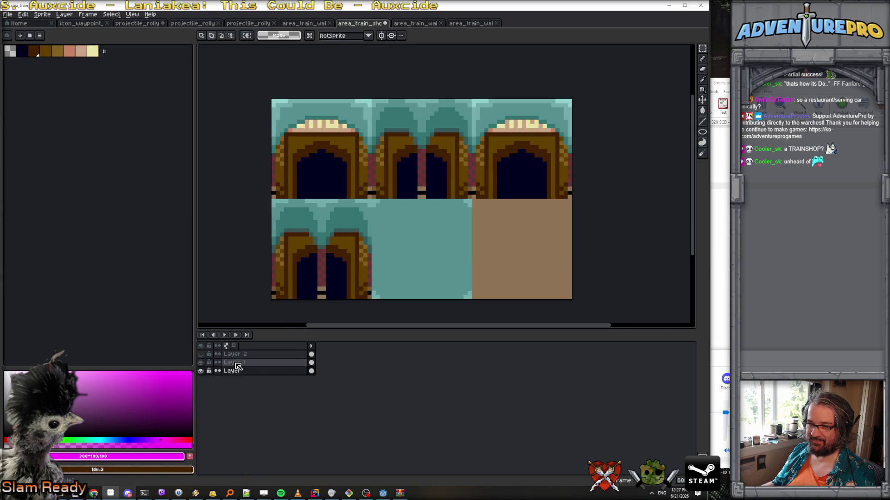
{"action": "left_click", "coordinate": [64, 14]}
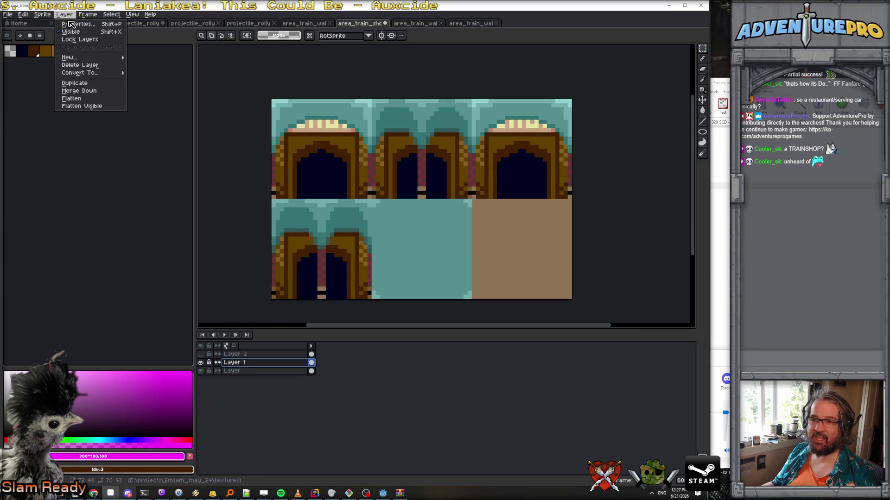
{"action": "mouse_move", "coordinate": [103, 59]}
{"action": "key", "text": "ctrl+v"}
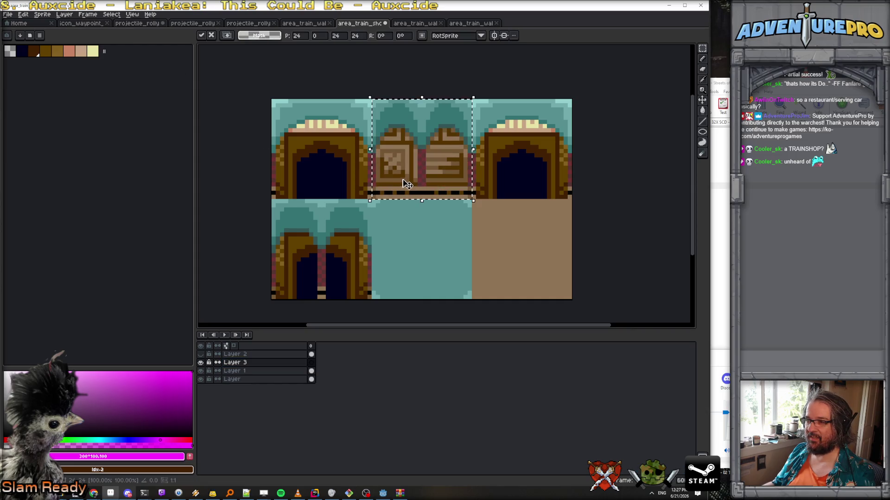
{"action": "scroll", "coordinate": [409, 183], "scroll_direction": "down", "scroll_amount": 1}
{"action": "key", "text": "ctrl+v"}
{"action": "left_click_drag", "start_coordinate": [408, 199], "coordinate": [348, 253]}
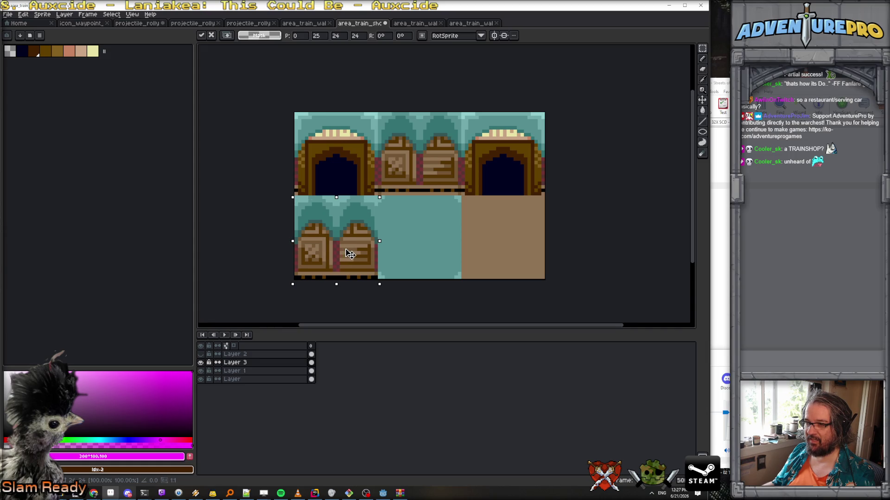
{"action": "key", "text": "Return"}
Step: Save the shop sprite as a PNG without layers
{"action": "left_click", "coordinate": [8, 14]}
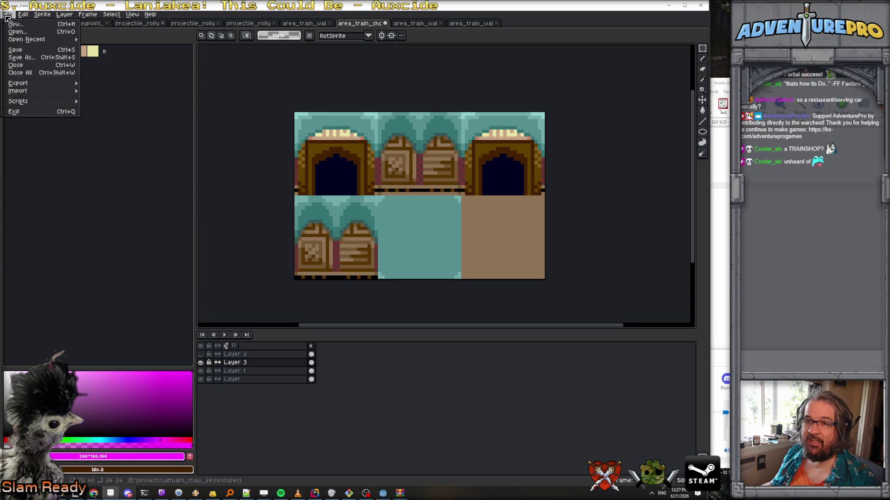
{"action": "left_click", "coordinate": [20, 53]}
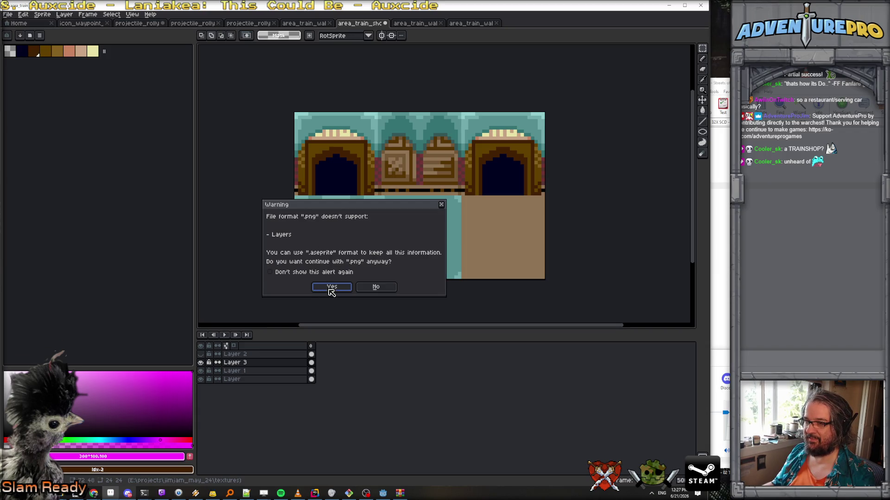
{"action": "left_click", "coordinate": [331, 285]}
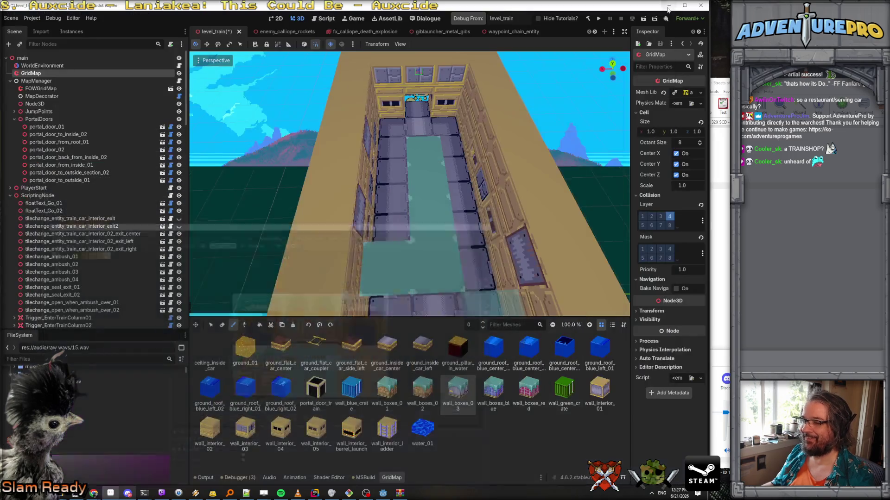
{"action": "left_click", "coordinate": [668, 5]}
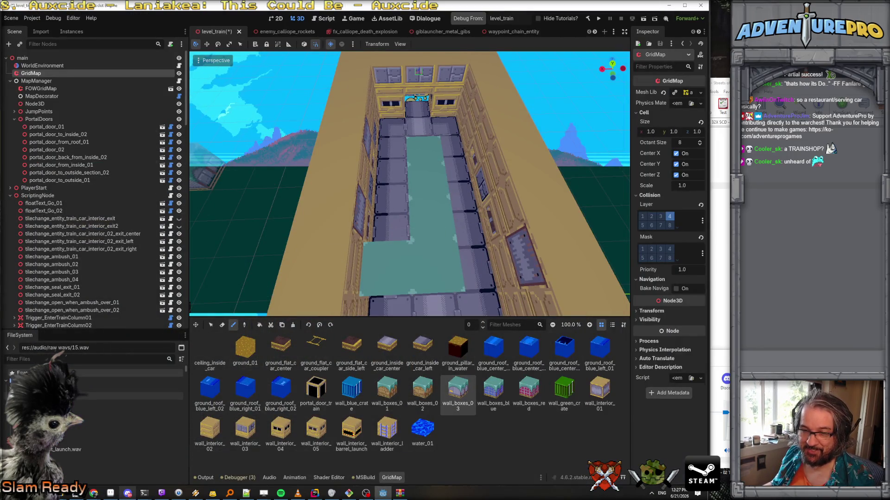
Step: Open mesh_library_level_train.tscn and duplicate the wall_interior_barrel_launch node
{"action": "type", "text": "train"}
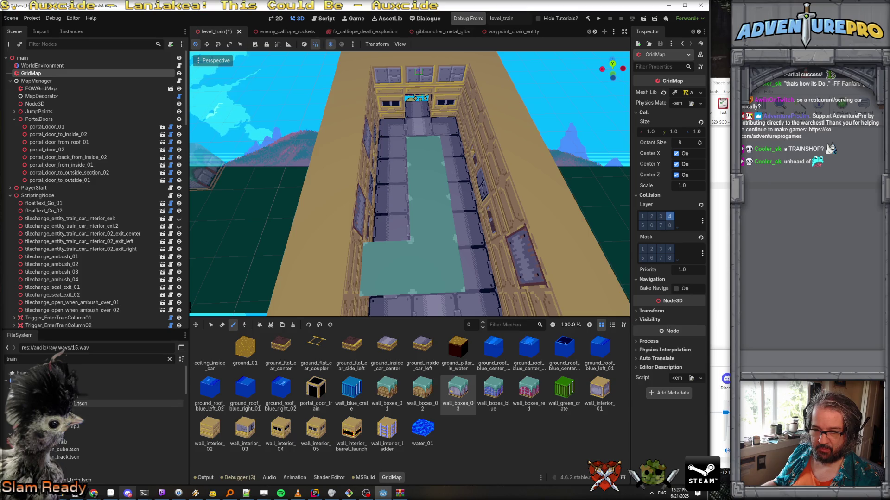
{"action": "scroll", "coordinate": [92, 417], "scroll_direction": "down", "scroll_amount": 2}
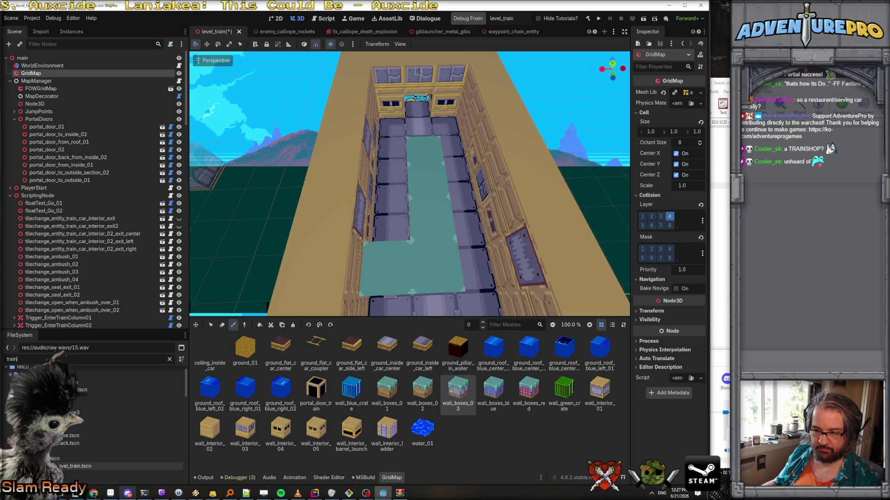
{"action": "double_click", "coordinate": [74, 452]}
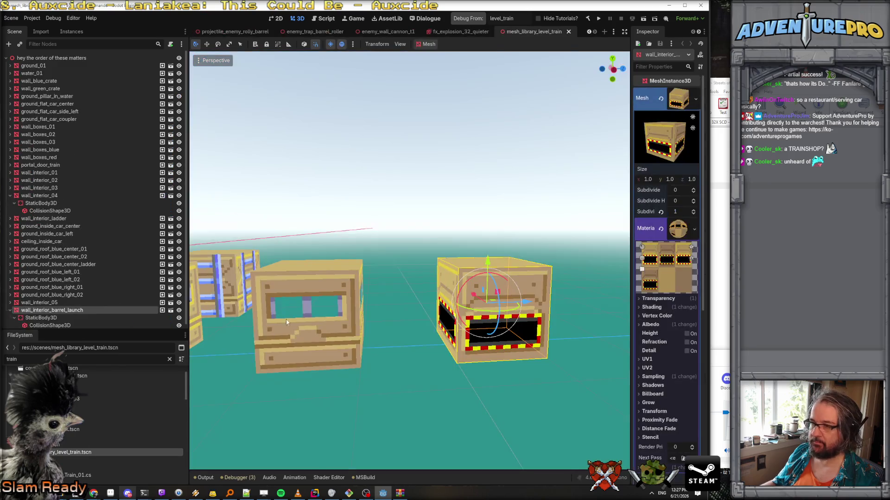
{"action": "left_click", "coordinate": [10, 310]}
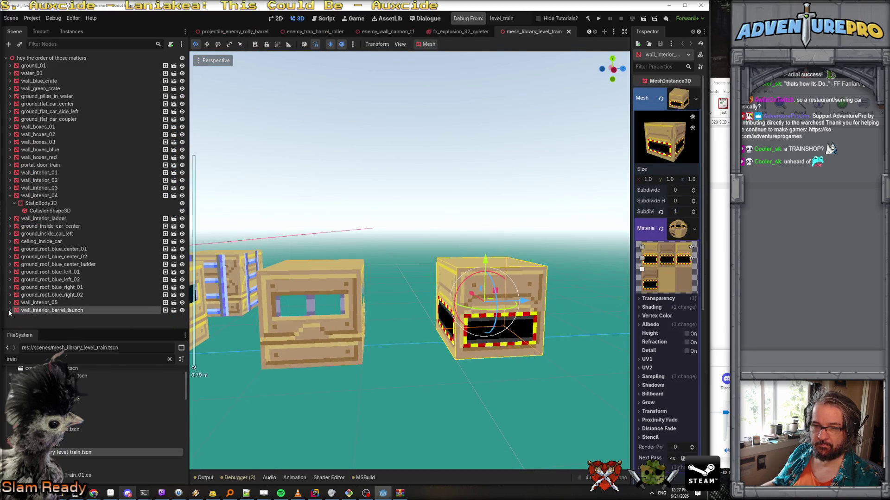
{"action": "right_click", "coordinate": [46, 309]}
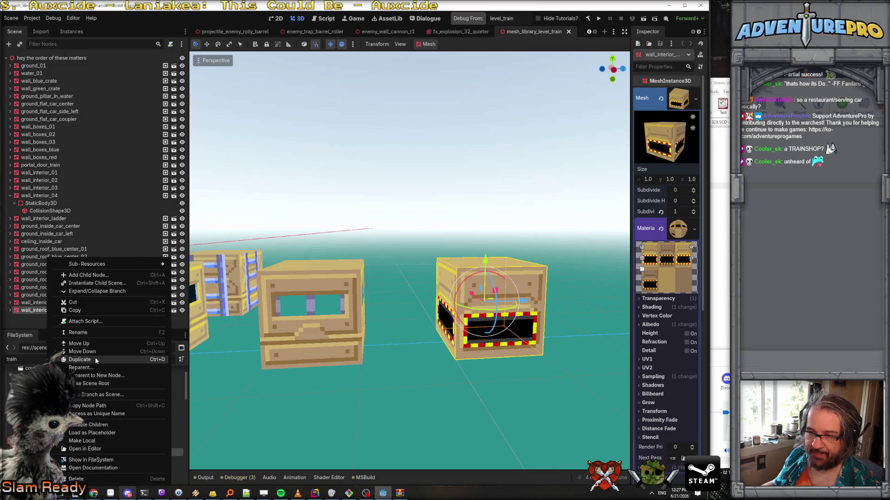
{"action": "left_click", "coordinate": [80, 359]}
Step: Rename the duplicate to shop_train and move it beside the original
{"action": "double_click", "coordinate": [38, 318]}
{"action": "type", "text": "shop_train"}
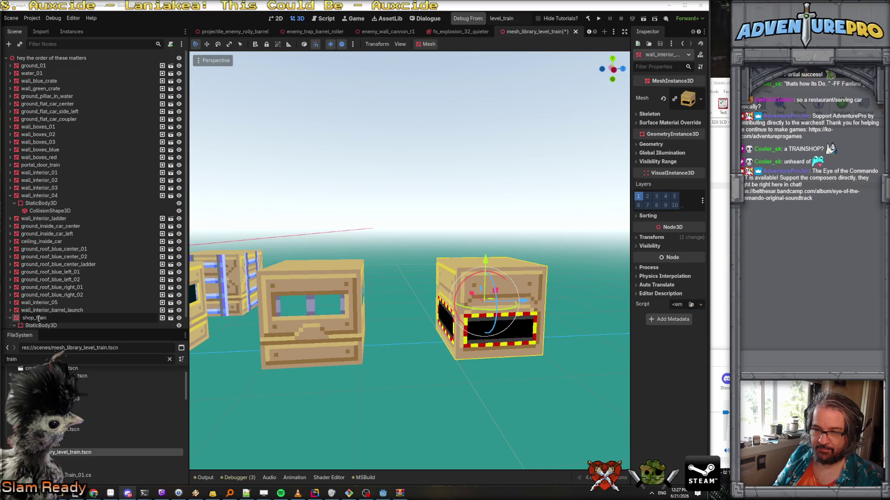
{"action": "key", "text": "Return"}
{"action": "scroll", "coordinate": [529, 303], "scroll_direction": "down", "scroll_amount": 2}
{"action": "left_click_drag", "start_coordinate": [529, 303], "coordinate": [621, 272]}
Step: Apply Make Unique (Recursive) to the shop_train cube's mesh
{"action": "left_click", "coordinate": [701, 99]}
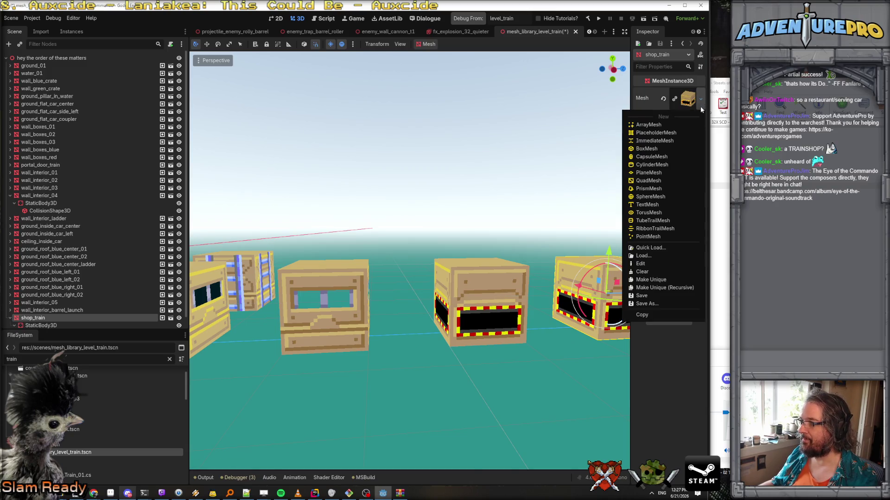
{"action": "left_click", "coordinate": [675, 289]}
{"action": "left_click", "coordinate": [564, 311]}
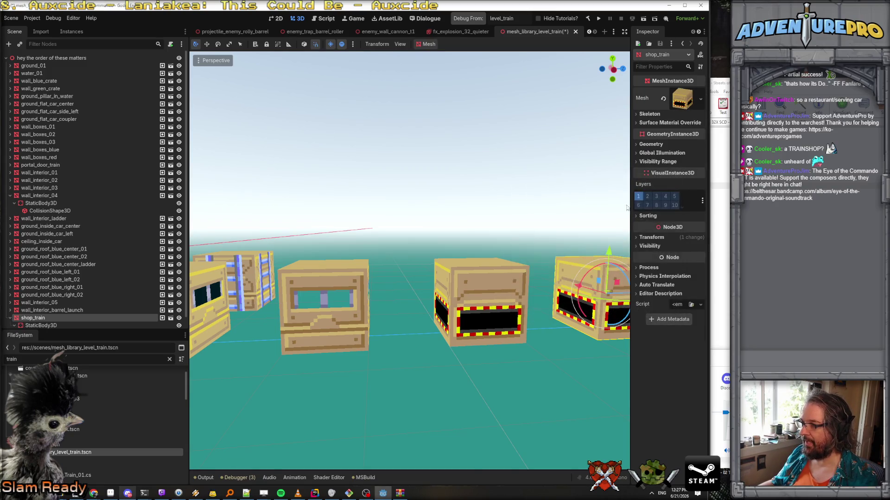
{"action": "left_click_drag", "start_coordinate": [631, 188], "coordinate": [482, 187]}
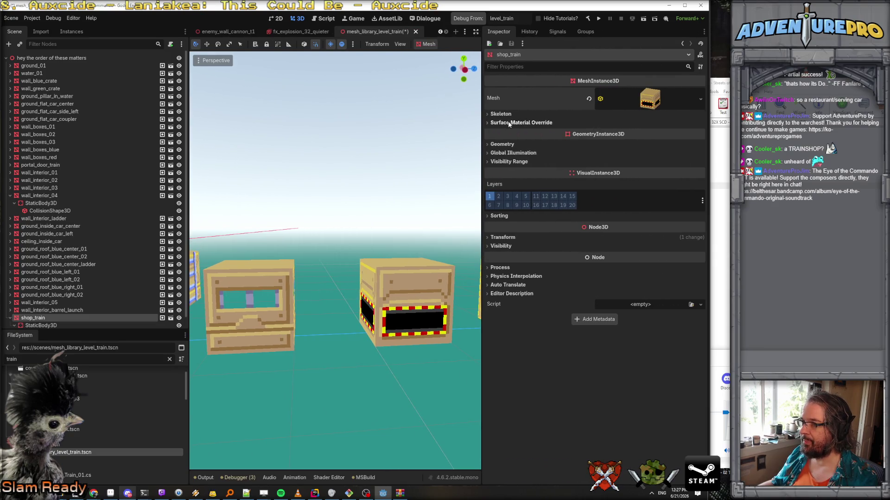
Step: Quick-load area_train_shop as the cube material's albedo texture
{"action": "left_click", "coordinate": [636, 103]}
{"action": "left_click", "coordinate": [603, 228]}
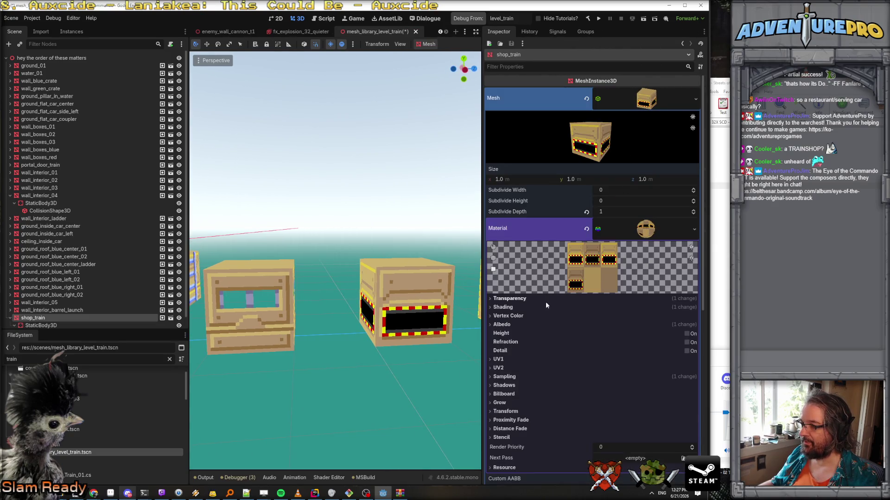
{"action": "left_click", "coordinate": [512, 323]}
{"action": "left_click", "coordinate": [649, 351]}
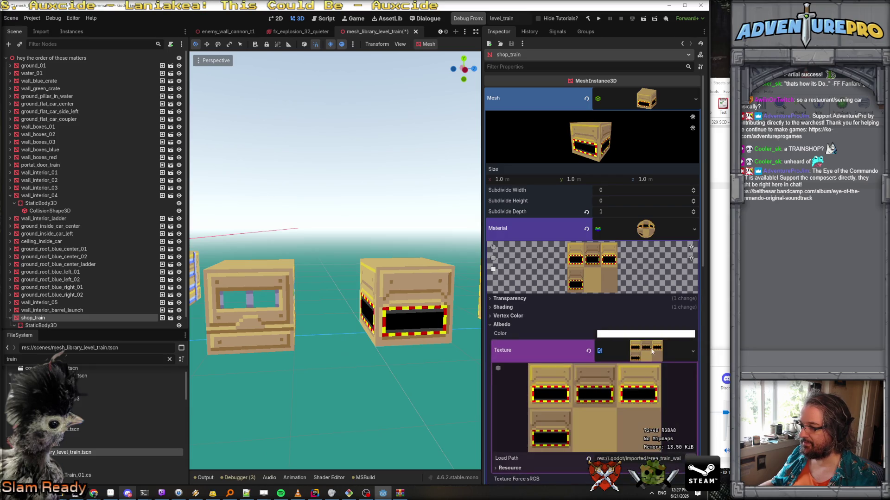
{"action": "left_click", "coordinate": [693, 359]}
{"action": "left_click", "coordinate": [626, 435]}
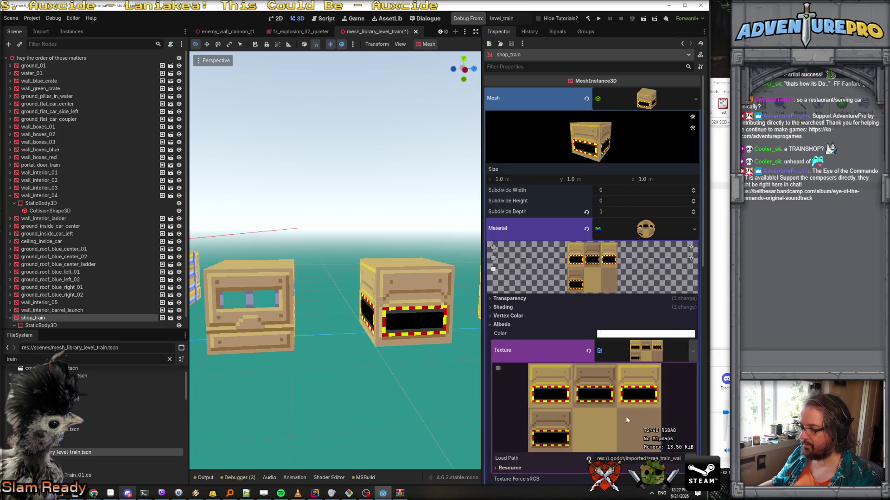
{"action": "type", "text": "area_tr"}
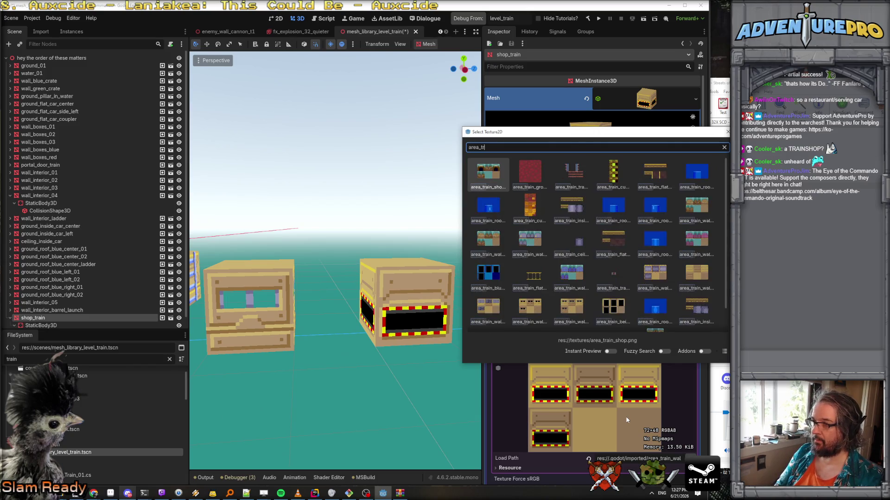
{"action": "type", "text": "ain_shop"}
{"action": "key", "text": "Return"}
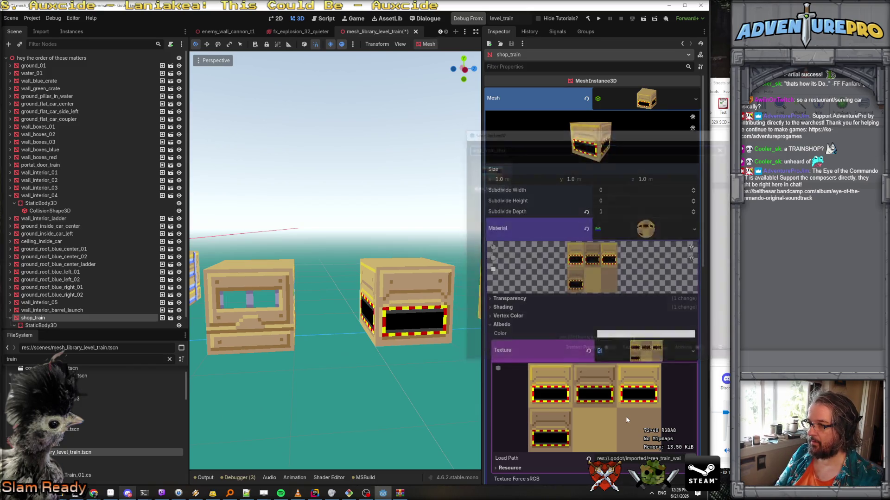
Step: Orbit to view the textured shop_train cube and save the scene with Ctrl+S
{"action": "scroll", "coordinate": [613, 399], "scroll_direction": "down", "scroll_amount": 5}
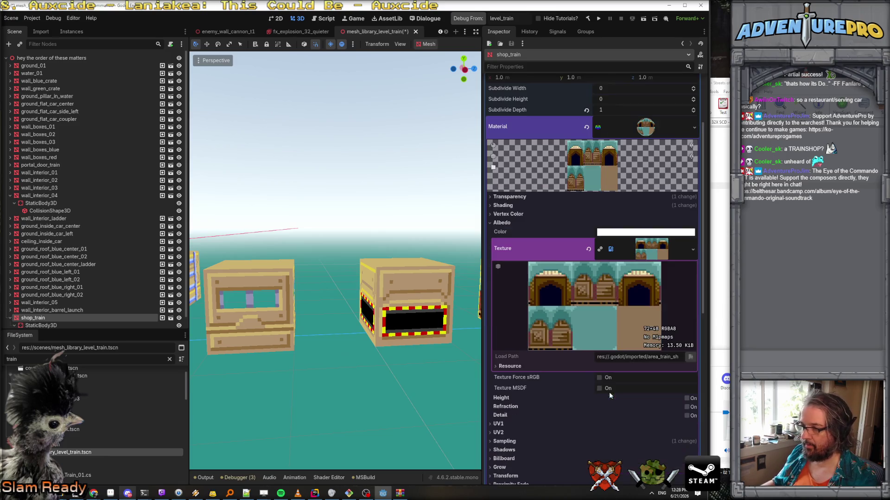
{"action": "scroll", "coordinate": [554, 264], "scroll_direction": "up", "scroll_amount": 5}
{"action": "mouse_move", "coordinate": [351, 207]}
{"action": "left_mouse_down"}
{"action": "mouse_move", "coordinate": [338, 222]}
{"action": "mouse_move", "coordinate": [372, 199]}
{"action": "left_mouse_up"}
{"action": "key", "text": "ctrl+s"}
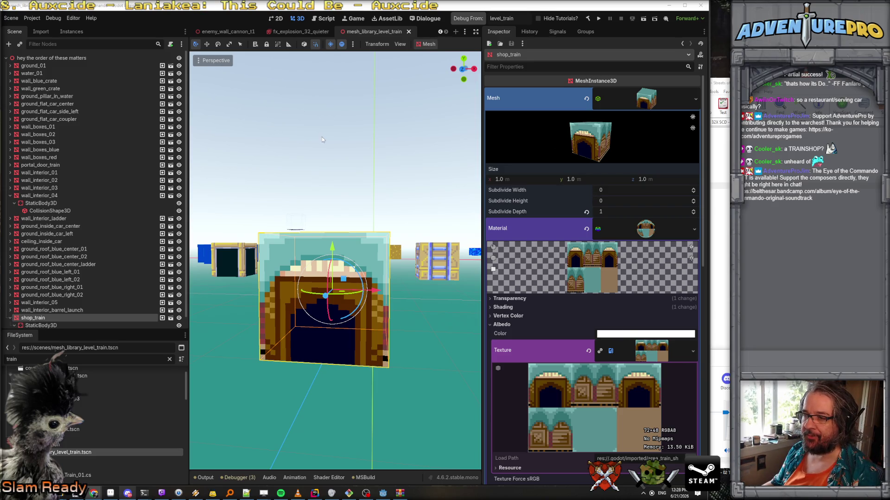
Step: Open mesh_library_level_02.tscn and check how its shop node is named
{"action": "scroll", "coordinate": [322, 137], "scroll_direction": "down", "scroll_amount": 5}
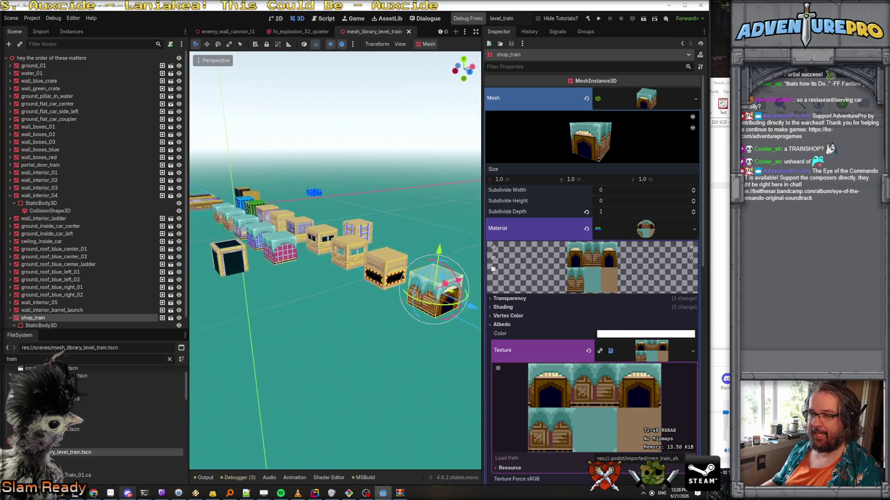
{"action": "scroll", "coordinate": [335, 260], "scroll_direction": "up", "scroll_amount": 3}
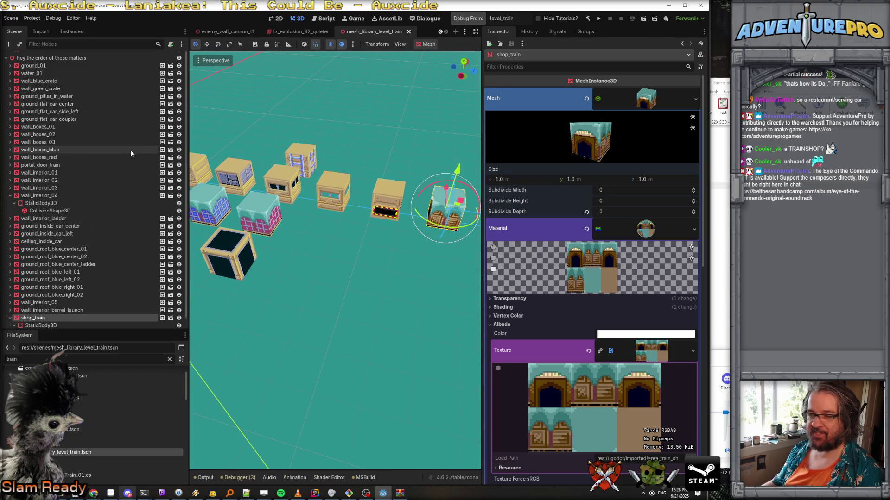
{"action": "scroll", "coordinate": [132, 151], "scroll_direction": "down", "scroll_amount": 1}
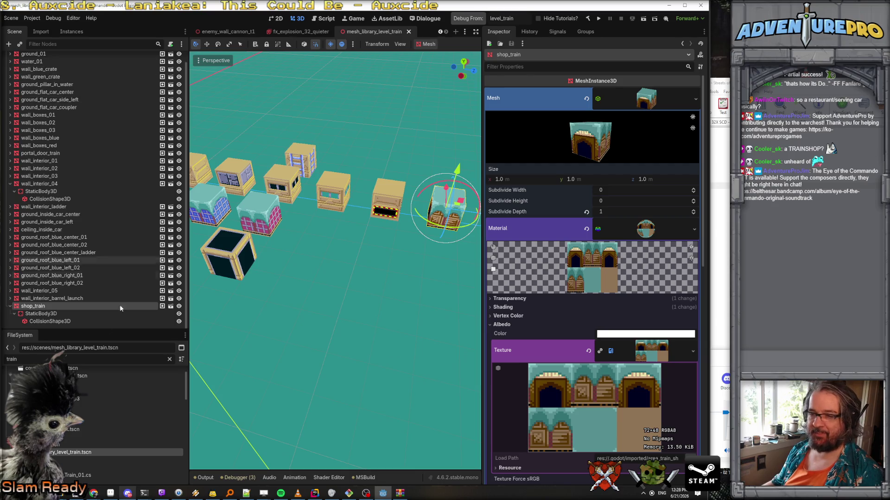
{"action": "double_click", "coordinate": [11, 359]}
{"action": "type", "text": "m"}
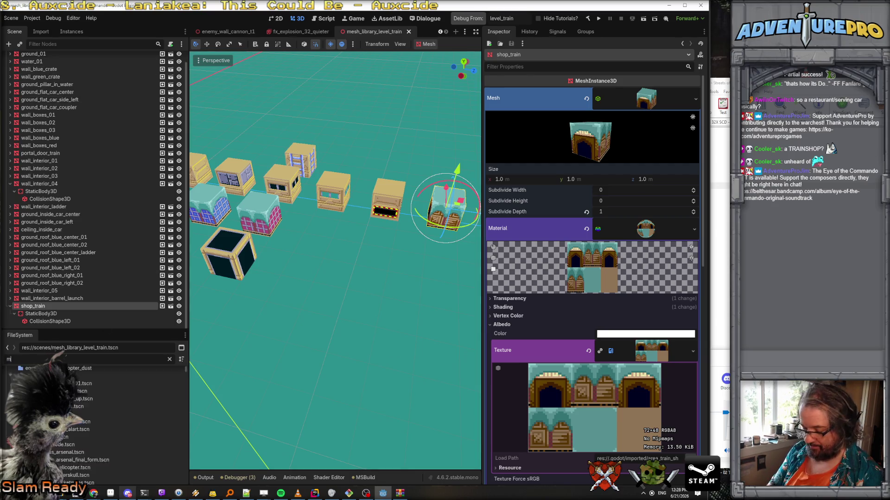
{"action": "type", "text": "esh_"}
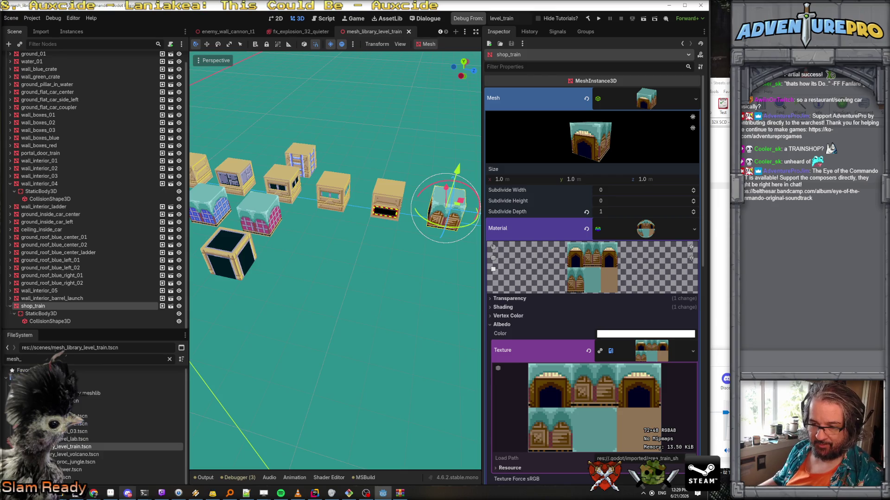
{"action": "double_click", "coordinate": [77, 424]}
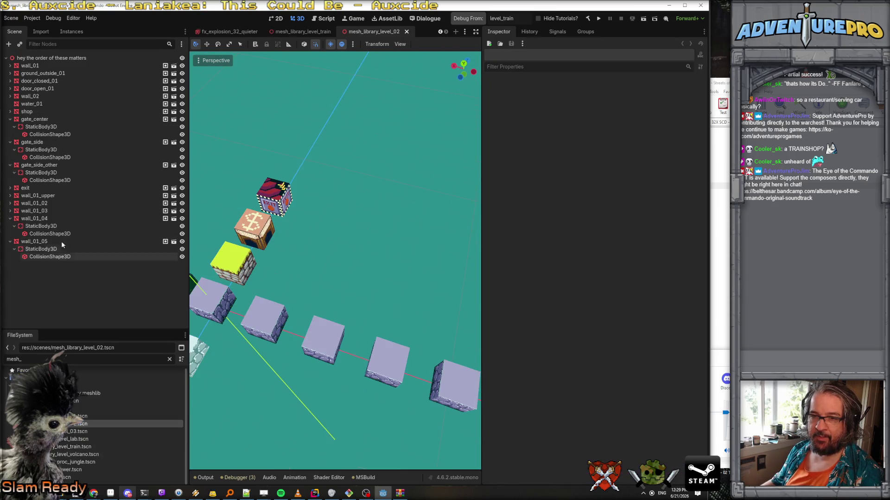
{"action": "left_click", "coordinate": [38, 111]}
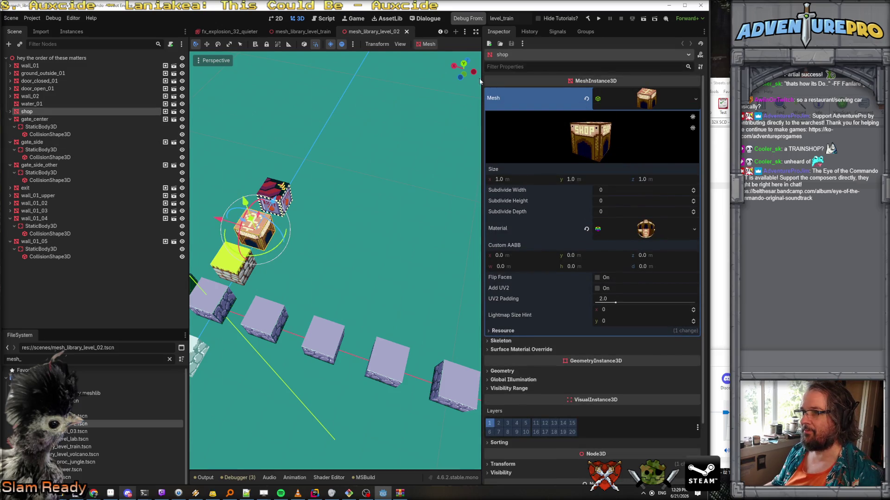
Step: In the train mesh library, rename the shop_train node to shop
{"action": "left_click", "coordinate": [310, 31]}
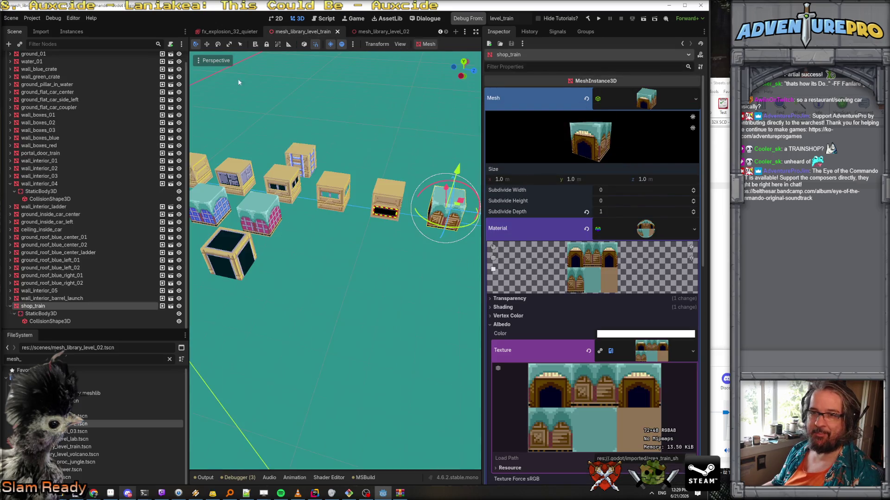
{"action": "double_click", "coordinate": [36, 307]}
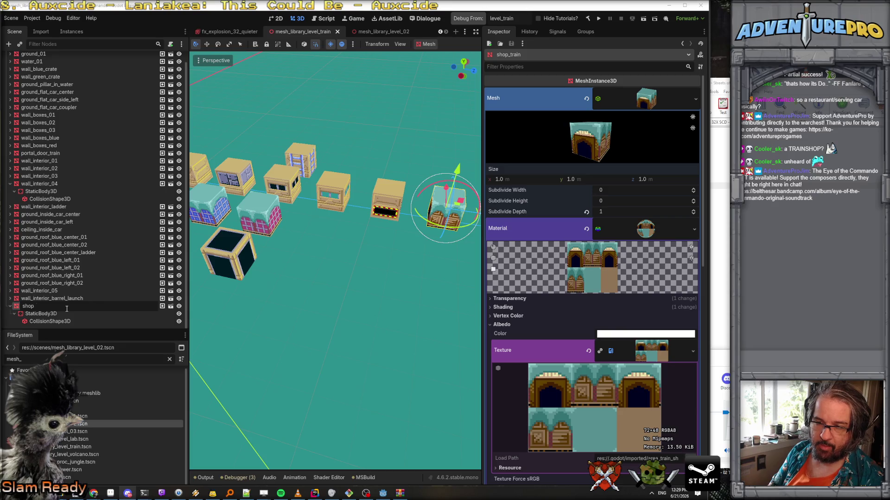
{"action": "key", "text": "BackSpace"}
{"action": "key", "text": "Return"}
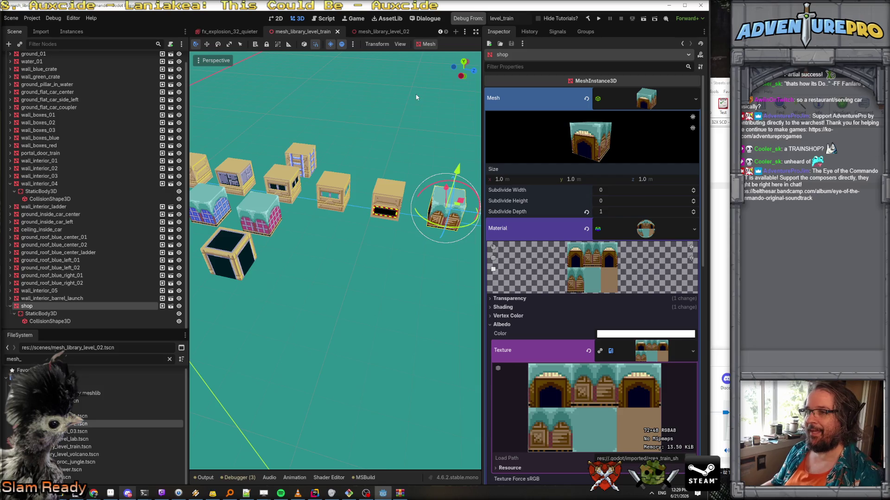
{"action": "left_click", "coordinate": [11, 18]}
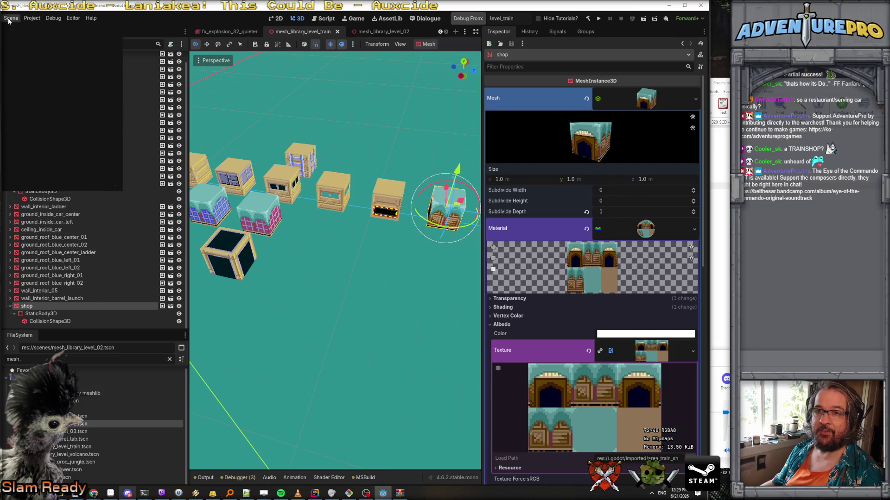
Step: Re-export the train scene as a MeshLibrary, overwriting area_train.meshlib
{"action": "mouse_move", "coordinate": [51, 128]}
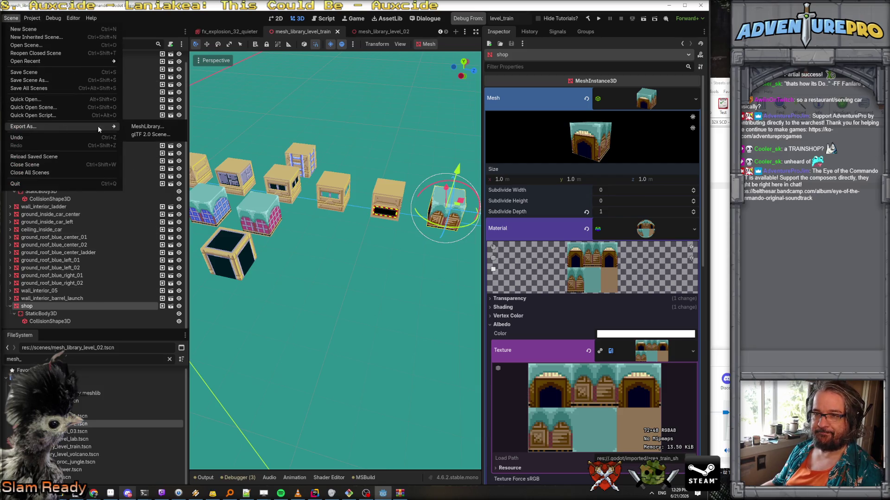
{"action": "left_click", "coordinate": [137, 129]}
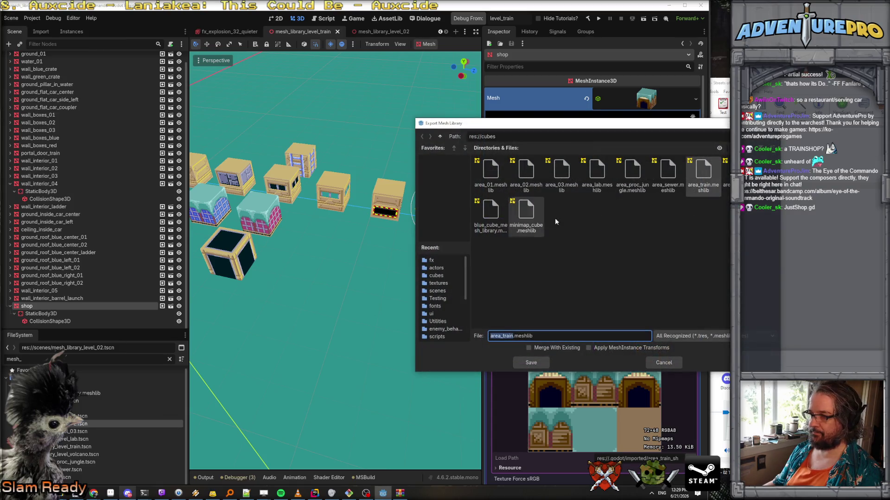
{"action": "left_click", "coordinate": [531, 363]}
{"action": "left_click", "coordinate": [569, 260]}
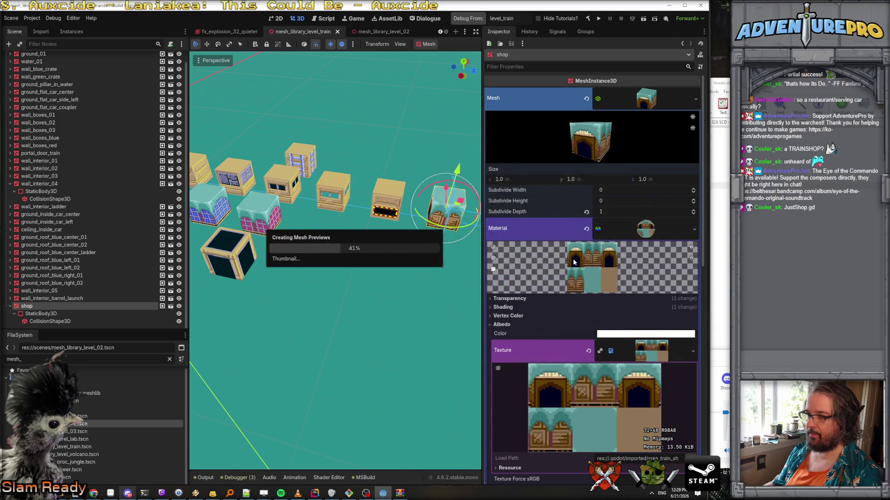
Step: Bring the Godot editor back and widen the 3D view
{"action": "left_click", "coordinate": [669, 5]}
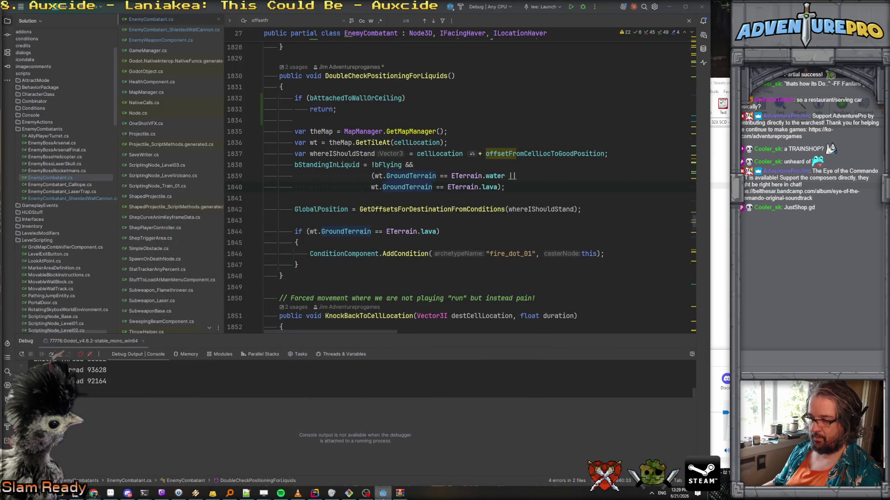
{"action": "left_click", "coordinate": [382, 493]}
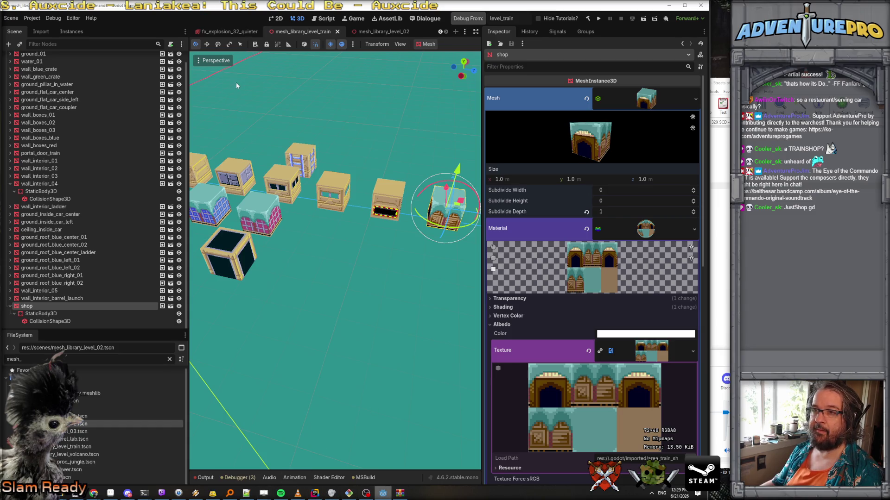
{"action": "left_click_drag", "start_coordinate": [187, 100], "coordinate": [140, 99]}
{"action": "scroll", "coordinate": [193, 34], "scroll_direction": "up", "scroll_amount": 3}
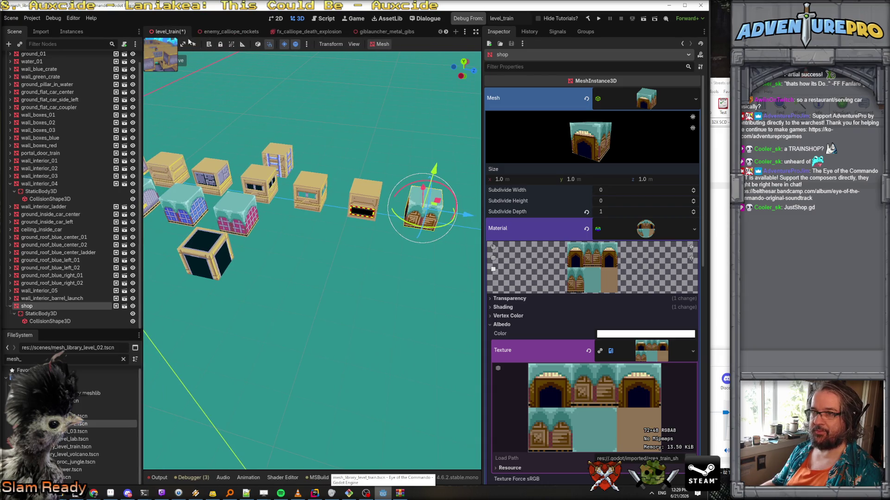
Step: In level_train, paint a shop tile beside the teal floor, then inspect WorldEnvironment
{"action": "left_click", "coordinate": [175, 32]}
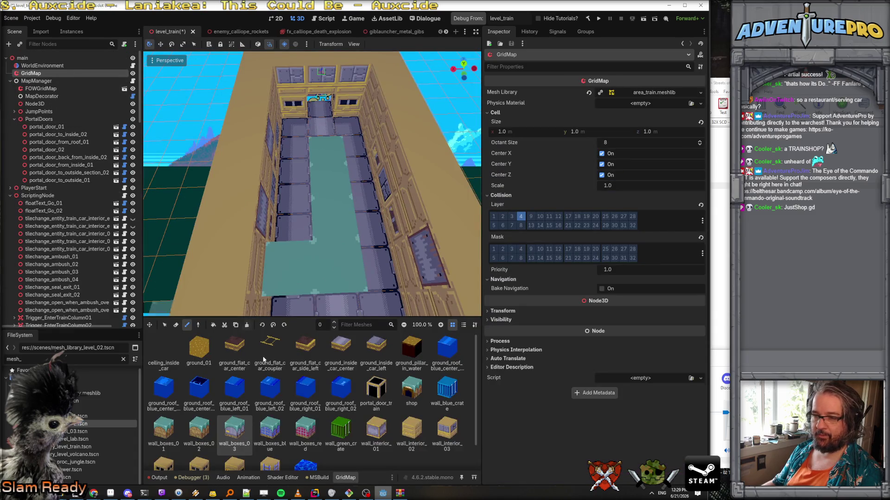
{"action": "scroll", "coordinate": [308, 421], "scroll_direction": "down", "scroll_amount": 1}
{"action": "scroll", "coordinate": [376, 406], "scroll_direction": "up", "scroll_amount": 1}
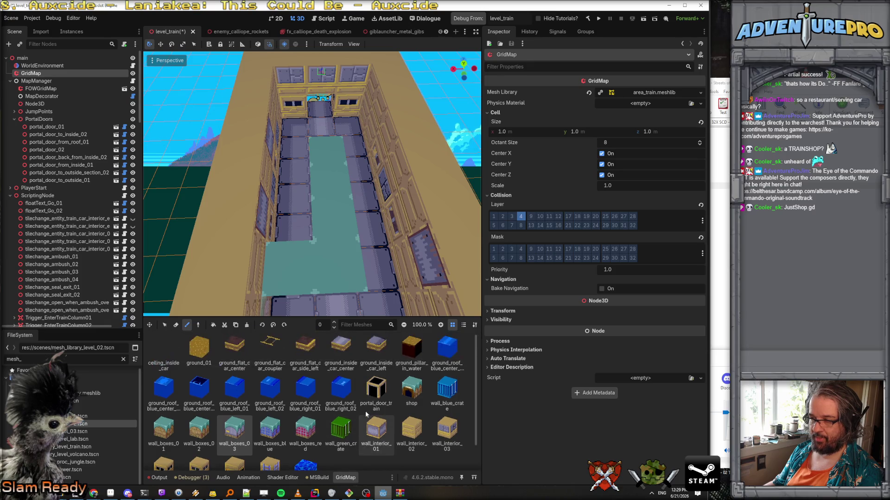
{"action": "left_click", "coordinate": [407, 390]}
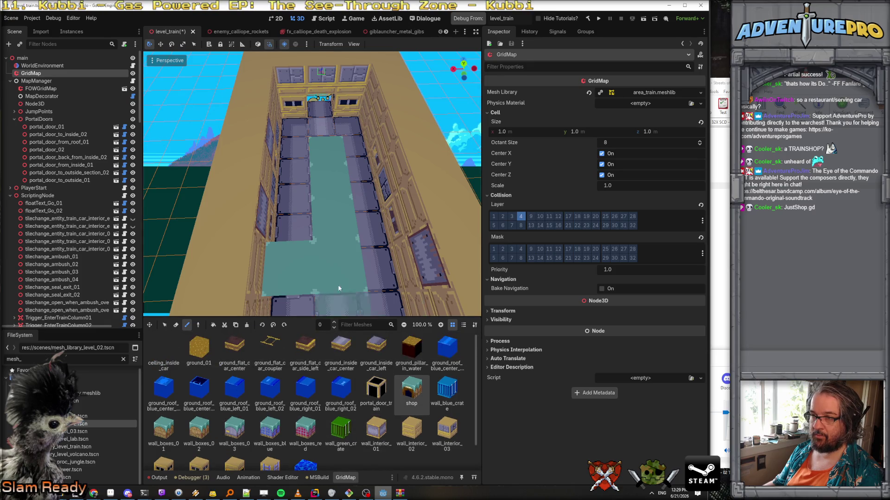
{"action": "left_click", "coordinate": [291, 234]}
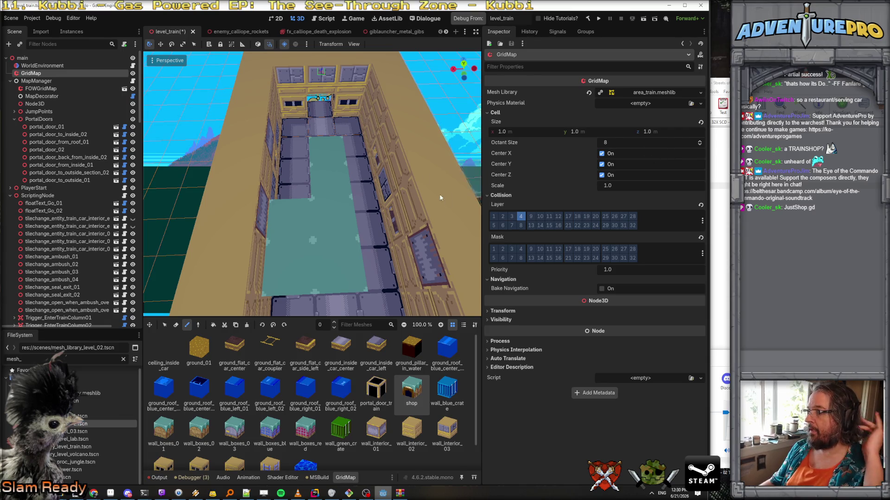
{"action": "double_click", "coordinate": [42, 66]}
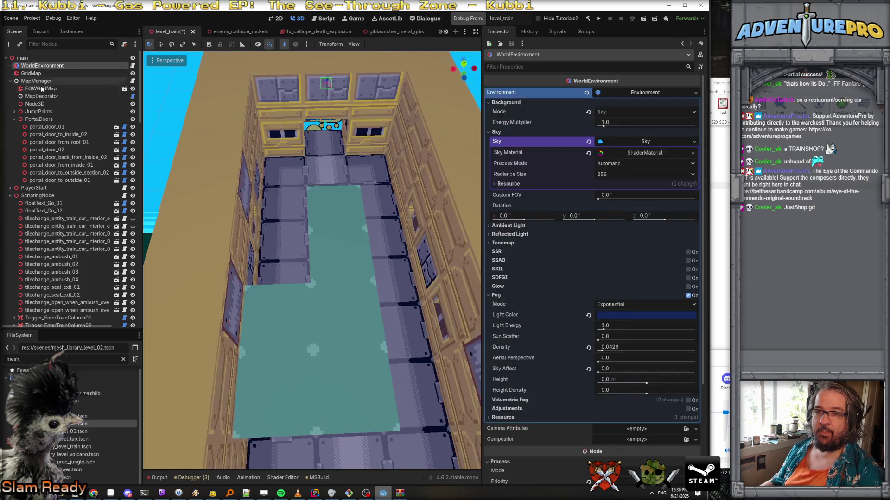
{"action": "right_click", "coordinate": [338, 237]}
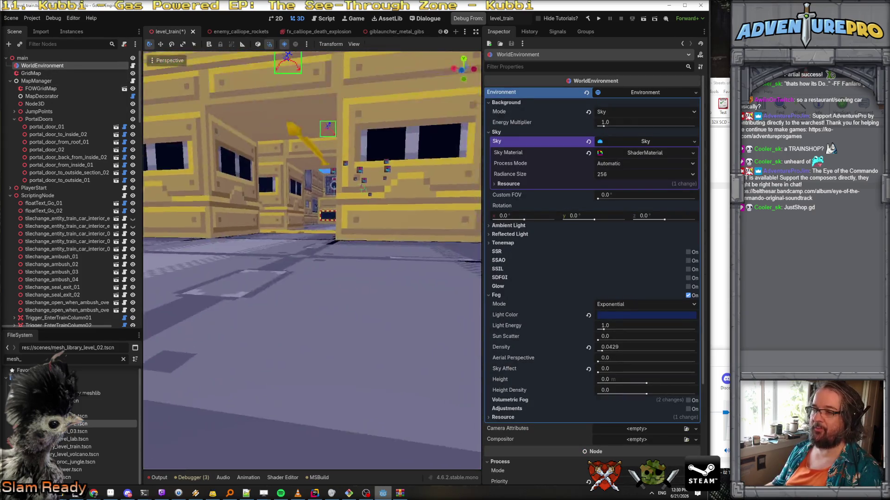
{"action": "key", "text": "w"}
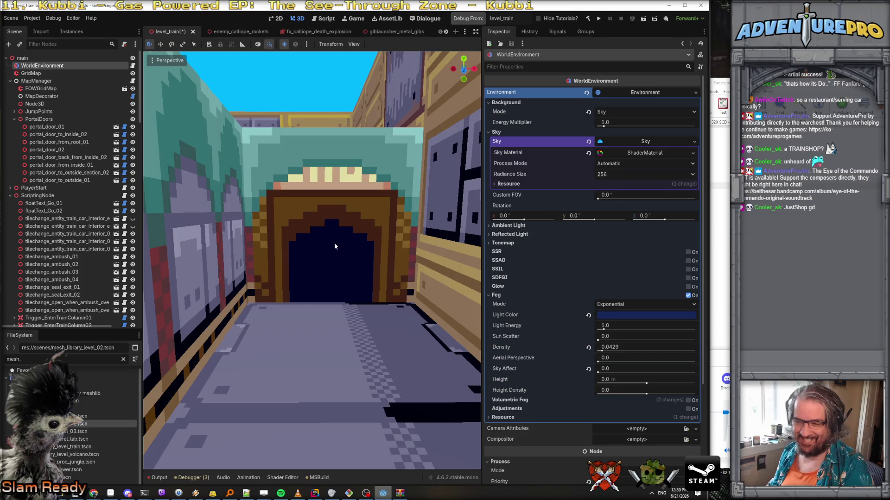
{"action": "key", "text": "s"}
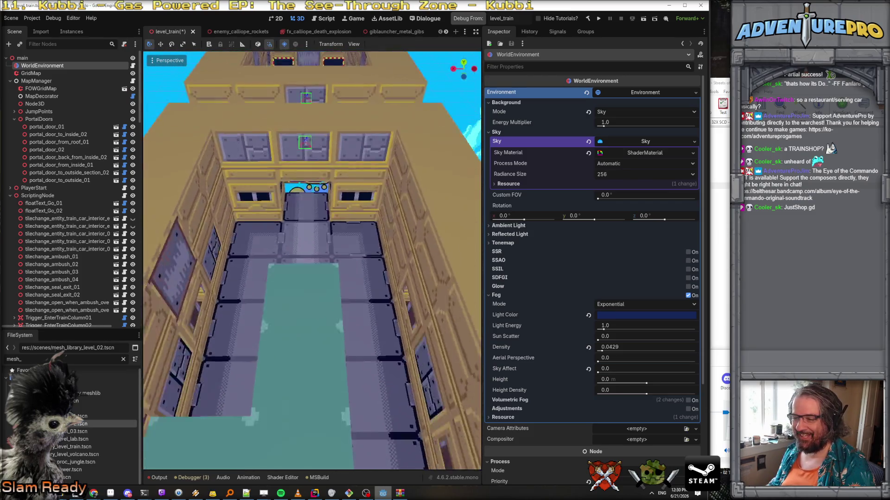
{"action": "key", "text": "w"}
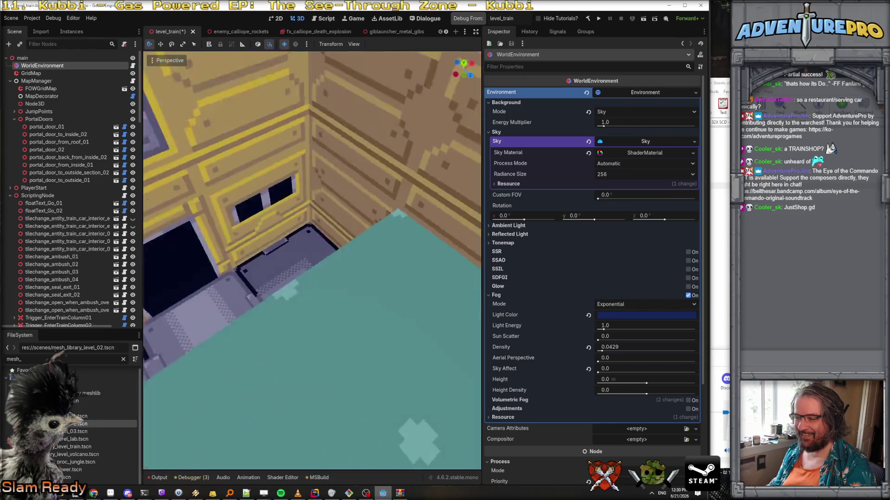
{"action": "key", "text": "s"}
{"action": "key", "text": "w"}
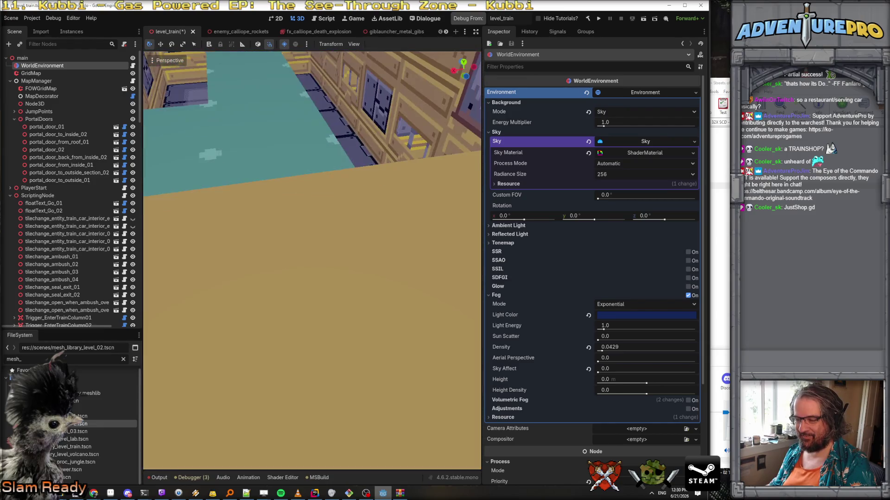
{"action": "key", "text": "w"}
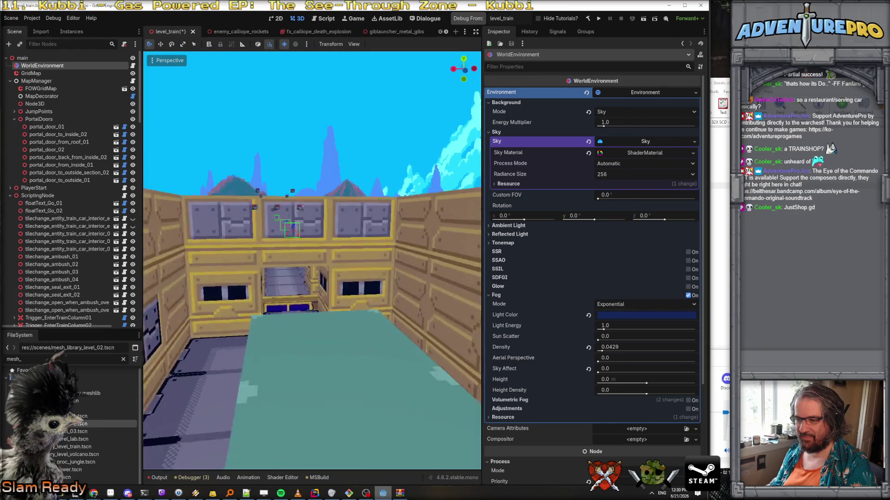
{"action": "key", "text": "w"}
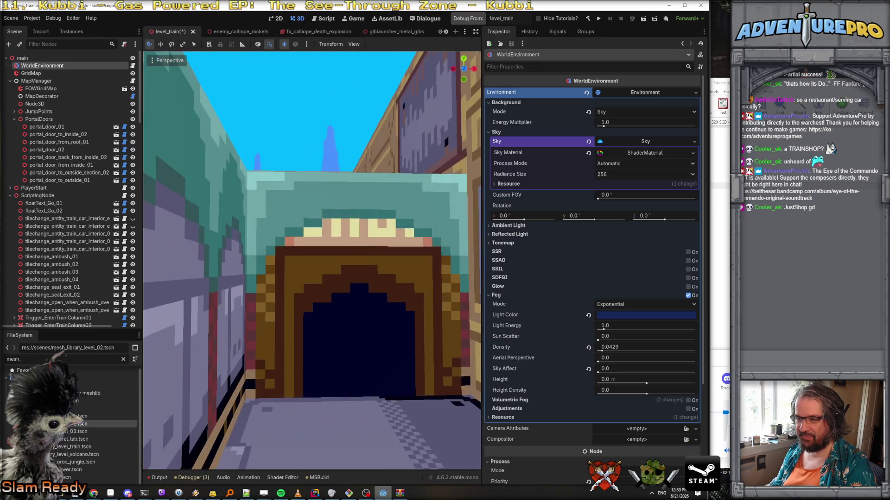
{"action": "key", "text": "s"}
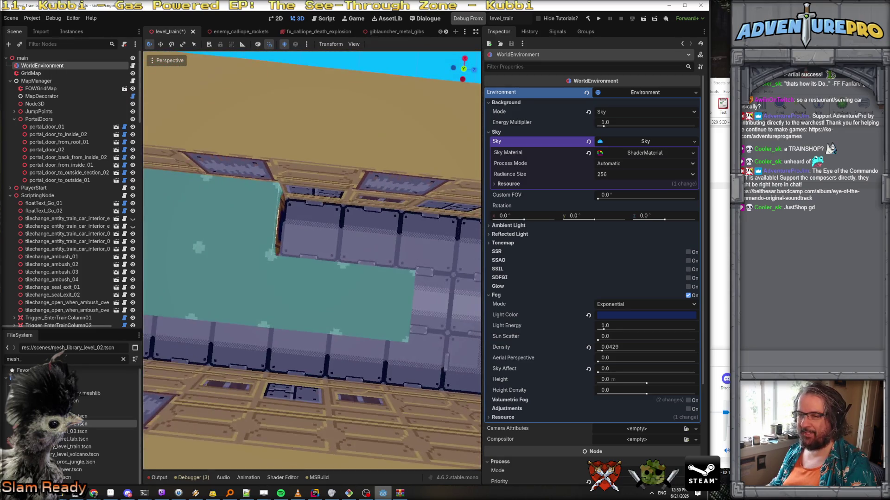
{"action": "scroll", "coordinate": [92, 218], "scroll_direction": "down", "scroll_amount": 7}
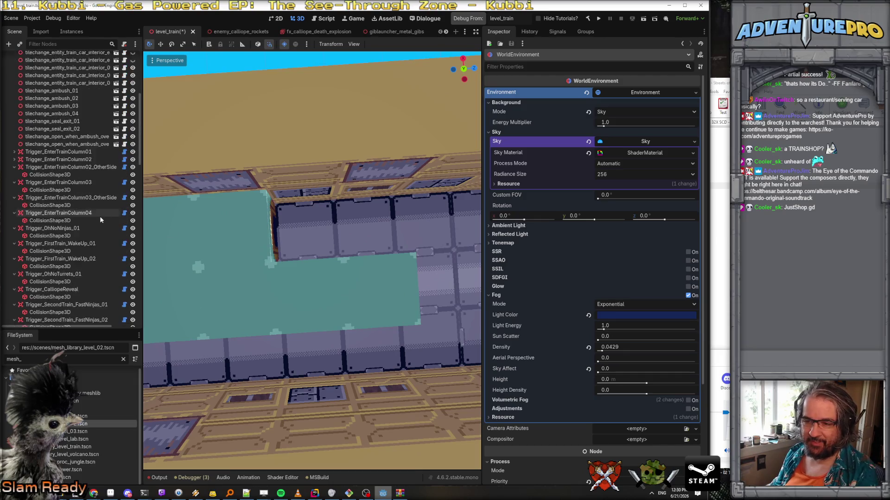
Step: Duplicate Trigger_InCar_Ambush and rename the copy Trigger_Secret_Shop
{"action": "left_click", "coordinate": [72, 233]}
{"action": "scroll", "coordinate": [72, 232], "scroll_direction": "down", "scroll_amount": 3}
{"action": "right_click", "coordinate": [65, 200]}
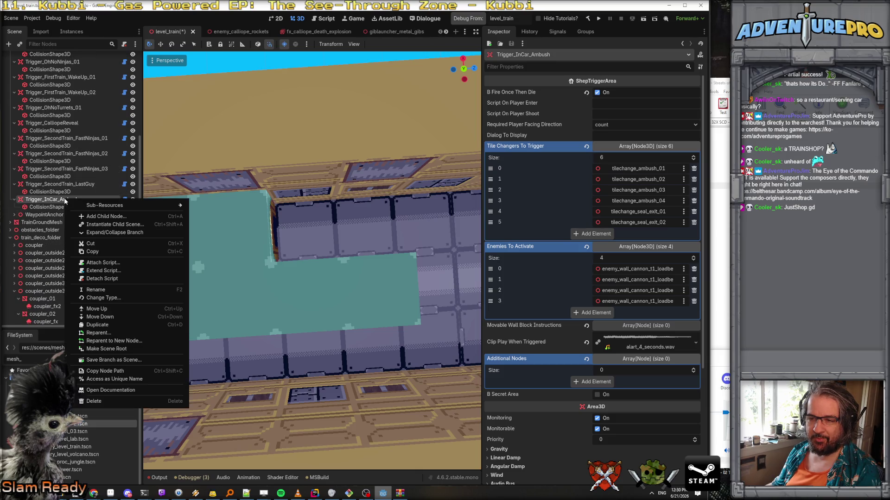
{"action": "left_click", "coordinate": [118, 324]}
{"action": "double_click", "coordinate": [47, 217]}
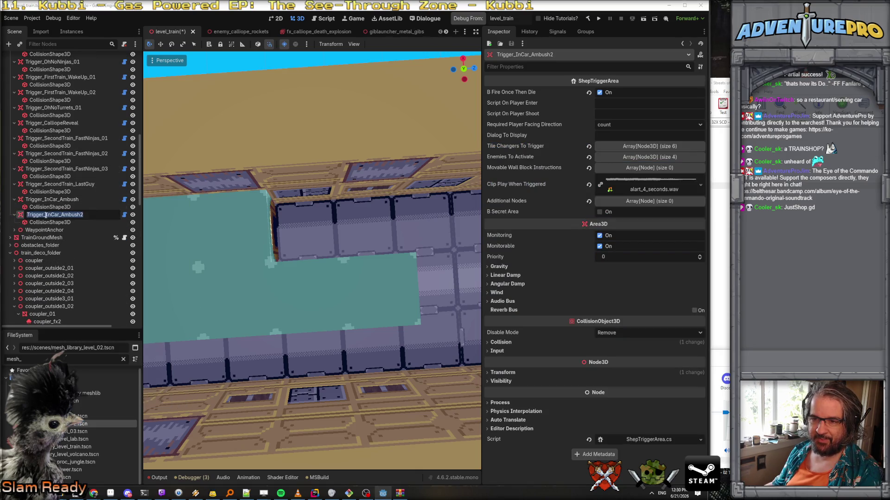
{"action": "key", "text": "BackSpace"}
{"action": "key", "text": "BackSpace"}
{"action": "key", "text": "BackSpace"}
{"action": "type", "text": "Secret"}
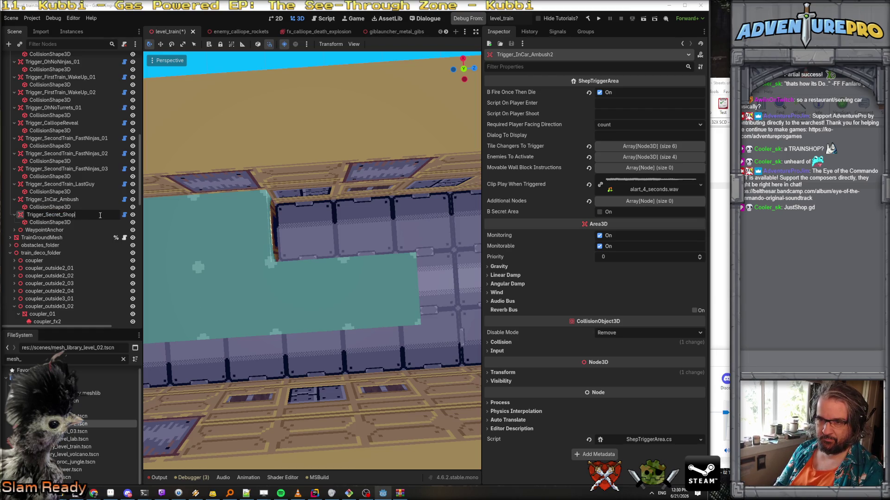
{"action": "key", "text": "Return"}
Step: Make the new trigger's CollisionShape3D box shape unique
{"action": "left_click", "coordinate": [70, 222]}
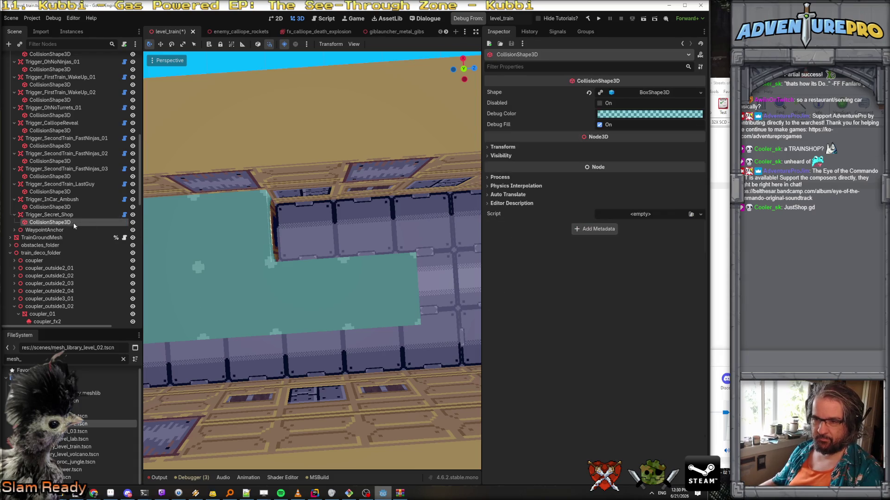
{"action": "left_click", "coordinate": [700, 93]}
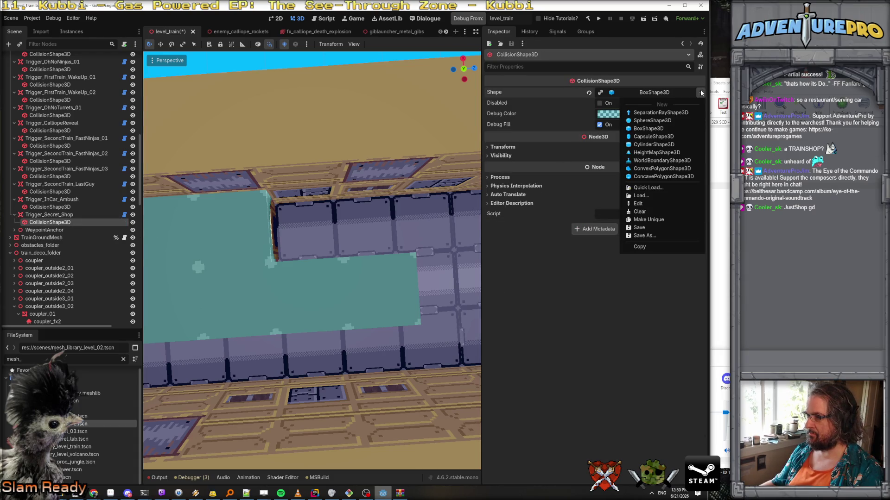
{"action": "left_click", "coordinate": [657, 221]}
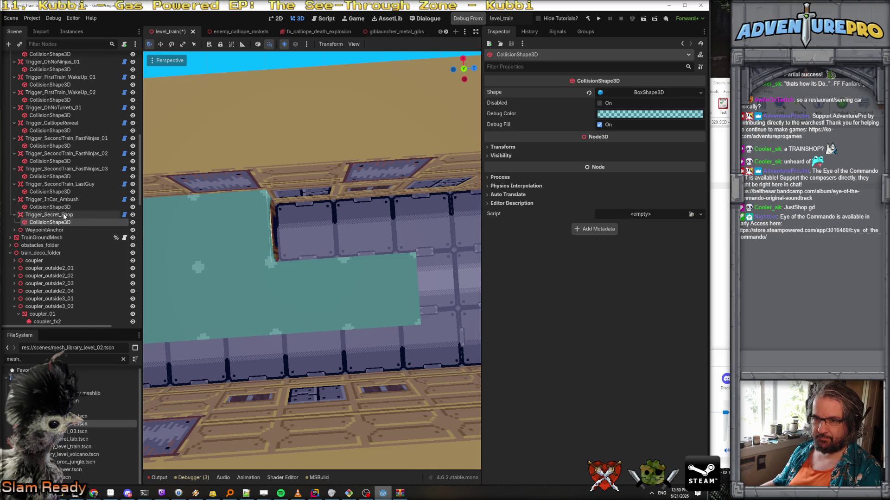
{"action": "left_click", "coordinate": [49, 214]}
Step: Frame Trigger_Secret_Shop and drag it to the shop doorway
{"action": "key", "text": "f"}
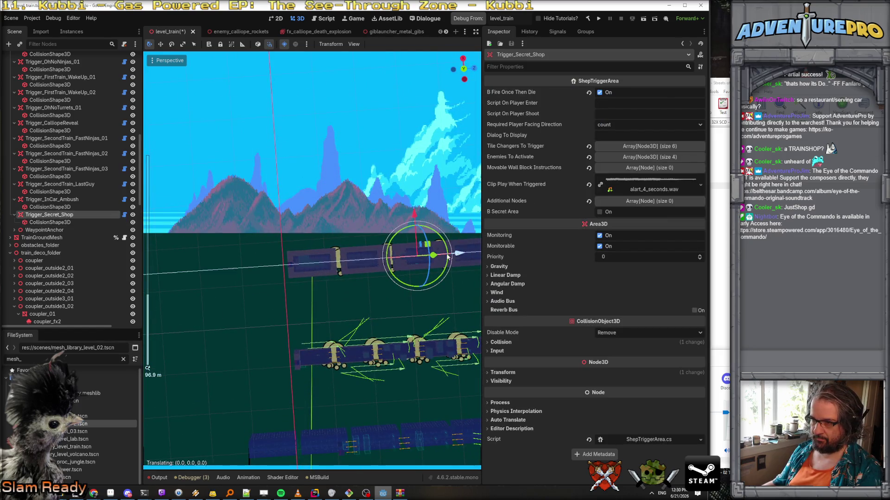
{"action": "scroll", "coordinate": [367, 265], "scroll_direction": "up", "scroll_amount": 6}
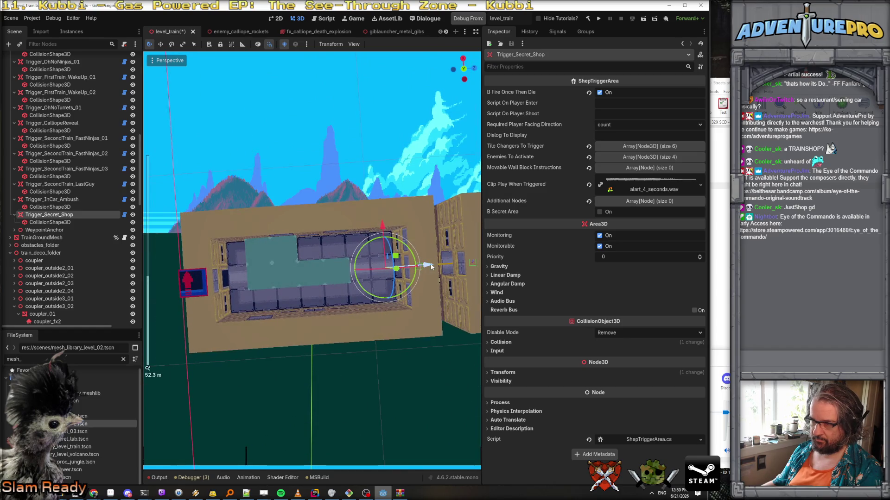
{"action": "left_click_drag", "start_coordinate": [407, 266], "coordinate": [343, 270]}
{"action": "left_click_drag", "start_coordinate": [307, 228], "coordinate": [308, 206]}
Step: Try stretching the collision box, undo it back to 1 m, and reselect the trigger
{"action": "left_click", "coordinate": [50, 222]}
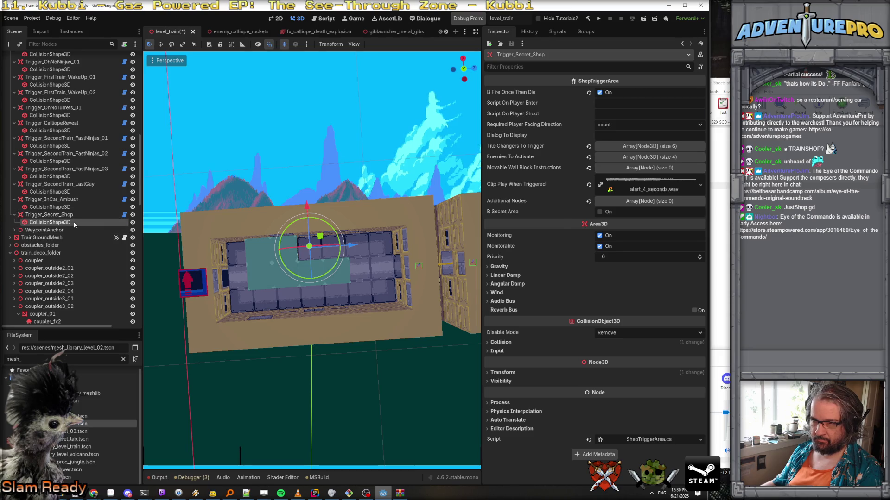
{"action": "key", "text": "f"}
{"action": "left_click_drag", "start_coordinate": [311, 326], "coordinate": [310, 271]}
{"action": "key", "text": "ctrl+z"}
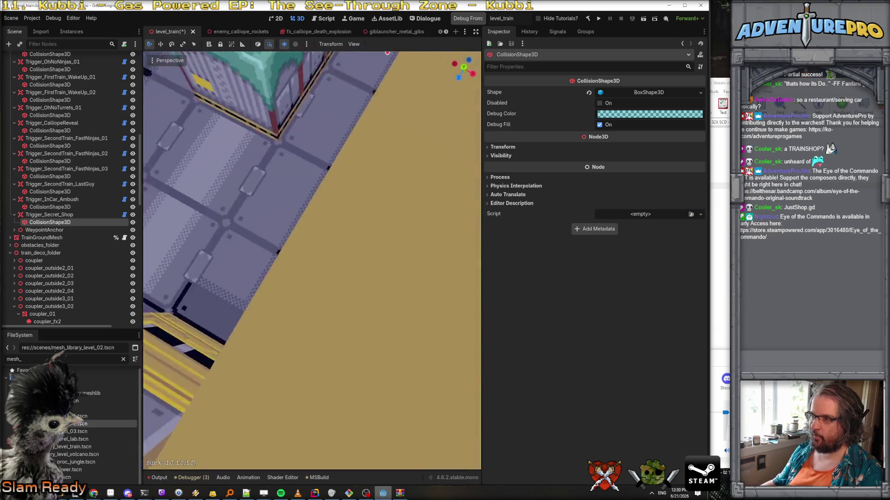
{"action": "left_click", "coordinate": [50, 216]}
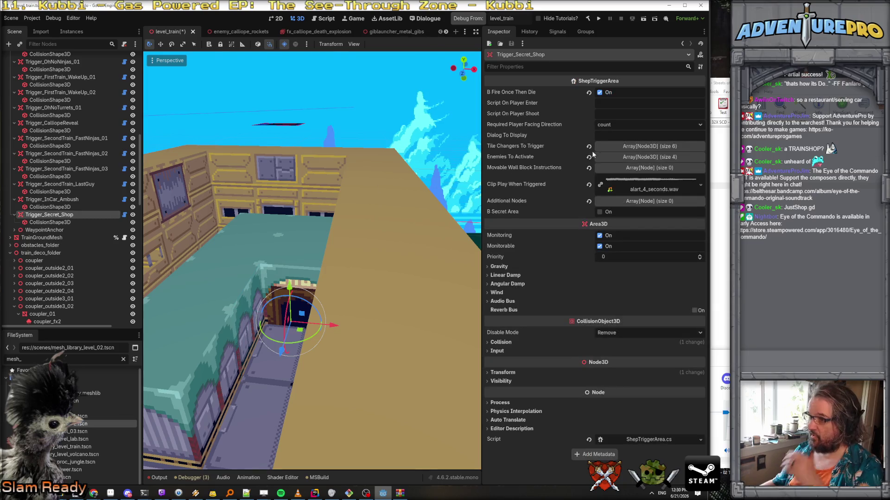
Step: Empty the trigger's Tile Changers To Trigger and Enemies To Activate lists
{"action": "left_click", "coordinate": [649, 146]}
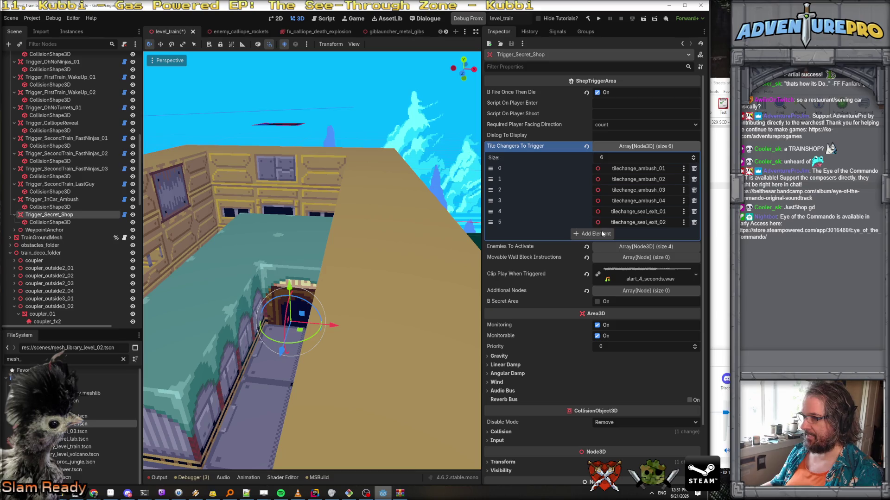
{"action": "left_click", "coordinate": [693, 168]}
{"action": "left_click", "coordinate": [694, 168]}
{"action": "left_click", "coordinate": [693, 169]}
{"action": "left_click", "coordinate": [694, 168]}
{"action": "left_click", "coordinate": [693, 168]}
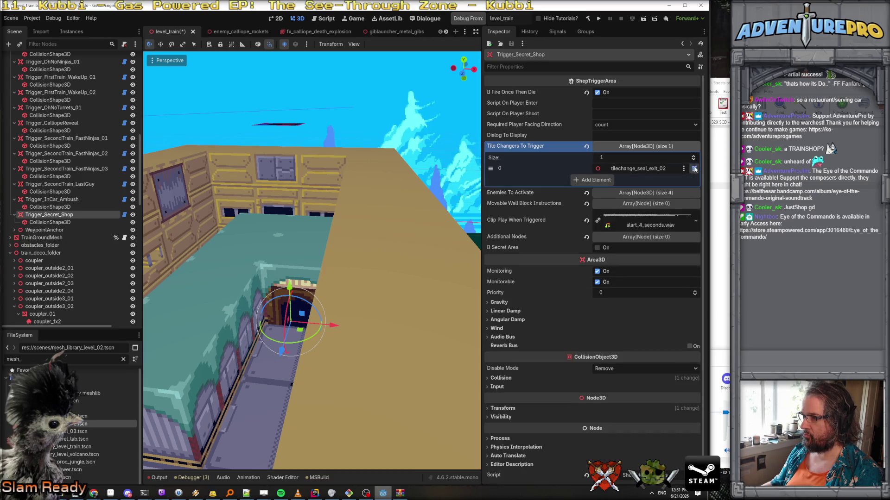
{"action": "left_click", "coordinate": [694, 168]}
{"action": "left_click", "coordinate": [646, 182]}
{"action": "left_click", "coordinate": [693, 206]}
{"action": "left_click", "coordinate": [693, 206]}
{"action": "left_click", "coordinate": [693, 206]}
{"action": "left_click", "coordinate": [693, 206]}
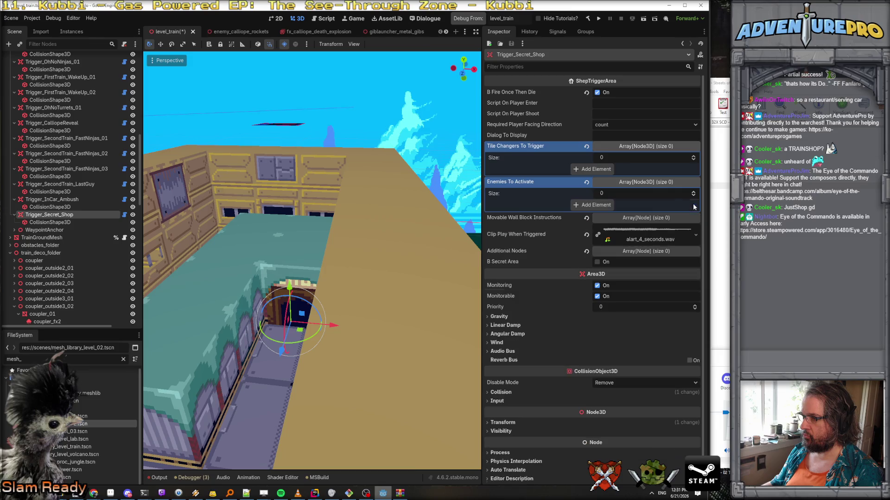
Step: Clear the alarm sound clip and turn on B Secret Area for the trigger
{"action": "left_click", "coordinate": [696, 235]}
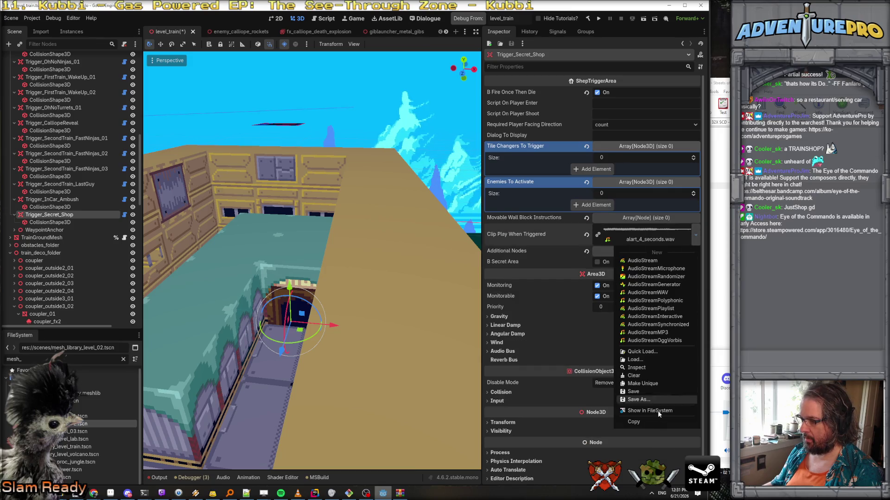
{"action": "left_click", "coordinate": [648, 375]}
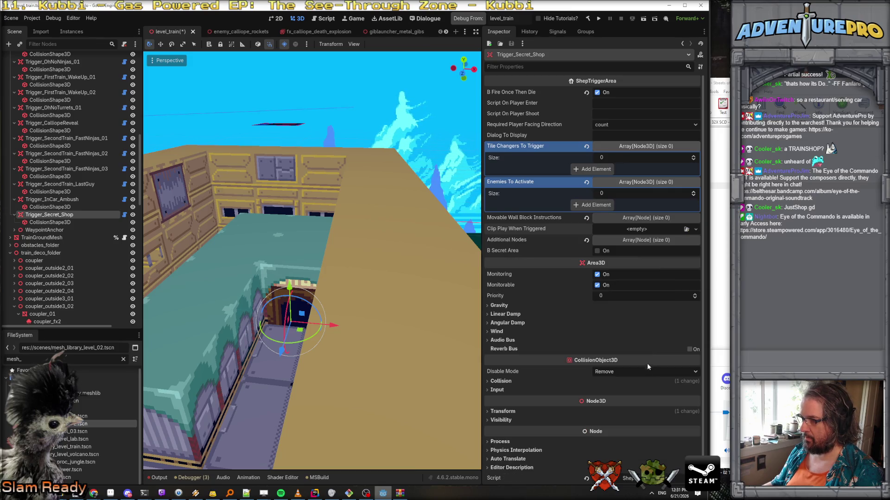
{"action": "left_click", "coordinate": [597, 250]}
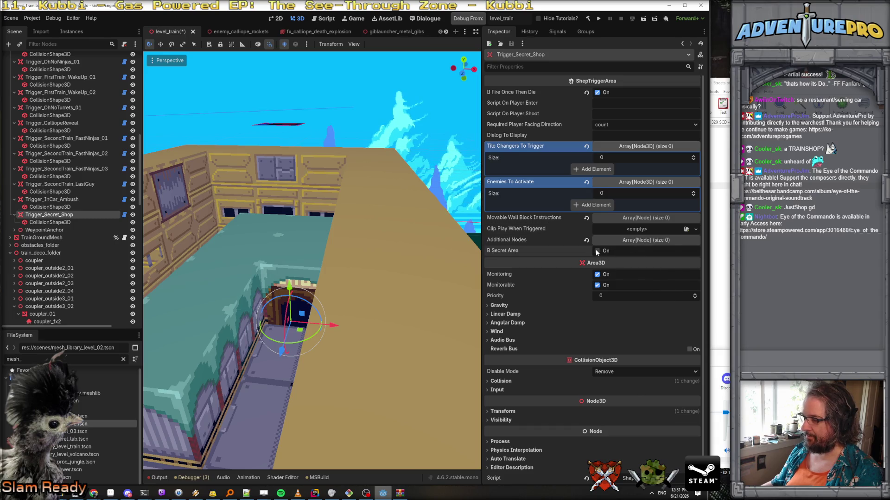
{"action": "left_click", "coordinate": [640, 183]}
{"action": "left_click", "coordinate": [646, 146]}
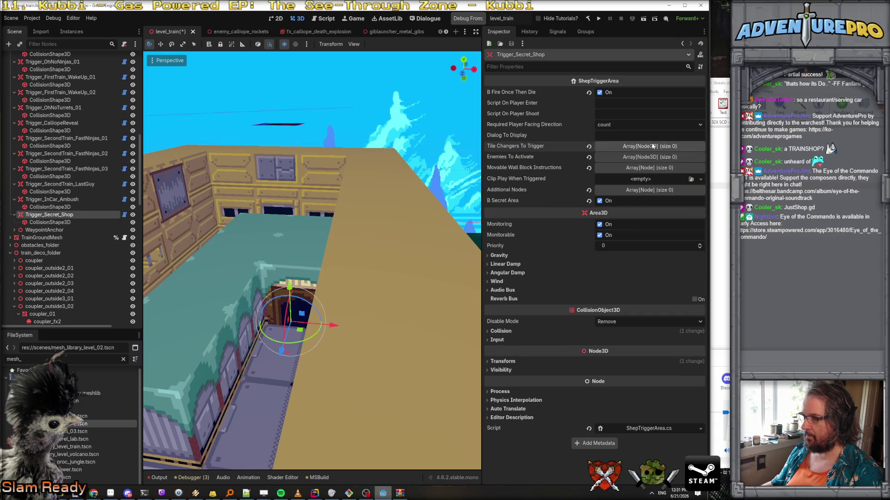
{"action": "right_click", "coordinate": [334, 203]}
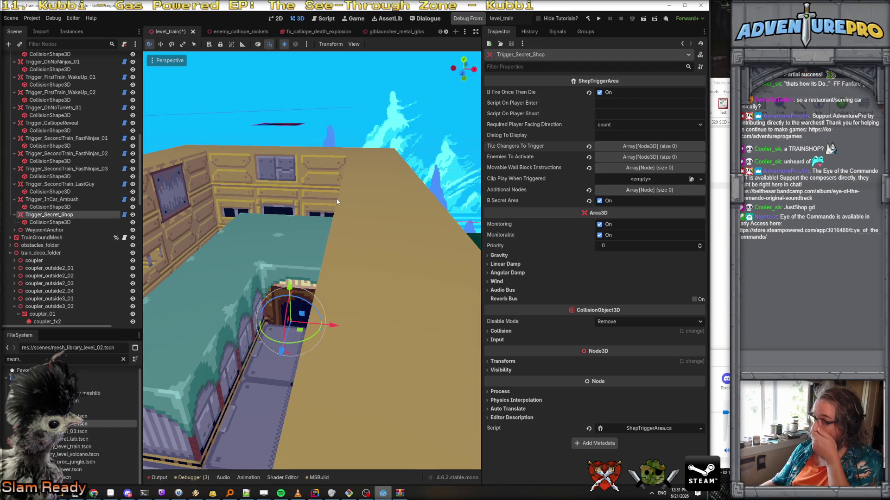
Step: Save the level_train scene with Ctrl+S while flying around the train
{"action": "key", "text": "f"}
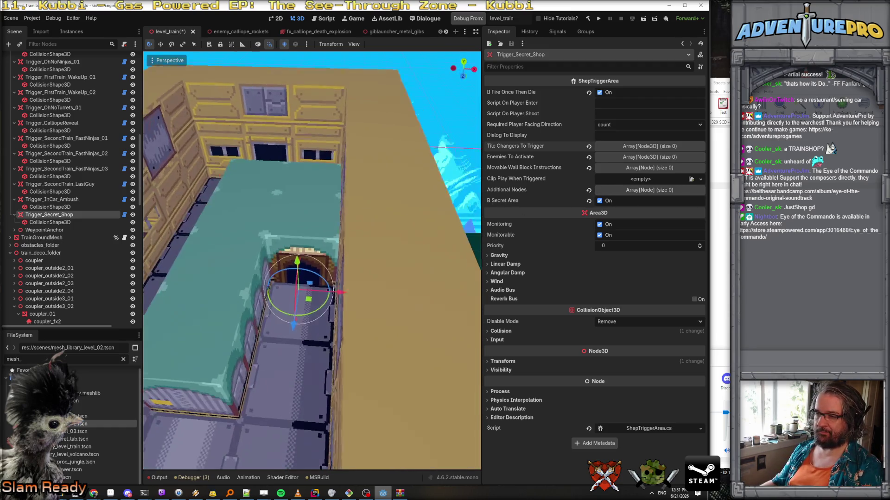
{"action": "right_click", "coordinate": [331, 179]}
{"action": "key", "text": "ctrl+s"}
{"action": "right_click", "coordinate": [305, 215]}
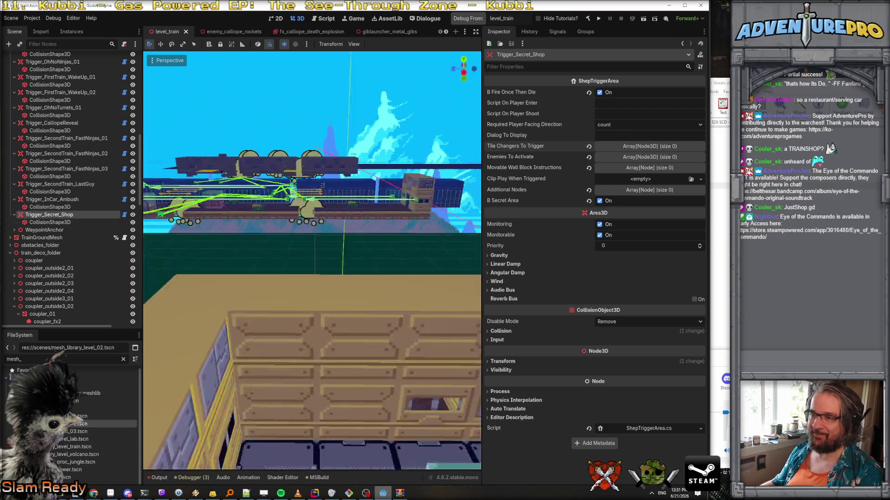
{"action": "right_click", "coordinate": [311, 259]}
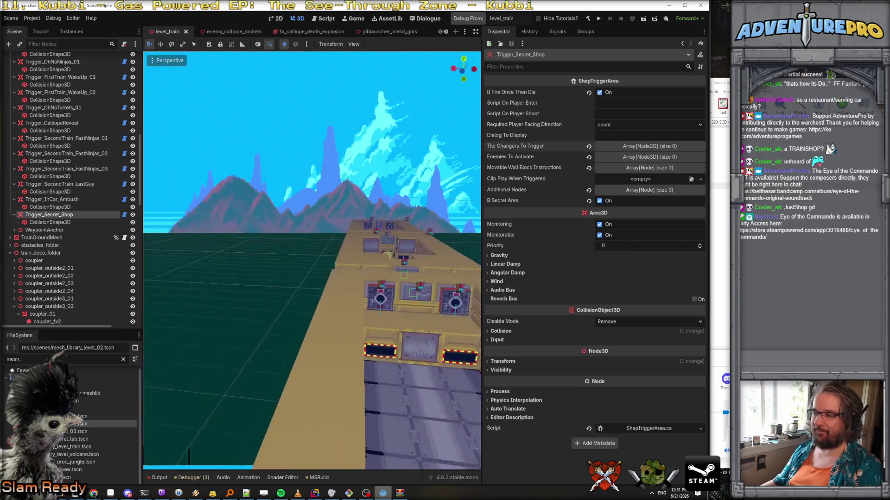
{"action": "right_click", "coordinate": [388, 228]}
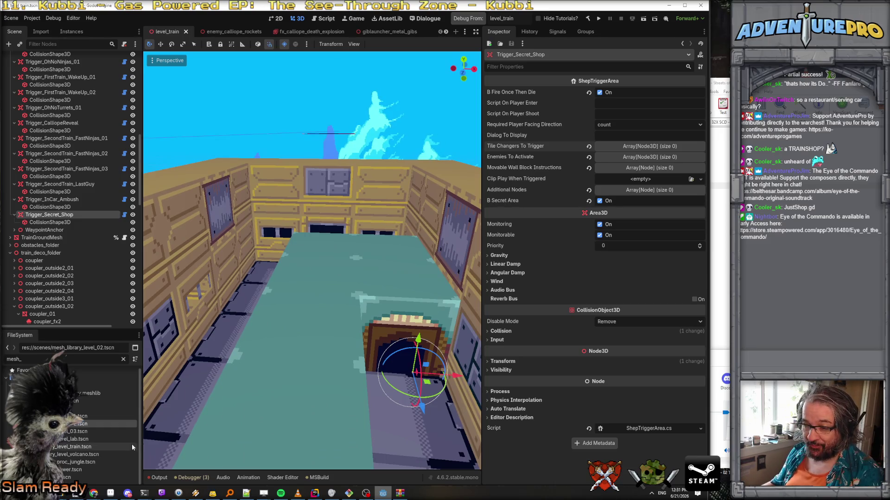
Step: Switch to Aseprite and start opening a sprite from File > Open
{"action": "left_click", "coordinate": [110, 493]}
{"action": "left_click", "coordinate": [7, 14]}
{"action": "left_click", "coordinate": [21, 33]}
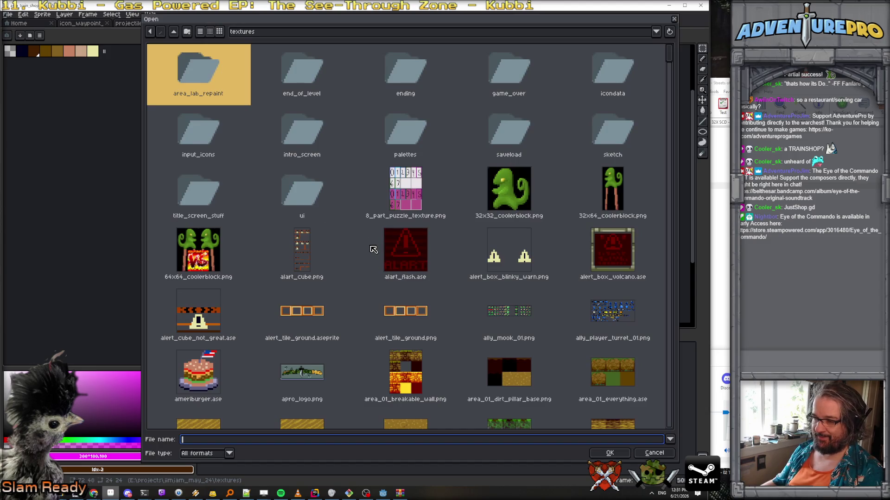
Step: Open tma_hazard_suit_dithered.png by typing tma, then switch over to Paint.NET
{"action": "type", "text": "tma_hazard_suit_dithered.png"}
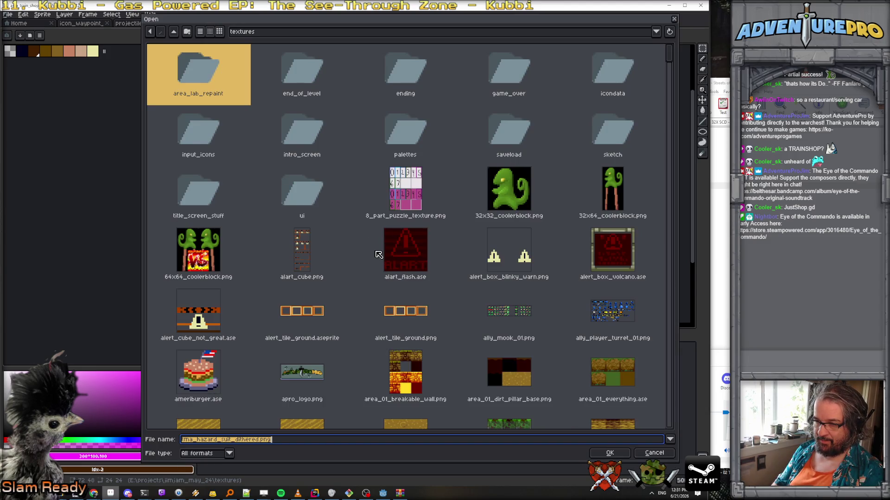
{"action": "key", "text": "Tab"}
{"action": "key", "text": "Return"}
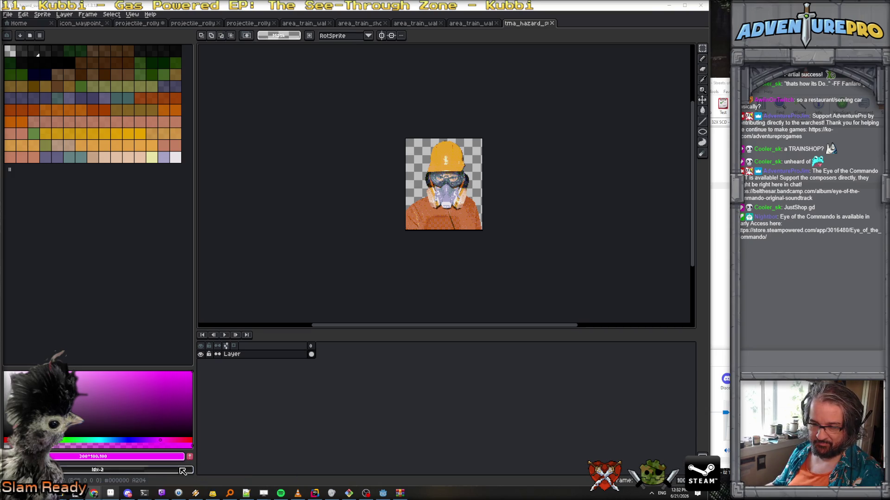
{"action": "left_click", "coordinate": [110, 493]}
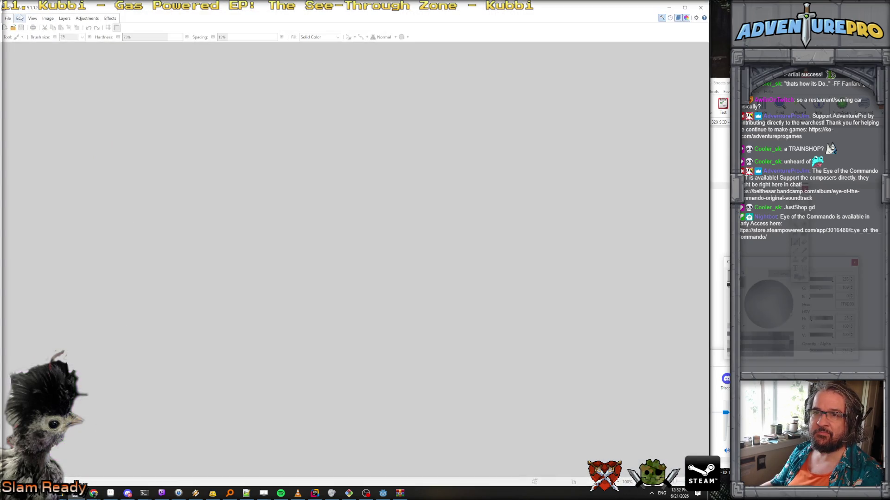
Step: Paste the engineer photo as a new image, crop it to head and torso, select all
{"action": "left_click", "coordinate": [19, 18]}
{"action": "left_click", "coordinate": [51, 89]}
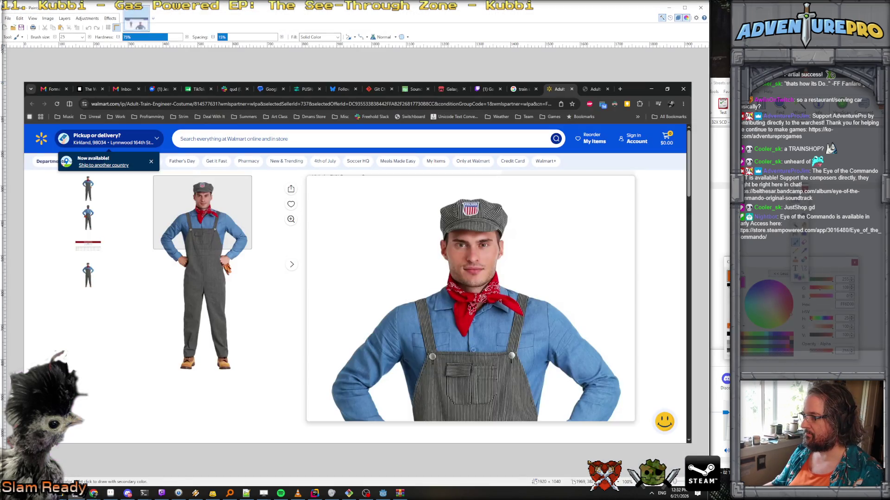
{"action": "key", "text": "s"}
{"action": "left_click_drag", "start_coordinate": [397, 191], "coordinate": [562, 359]}
{"action": "left_click", "coordinate": [68, 28]}
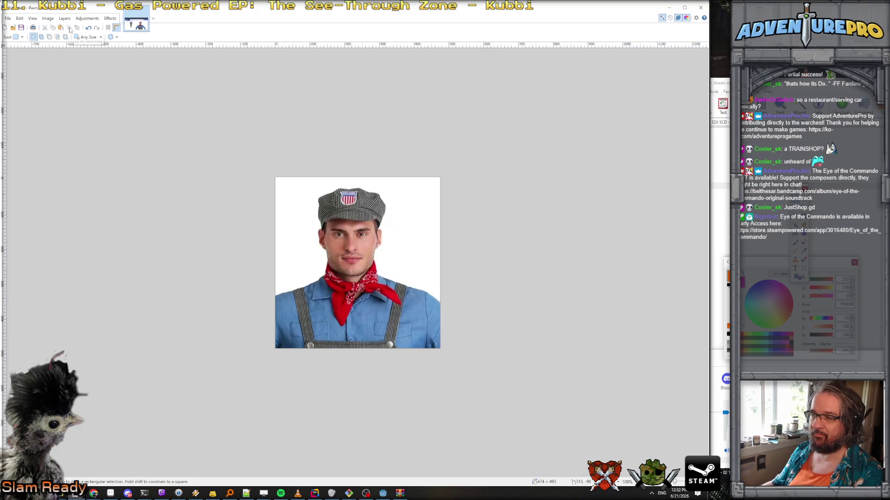
{"action": "key", "text": "ctrl+a"}
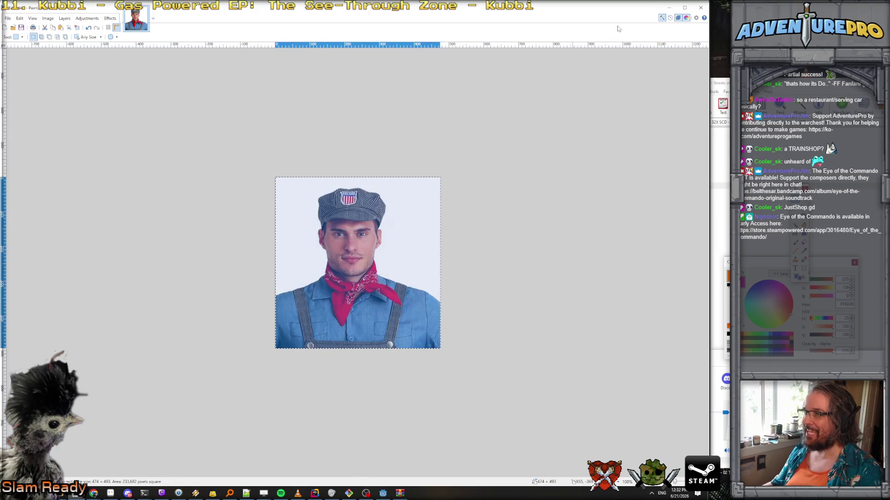
{"action": "left_click", "coordinate": [669, 7]}
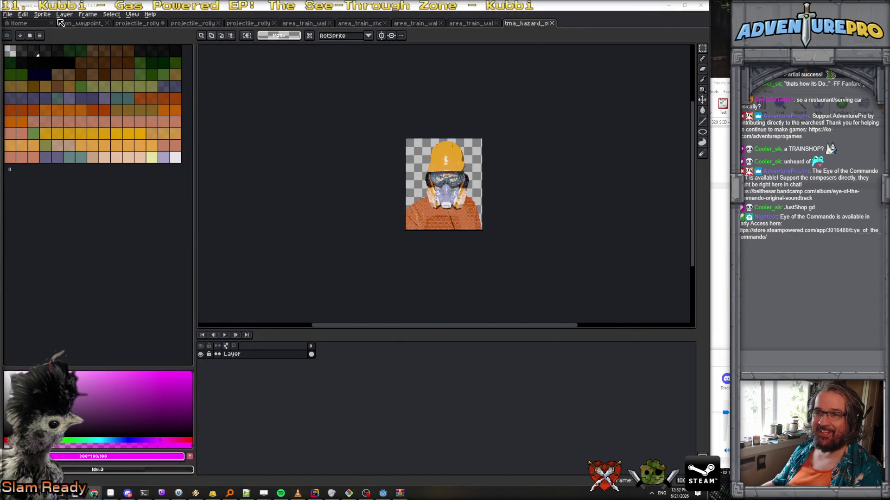
Step: Add a new Layer 1 above the portrait and paste the engineer photo
{"action": "left_click", "coordinate": [64, 15]}
{"action": "mouse_move", "coordinate": [75, 57]}
{"action": "left_click", "coordinate": [158, 60]}
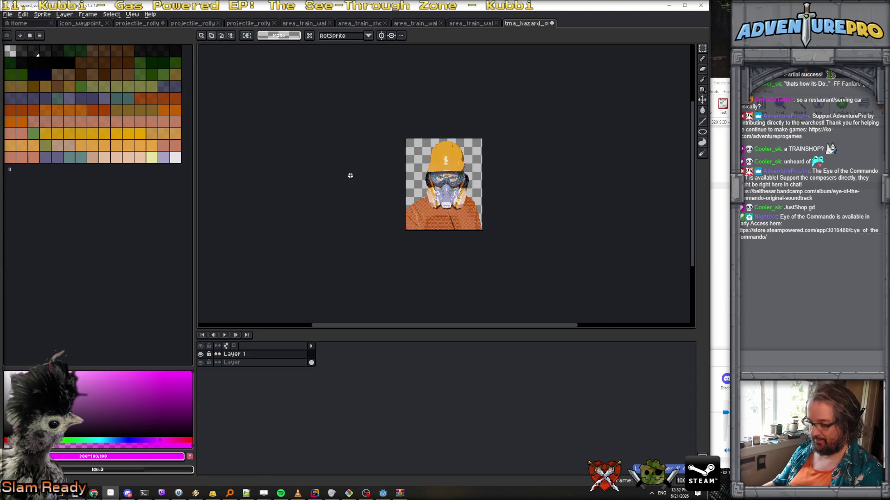
{"action": "key", "text": "ctrl+v"}
{"action": "scroll", "coordinate": [504, 248], "scroll_direction": "down", "scroll_amount": 2}
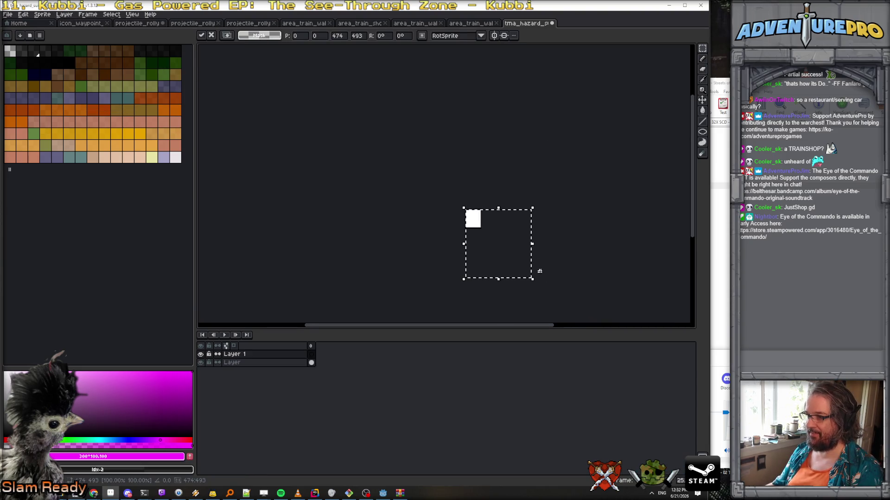
Step: Shrink the pasted photo to about 128×133 and position it over the portrait
{"action": "mouse_move", "coordinate": [533, 282]}
{"action": "left_mouse_down"}
{"action": "mouse_move", "coordinate": [484, 235]}
{"action": "mouse_move", "coordinate": [518, 243]}
{"action": "mouse_move", "coordinate": [491, 230]}
{"action": "mouse_move", "coordinate": [501, 248]}
{"action": "left_mouse_up"}
{"action": "scroll", "coordinate": [484, 235], "scroll_direction": "up", "scroll_amount": 5}
{"action": "left_click_drag", "start_coordinate": [465, 217], "coordinate": [458, 218]}
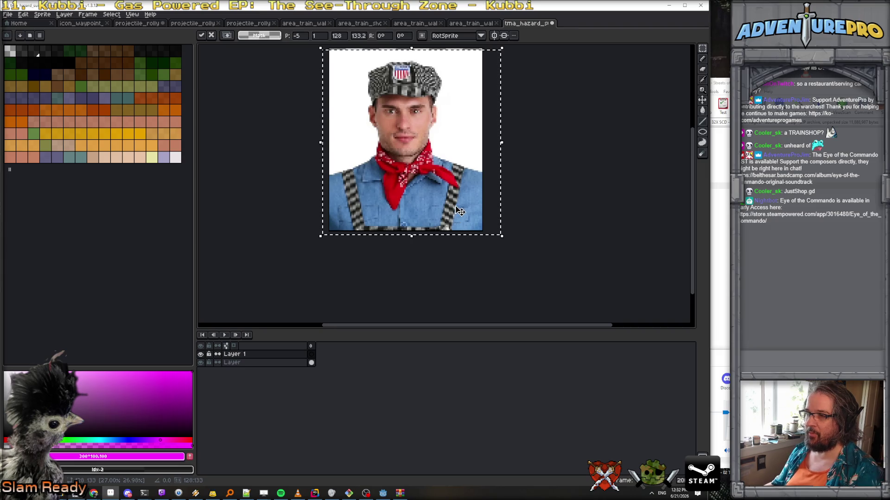
{"action": "double_click", "coordinate": [268, 354]}
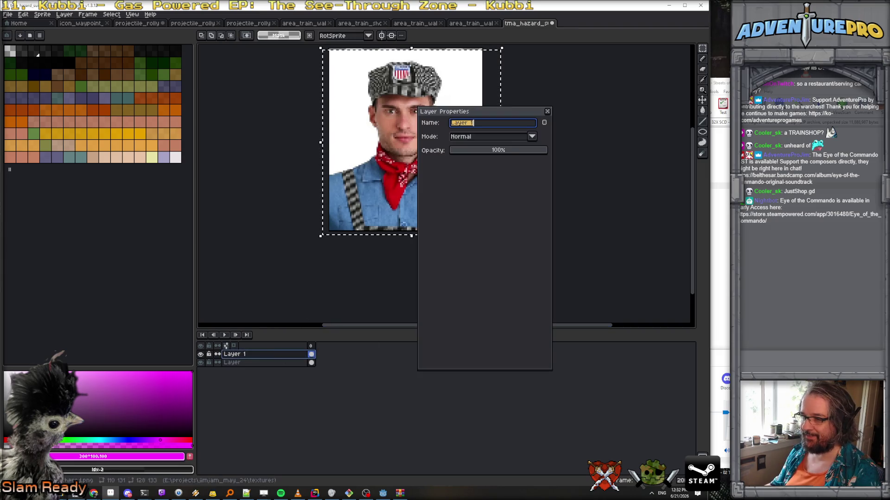
Step: Set Layer 1 to 40% opacity, then shift and widen the photo to align faces
{"action": "left_click_drag", "start_coordinate": [496, 151], "coordinate": [492, 153]}
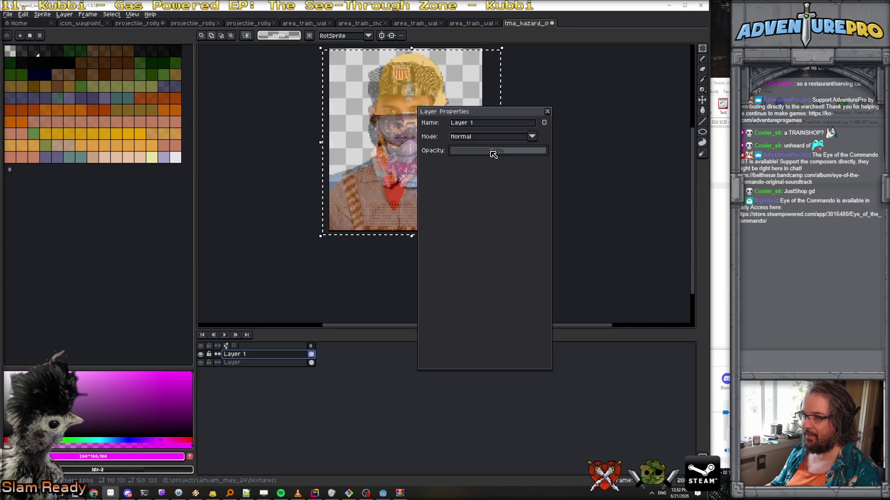
{"action": "left_click_drag", "start_coordinate": [504, 115], "coordinate": [630, 114]}
{"action": "mouse_move", "coordinate": [447, 185]}
{"action": "left_mouse_down"}
{"action": "mouse_move", "coordinate": [454, 204]}
{"action": "mouse_move", "coordinate": [449, 191]}
{"action": "left_mouse_up"}
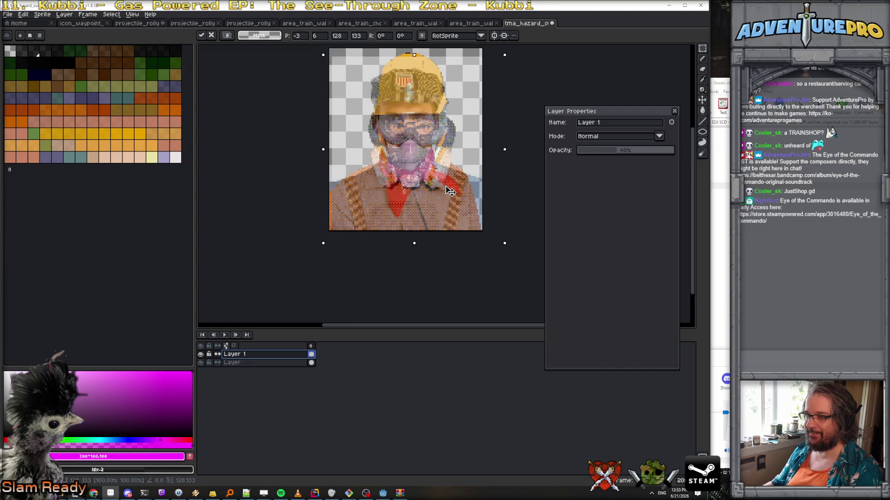
{"action": "left_click_drag", "start_coordinate": [450, 191], "coordinate": [450, 188]}
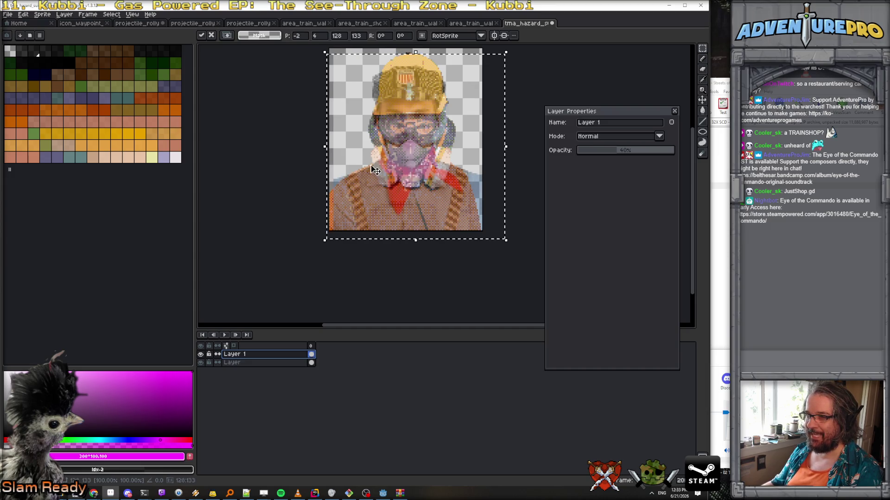
{"action": "left_click_drag", "start_coordinate": [324, 146], "coordinate": [318, 148]}
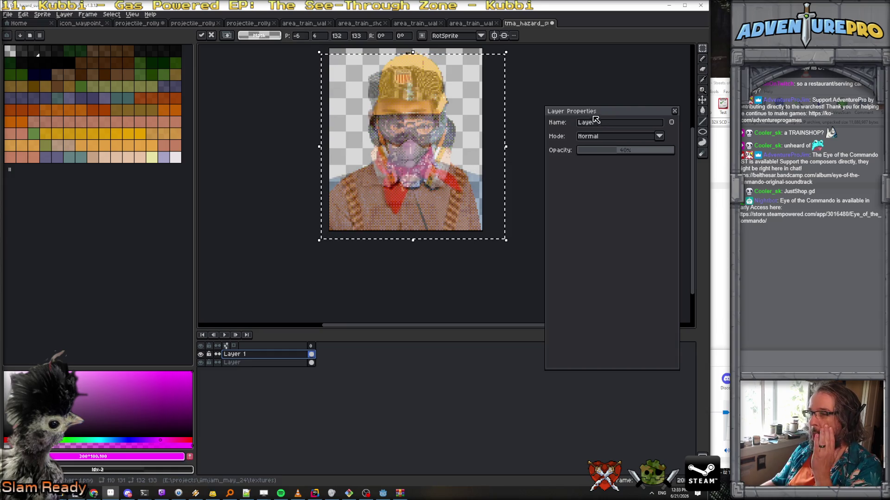
Step: Commit the photo's placement and raise Layer 1's opacity to about 73%
{"action": "left_click", "coordinate": [626, 153]}
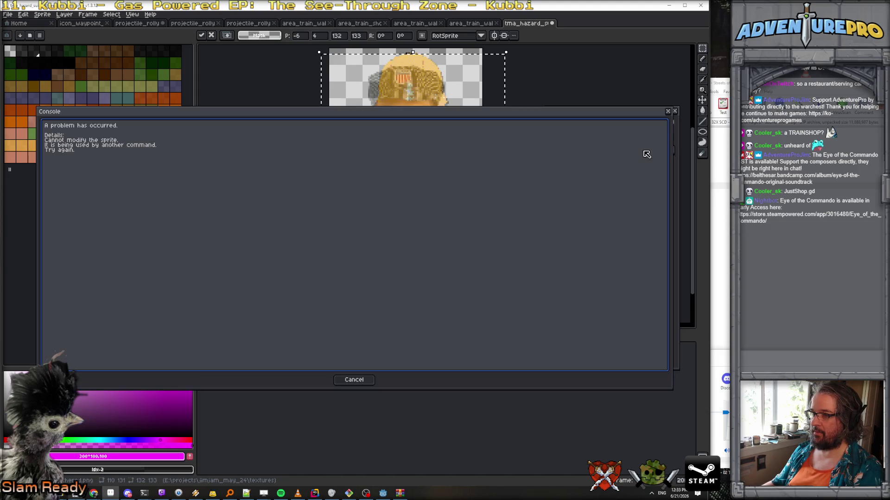
{"action": "key", "text": "Return"}
{"action": "left_click_drag", "start_coordinate": [604, 150], "coordinate": [649, 153]}
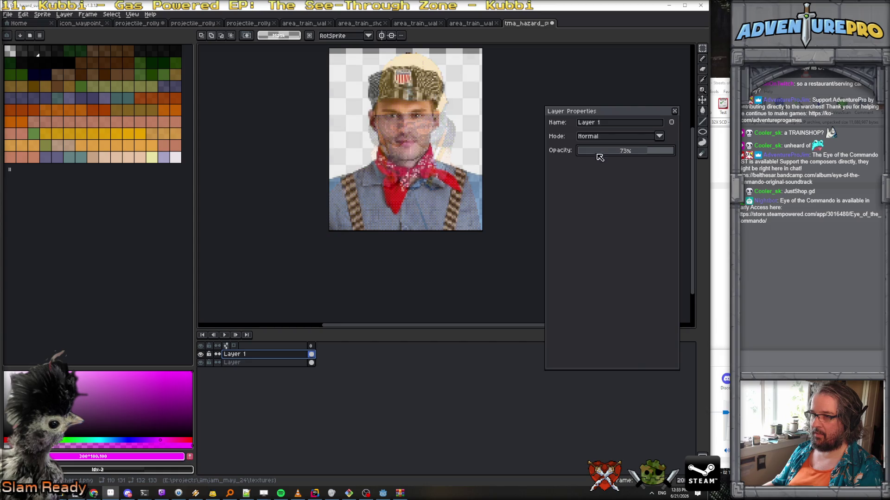
{"action": "scroll", "coordinate": [426, 156], "scroll_direction": "up", "scroll_amount": 3}
{"action": "key", "text": "b"}
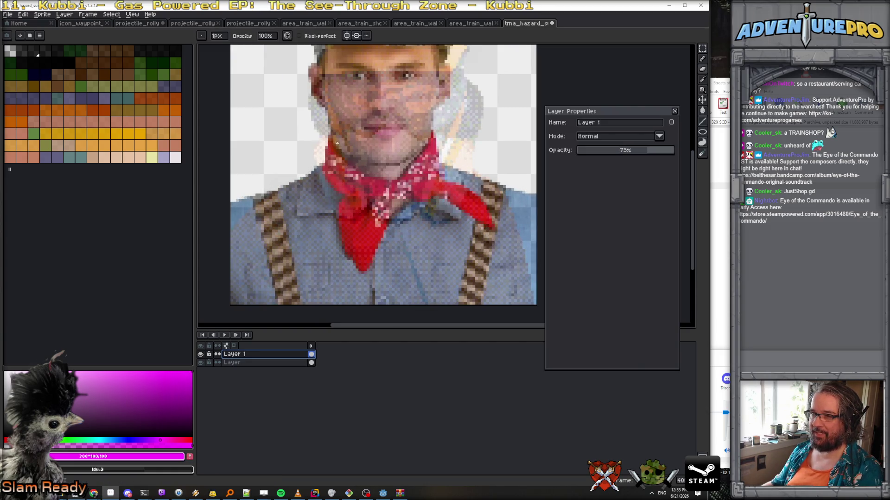
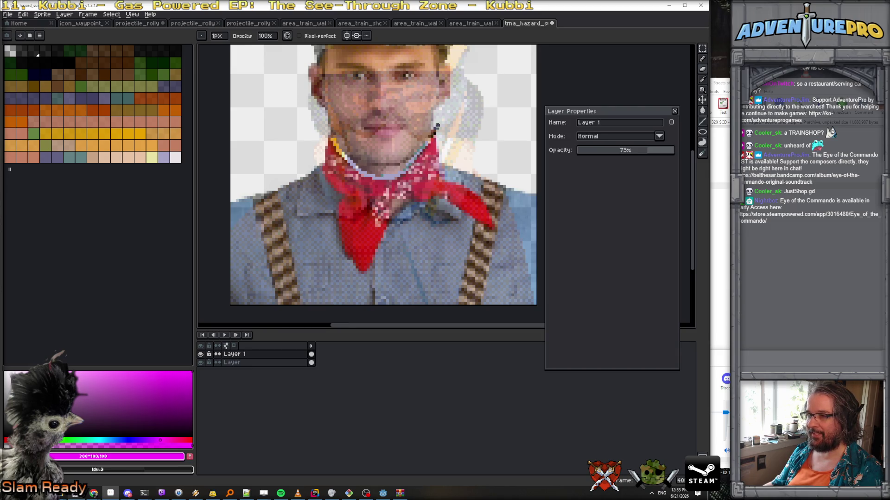
Step: Trace a dark outline along the face's left edge and an orange outline along the hat brim
{"action": "scroll", "coordinate": [437, 126], "scroll_direction": "up", "scroll_amount": 2}
{"action": "left_click_drag", "start_coordinate": [436, 126], "coordinate": [404, 209]}
{"action": "mouse_move", "coordinate": [282, 239]}
{"action": "left_mouse_down"}
{"action": "mouse_move", "coordinate": [262, 171]}
{"action": "mouse_move", "coordinate": [281, 139]}
{"action": "left_mouse_up"}
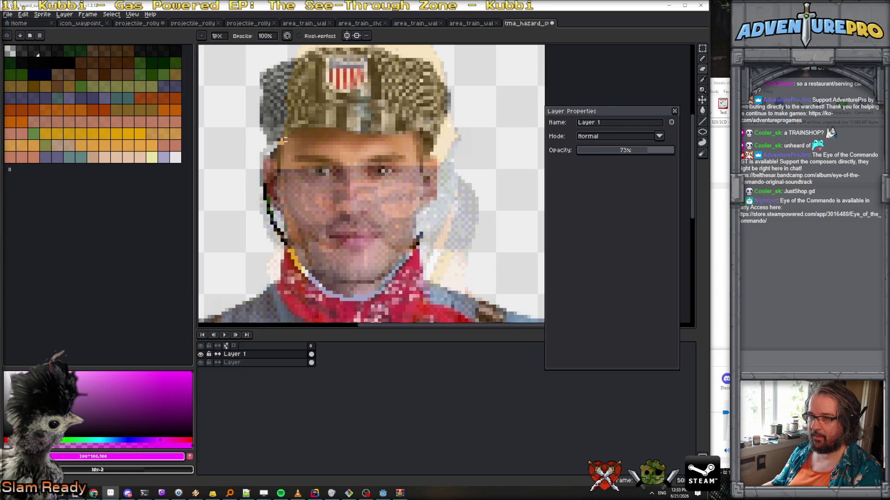
{"action": "mouse_move", "coordinate": [351, 136]}
{"action": "left_mouse_down"}
{"action": "mouse_move", "coordinate": [448, 166]}
{"action": "mouse_move", "coordinate": [441, 209]}
{"action": "mouse_move", "coordinate": [420, 240]}
{"action": "left_mouse_up"}
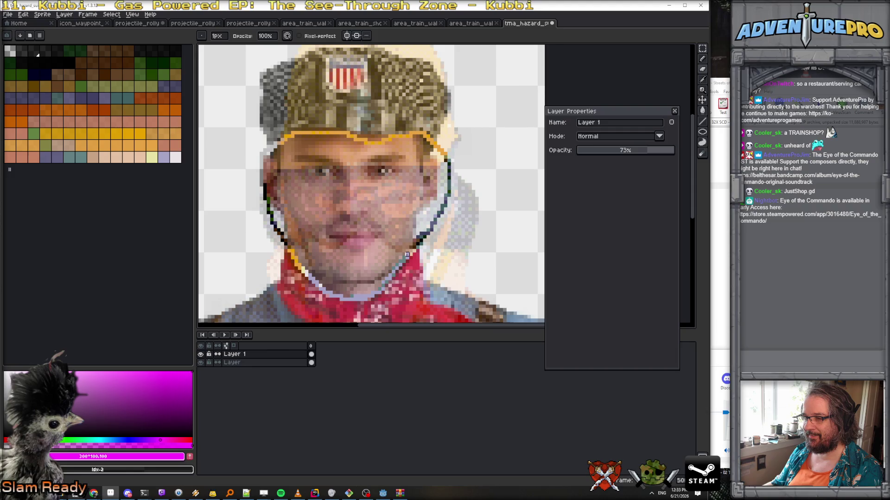
Step: Magic Wand the face area with Contiguous on and tolerance raised to 169
{"action": "left_click_drag", "start_coordinate": [702, 48], "coordinate": [692, 50]}
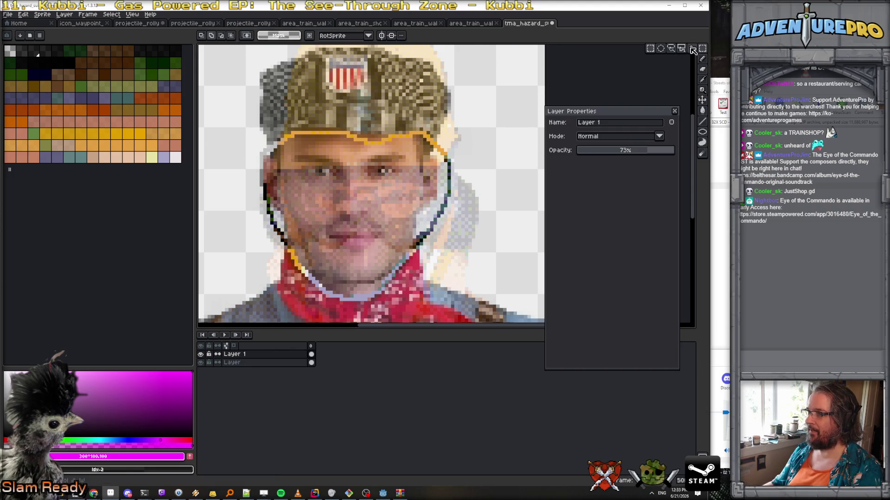
{"action": "left_click", "coordinate": [395, 212]}
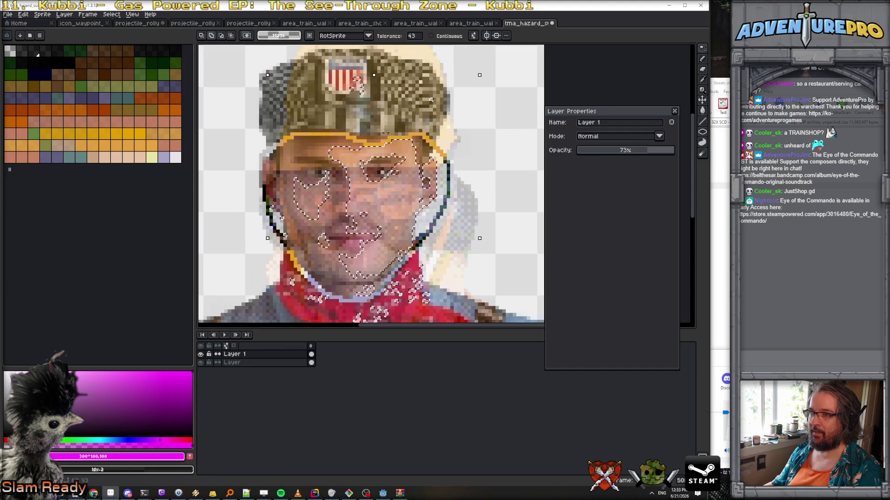
{"action": "left_click", "coordinate": [432, 36]}
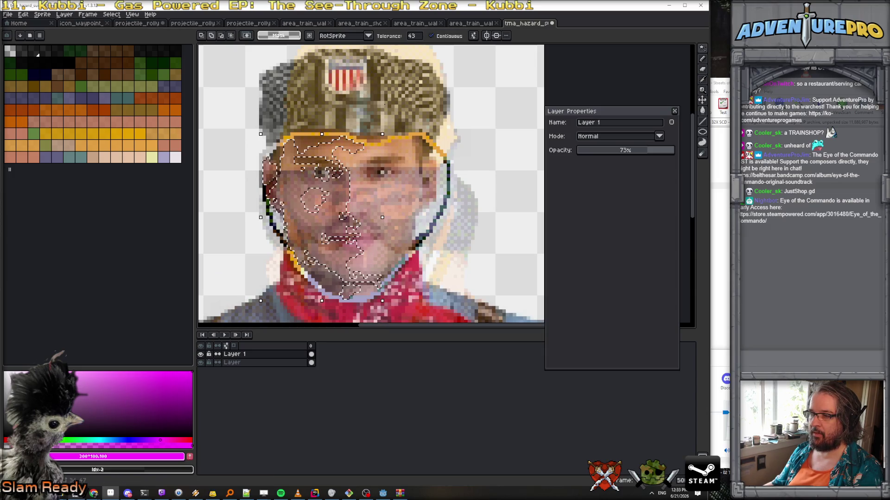
{"action": "left_click_drag", "start_coordinate": [417, 37], "coordinate": [465, 48]}
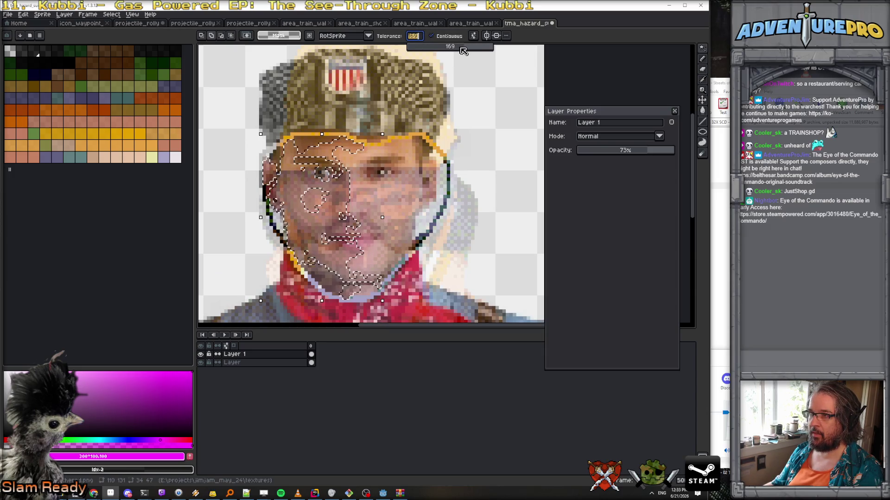
{"action": "left_click", "coordinate": [379, 218]}
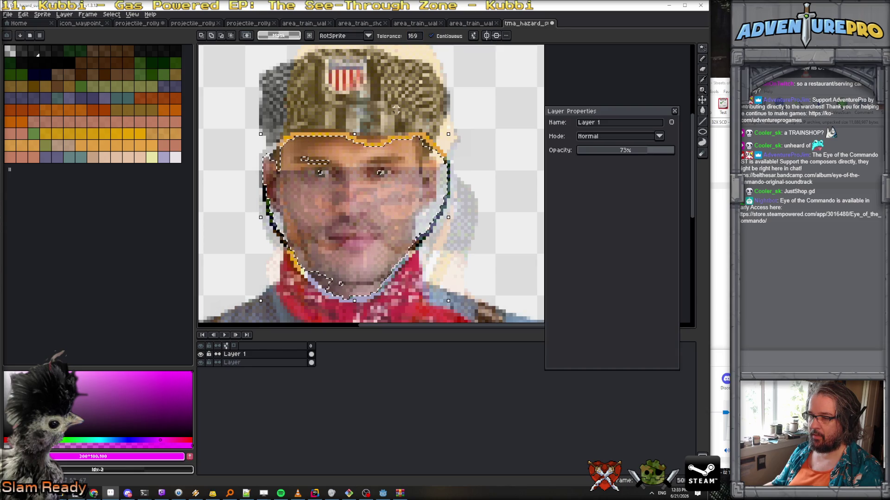
{"action": "left_click", "coordinate": [419, 38]}
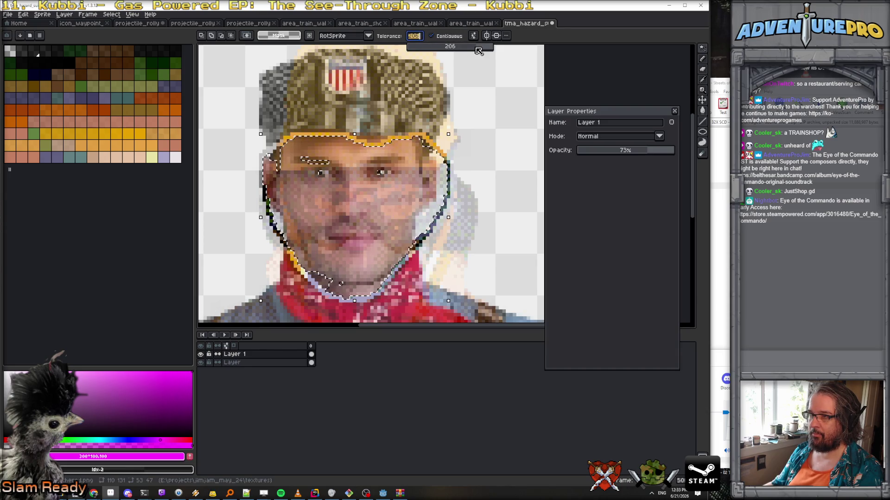
{"action": "left_click", "coordinate": [384, 211]}
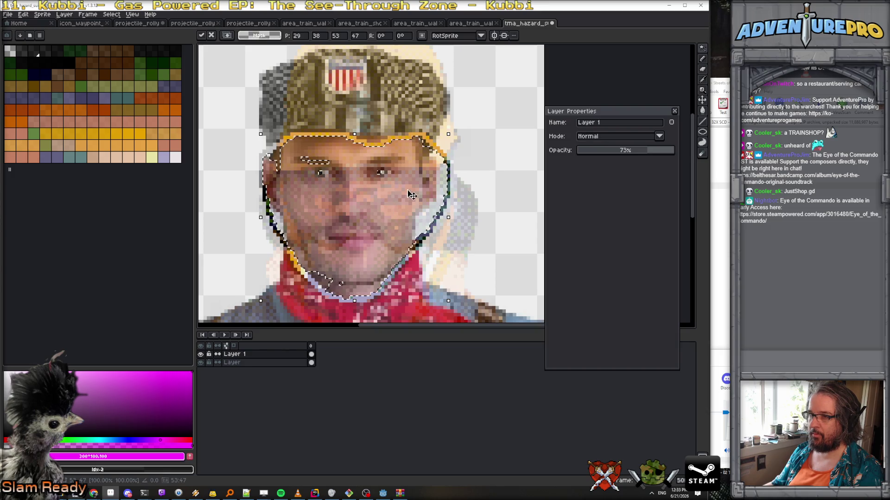
Step: Cancel the face transform and undo to restore the goggles and mask
{"action": "key", "text": "Return"}
{"action": "key", "text": "ctrl+z"}
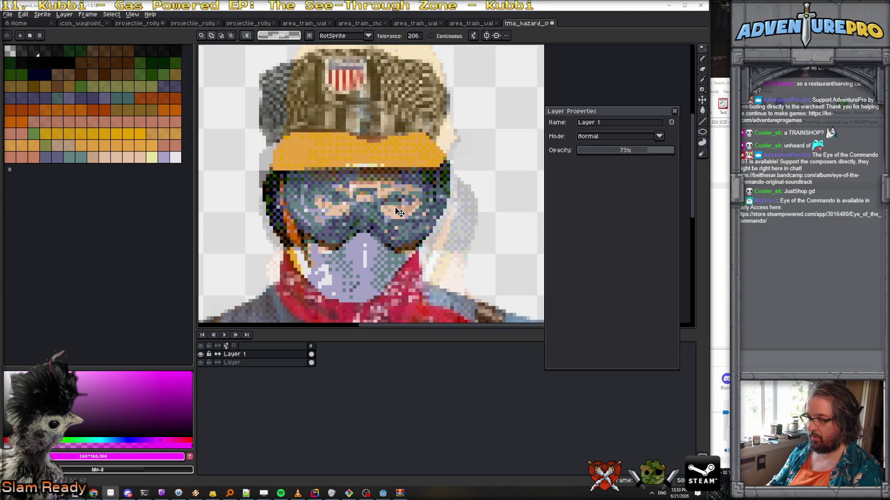
{"action": "scroll", "coordinate": [396, 207], "scroll_direction": "down", "scroll_amount": 2}
{"action": "scroll", "coordinate": [486, 207], "scroll_direction": "up", "scroll_amount": 1}
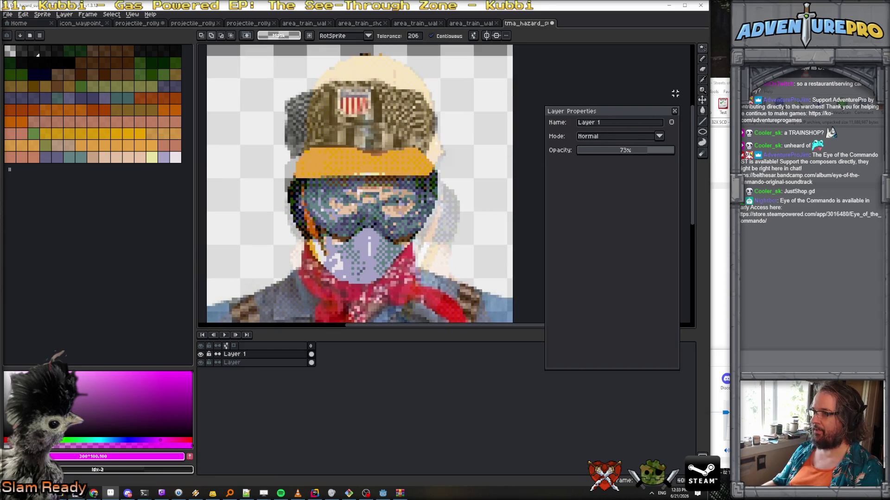
Step: Magic Wand the background at tolerance 49 and delete it to transparency
{"action": "left_click_drag", "start_coordinate": [414, 36], "coordinate": [410, 49]}
{"action": "left_click", "coordinate": [475, 110]}
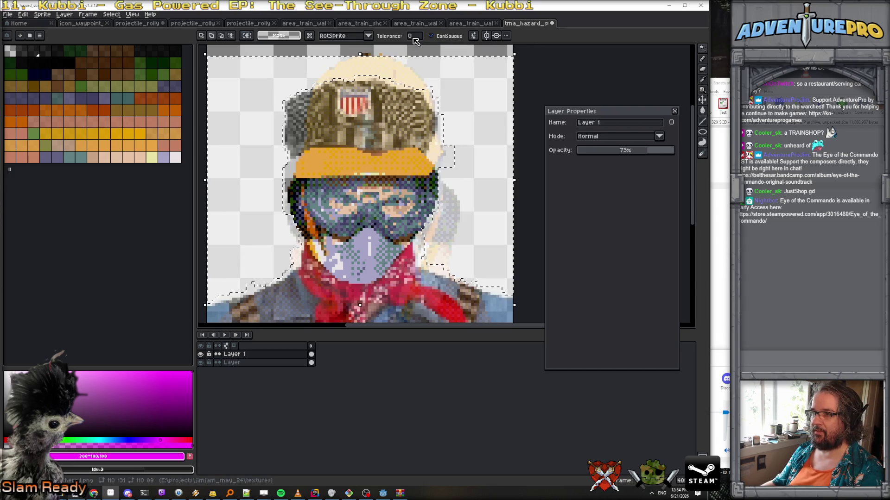
{"action": "double_click", "coordinate": [412, 37]}
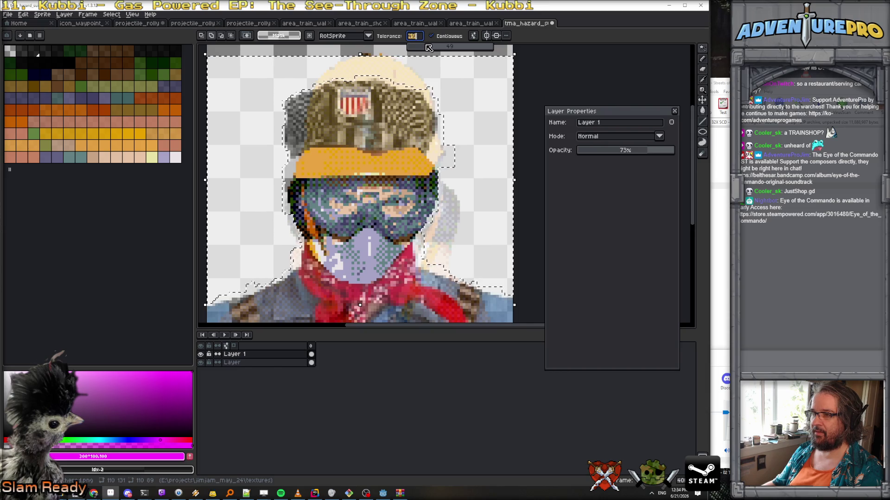
{"action": "type", "text": "49"}
{"action": "left_click", "coordinate": [477, 108]}
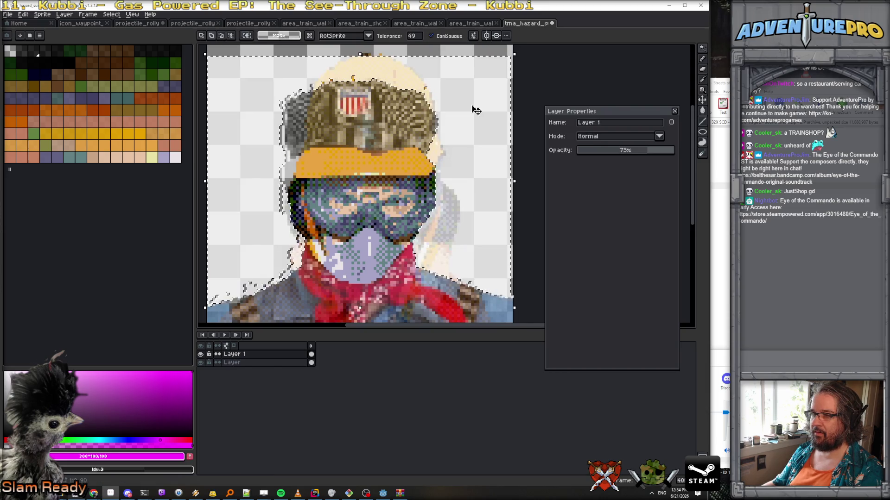
{"action": "key", "text": "Delete"}
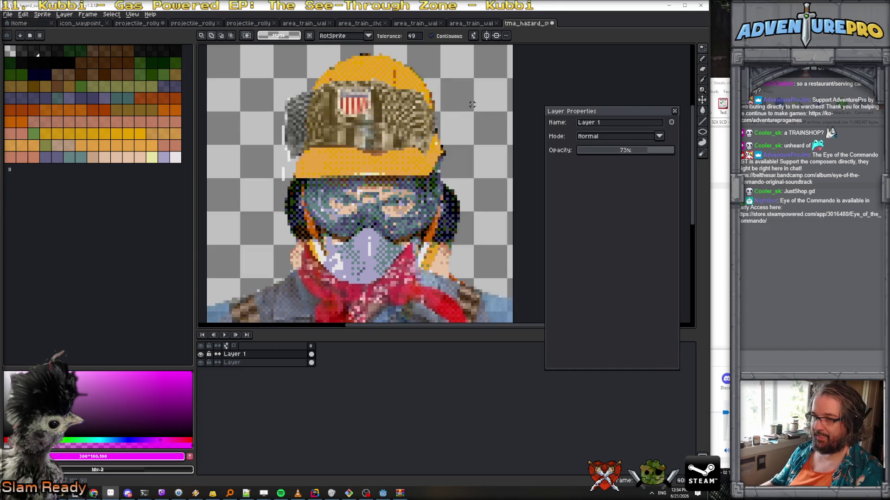
Step: Set Layer 1 opacity back to 100% and close Layer Properties
{"action": "scroll", "coordinate": [466, 129], "scroll_direction": "down", "scroll_amount": 2}
{"action": "scroll", "coordinate": [466, 132], "scroll_direction": "up", "scroll_amount": 1}
{"action": "left_click_drag", "start_coordinate": [632, 153], "coordinate": [697, 153]}
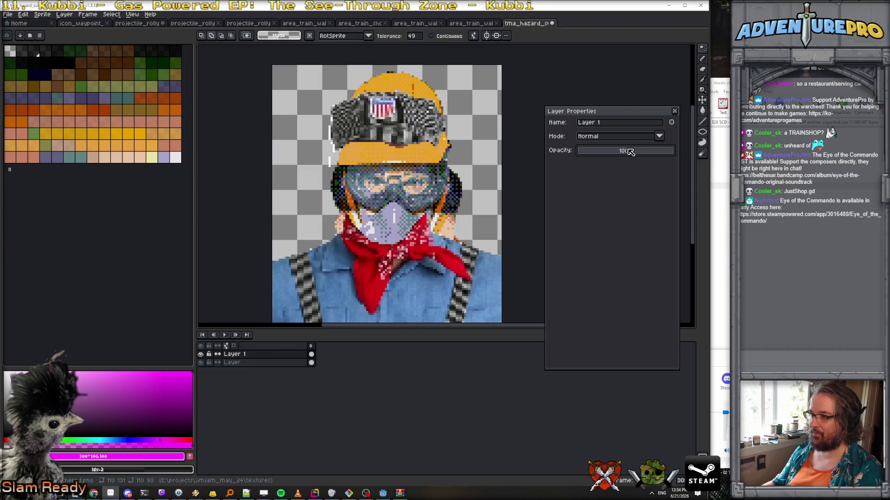
{"action": "key", "text": "Return"}
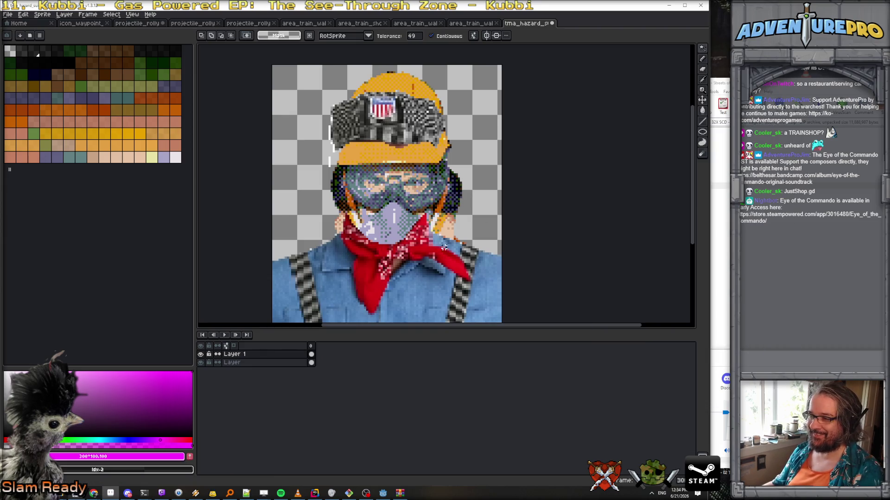
{"action": "left_click", "coordinate": [702, 99]}
Step: Nudge the character slightly right and down, then paint over the bandana's left edge with a 13px Pencil
{"action": "mouse_move", "coordinate": [433, 273]}
{"action": "left_mouse_down"}
{"action": "mouse_move", "coordinate": [440, 309]}
{"action": "mouse_move", "coordinate": [431, 271]}
{"action": "left_mouse_up"}
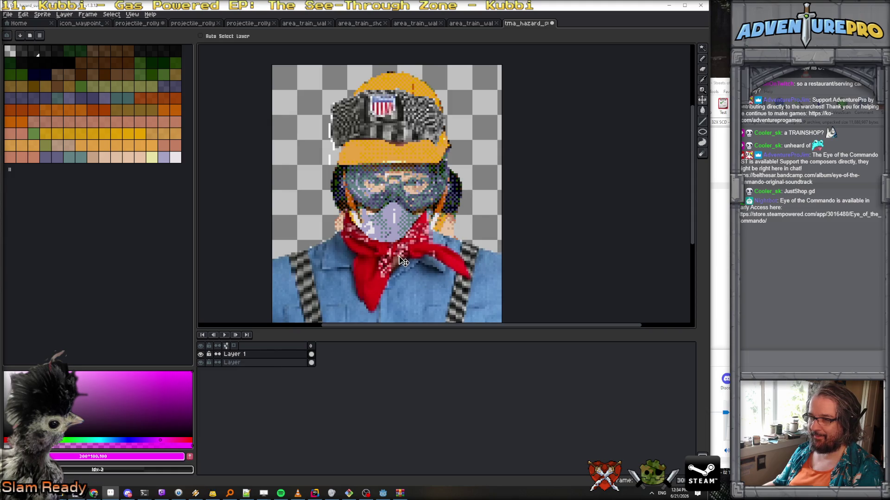
{"action": "scroll", "coordinate": [402, 264], "scroll_direction": "up", "scroll_amount": 2}
{"action": "key", "text": "b"}
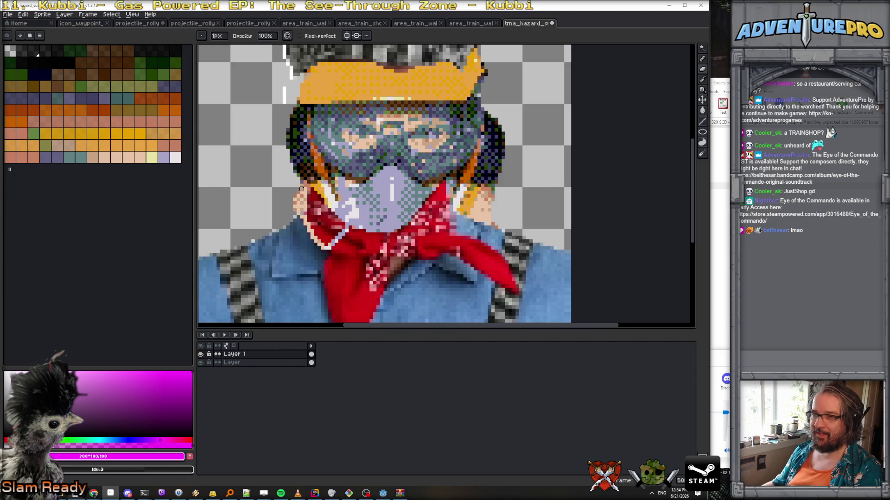
{"action": "key", "text": "plus"}
{"action": "key", "text": "plus"}
{"action": "key", "text": "plus"}
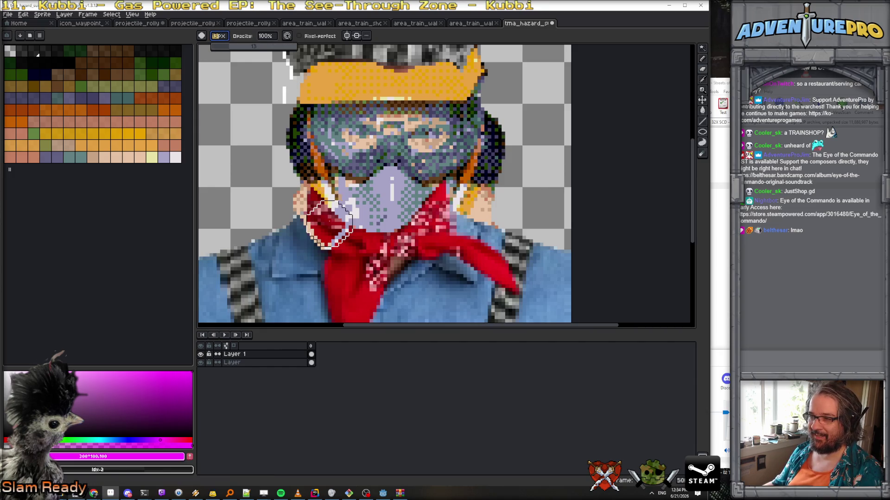
{"action": "key", "text": "ctrl+z"}
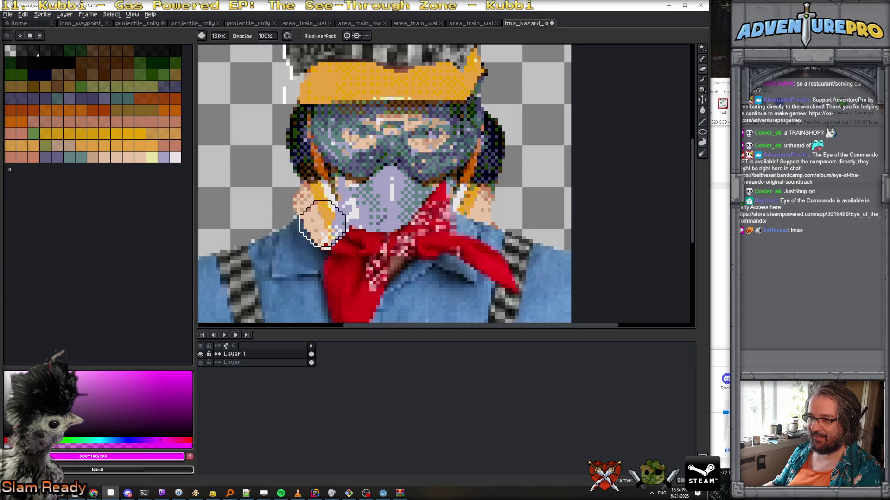
{"action": "left_click", "coordinate": [354, 231]}
Step: Extend the lavender respirator mask down over the red bandana
{"action": "mouse_move", "coordinate": [354, 230]}
{"action": "left_mouse_down"}
{"action": "mouse_move", "coordinate": [345, 241]}
{"action": "mouse_move", "coordinate": [401, 234]}
{"action": "mouse_move", "coordinate": [418, 206]}
{"action": "mouse_move", "coordinate": [431, 209]}
{"action": "mouse_move", "coordinate": [406, 234]}
{"action": "mouse_move", "coordinate": [358, 240]}
{"action": "mouse_move", "coordinate": [411, 248]}
{"action": "mouse_move", "coordinate": [385, 258]}
{"action": "mouse_move", "coordinate": [394, 264]}
{"action": "mouse_move", "coordinate": [386, 269]}
{"action": "left_mouse_up"}
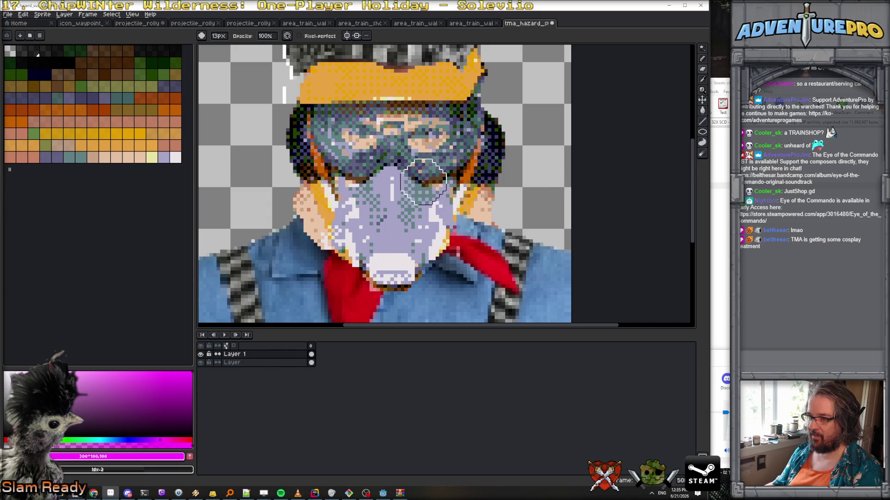
{"action": "scroll", "coordinate": [424, 182], "scroll_direction": "down", "scroll_amount": 2}
{"action": "scroll", "coordinate": [417, 185], "scroll_direction": "up", "scroll_amount": 1}
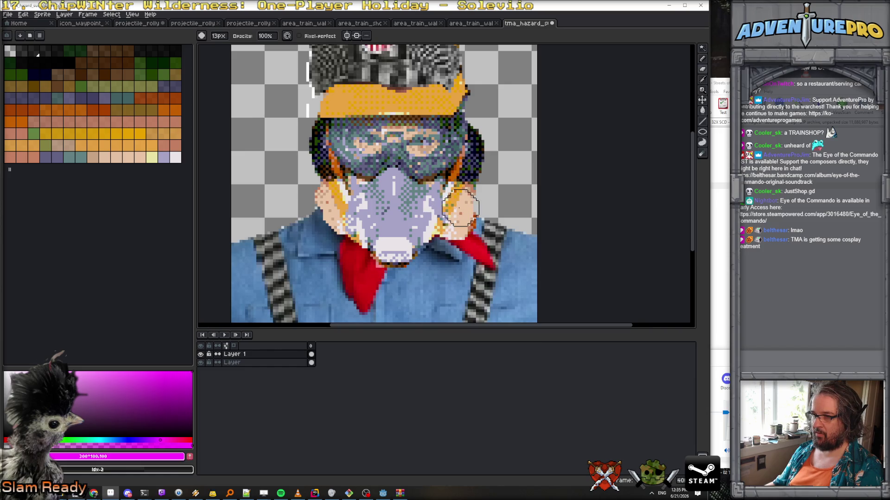
{"action": "scroll", "coordinate": [419, 185], "scroll_direction": "down", "scroll_amount": 2}
{"action": "scroll", "coordinate": [421, 188], "scroll_direction": "up", "scroll_amount": 1}
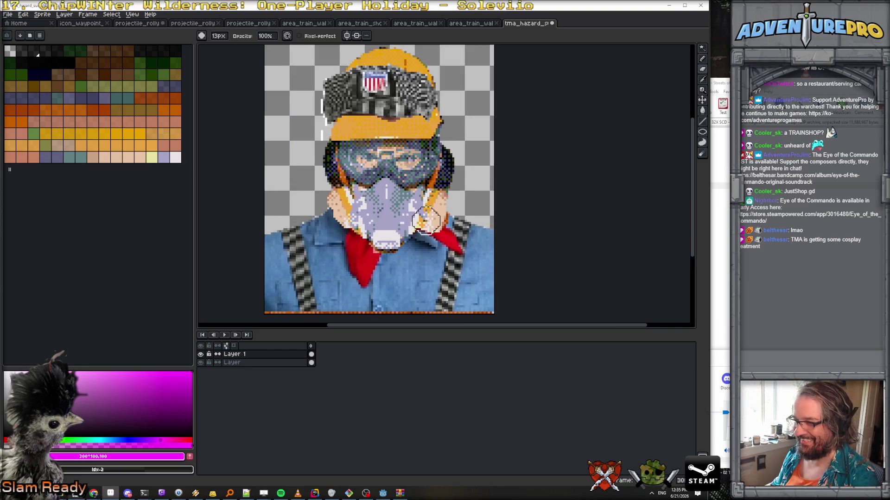
{"action": "scroll", "coordinate": [436, 231], "scroll_direction": "up", "scroll_amount": 2}
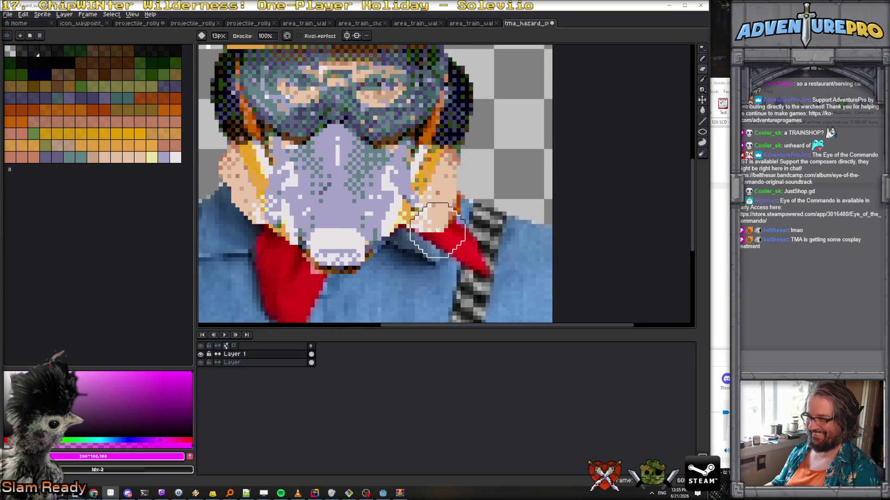
Step: With a 2px brush, touch up the cheek, jaw and collar edges in peach
{"action": "left_click", "coordinate": [222, 38]}
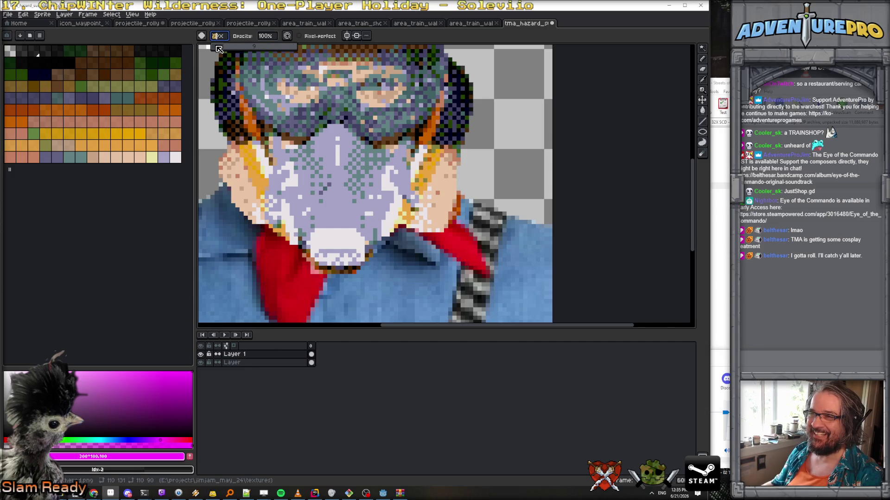
{"action": "left_click", "coordinate": [219, 49]}
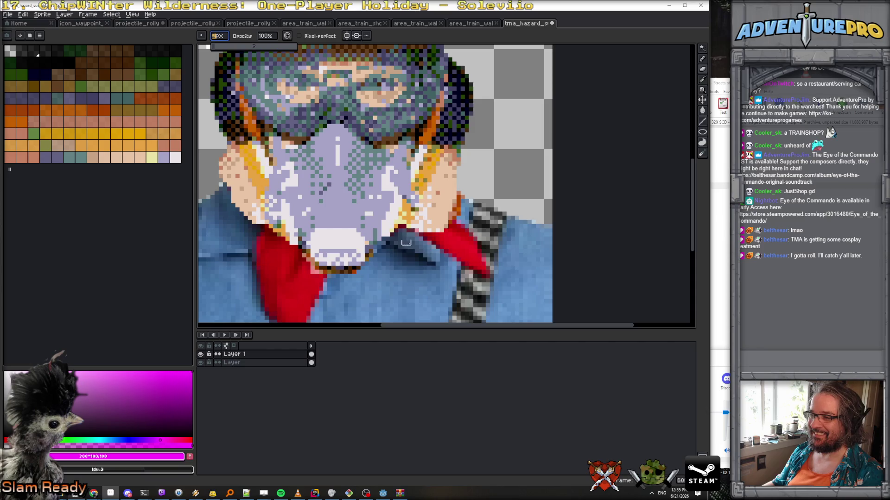
{"action": "mouse_move", "coordinate": [440, 228]}
{"action": "left_mouse_down"}
{"action": "mouse_move", "coordinate": [435, 236]}
{"action": "mouse_move", "coordinate": [398, 229]}
{"action": "mouse_move", "coordinate": [418, 241]}
{"action": "mouse_move", "coordinate": [447, 228]}
{"action": "left_mouse_up"}
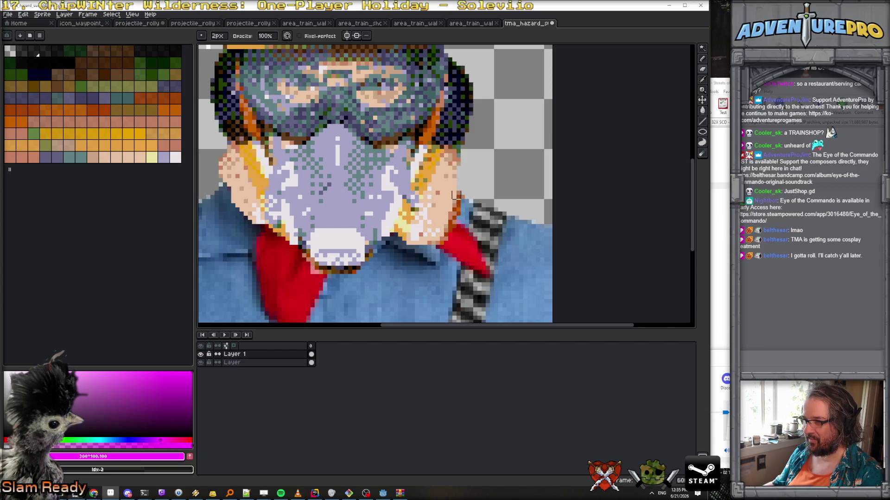
{"action": "mouse_move", "coordinate": [251, 216]}
{"action": "left_mouse_down"}
{"action": "mouse_move", "coordinate": [225, 184]}
{"action": "mouse_move", "coordinate": [243, 230]}
{"action": "mouse_move", "coordinate": [268, 224]}
{"action": "mouse_move", "coordinate": [247, 241]}
{"action": "mouse_move", "coordinate": [272, 231]}
{"action": "mouse_move", "coordinate": [253, 241]}
{"action": "mouse_move", "coordinate": [264, 249]}
{"action": "mouse_move", "coordinate": [277, 232]}
{"action": "left_mouse_up"}
{"action": "mouse_move", "coordinate": [410, 245]}
{"action": "left_mouse_down"}
{"action": "mouse_move", "coordinate": [435, 232]}
{"action": "mouse_move", "coordinate": [406, 241]}
{"action": "mouse_move", "coordinate": [406, 249]}
{"action": "left_mouse_up"}
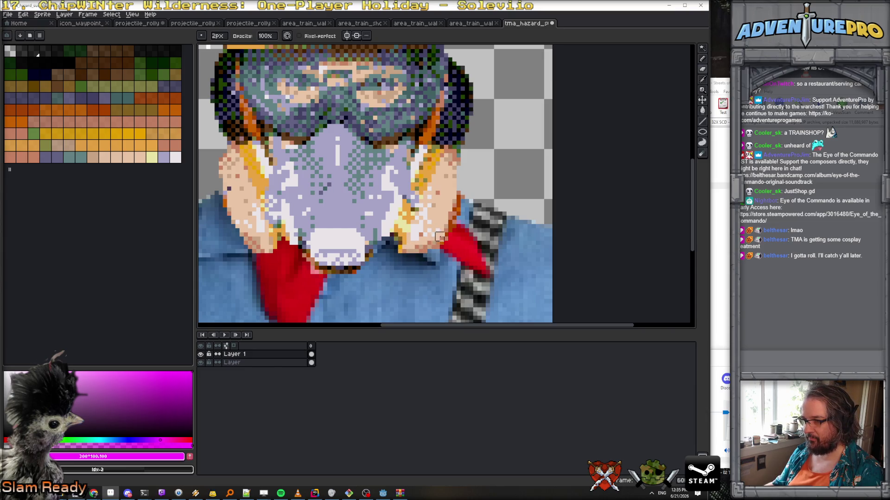
{"action": "scroll", "coordinate": [417, 247], "scroll_direction": "down", "scroll_amount": 4}
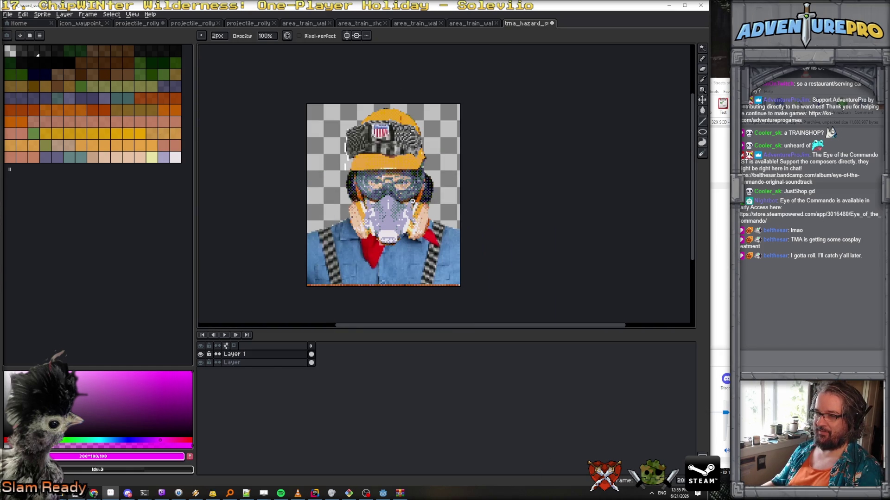
Step: Frame the whole portrait, clear any selection, and make Layer 1 active with the Pencil
{"action": "scroll", "coordinate": [412, 201], "scroll_direction": "up", "scroll_amount": 1}
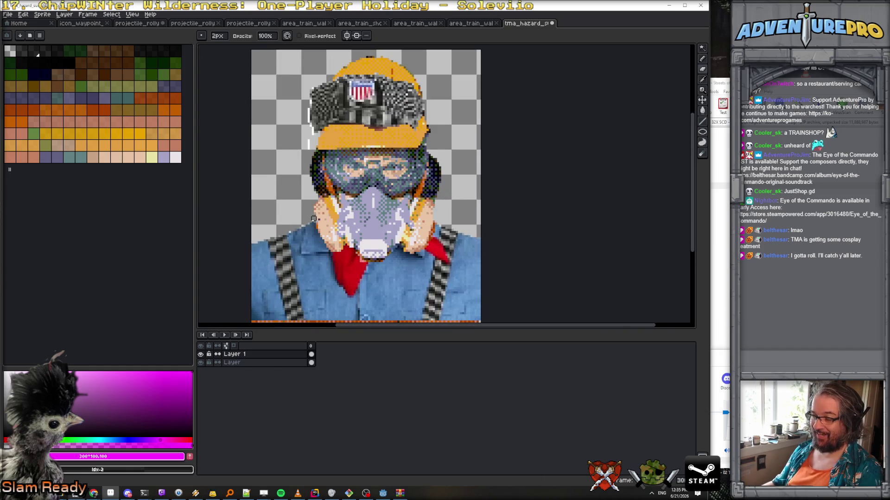
{"action": "scroll", "coordinate": [313, 218], "scroll_direction": "up", "scroll_amount": 1}
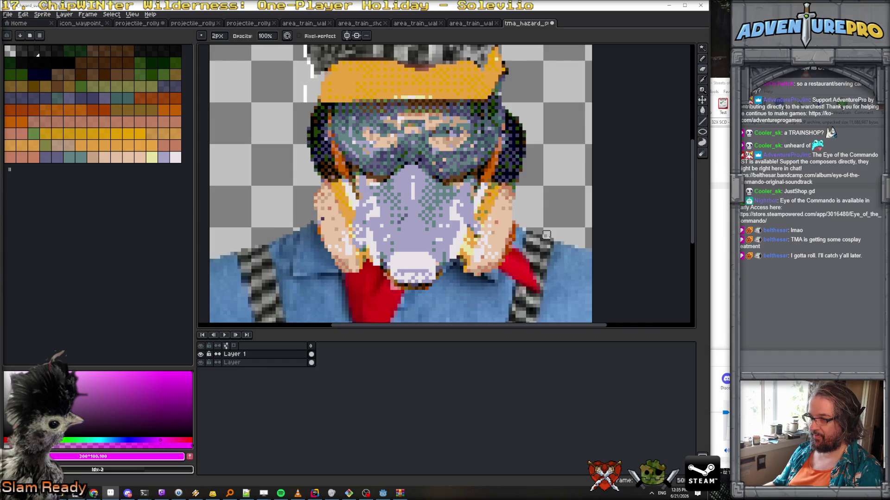
{"action": "scroll", "coordinate": [546, 235], "scroll_direction": "down", "scroll_amount": 4}
{"action": "scroll", "coordinate": [562, 238], "scroll_direction": "up", "scroll_amount": 2}
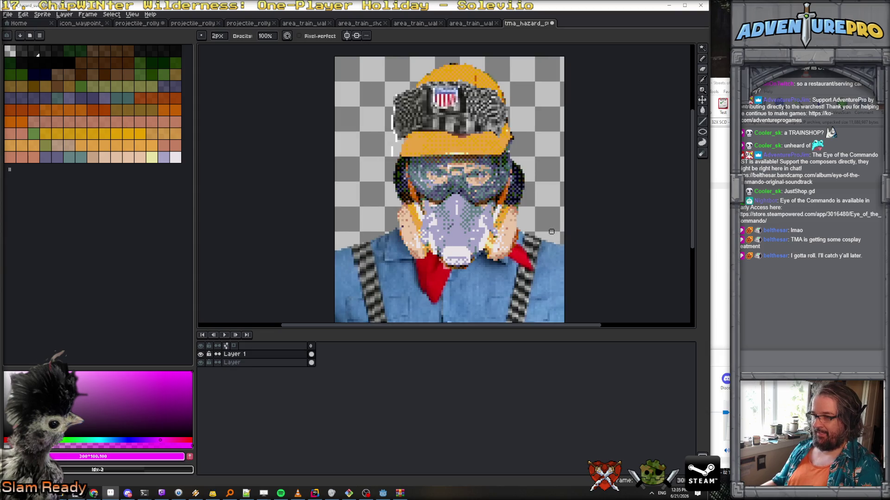
{"action": "scroll", "coordinate": [525, 253], "scroll_direction": "down", "scroll_amount": 1}
{"action": "left_click_drag", "start_coordinate": [594, 265], "coordinate": [526, 219]}
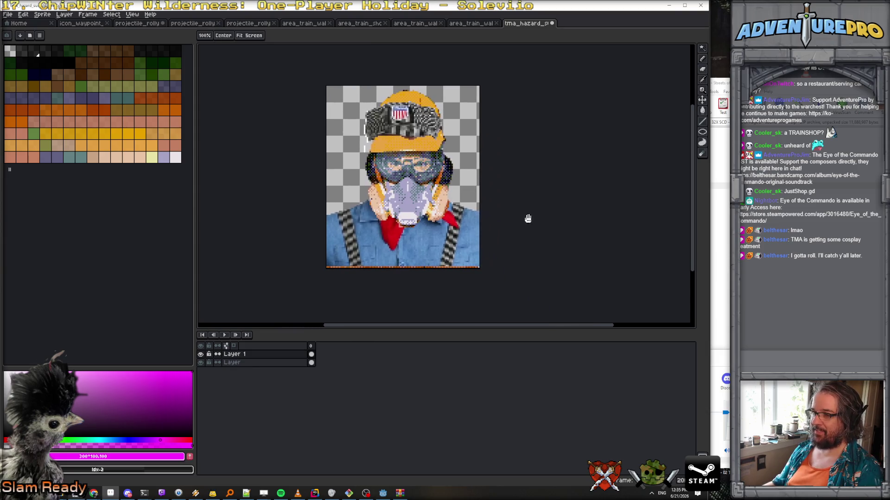
{"action": "key", "text": "w"}
{"action": "key", "text": "ctrl+a"}
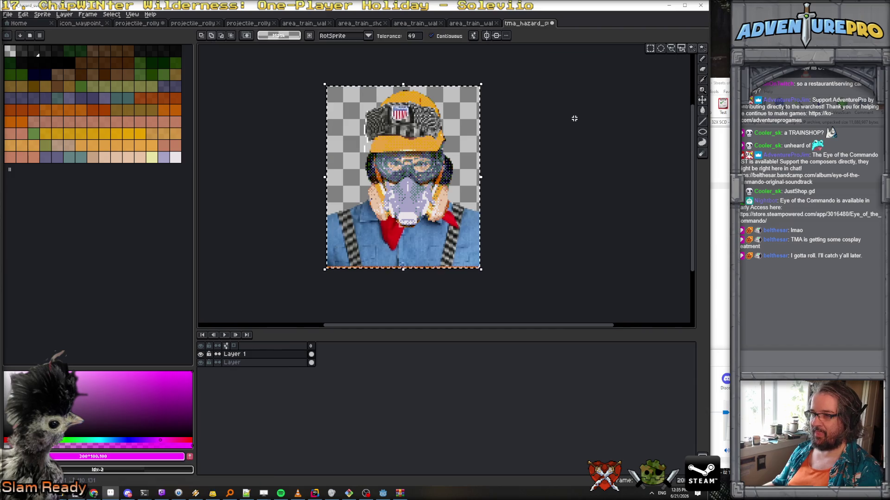
{"action": "key", "text": "ctrl+d"}
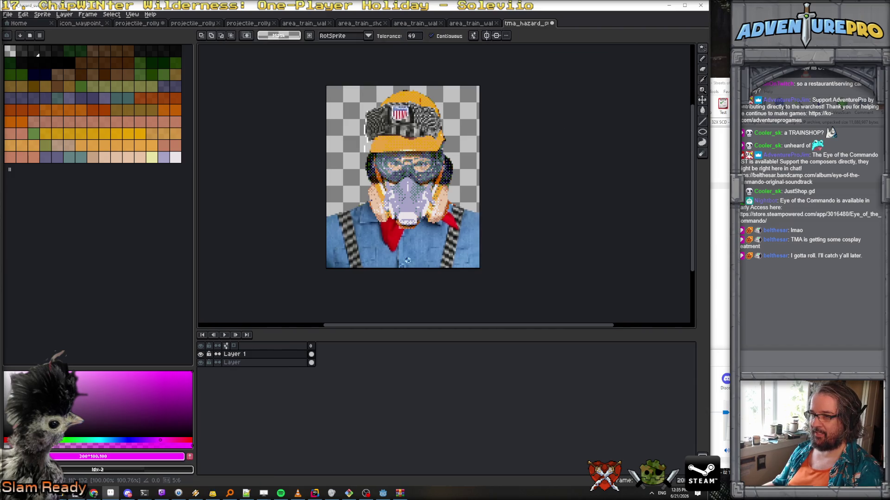
{"action": "scroll", "coordinate": [417, 216], "scroll_direction": "up", "scroll_amount": 1}
{"action": "scroll", "coordinate": [470, 205], "scroll_direction": "up", "scroll_amount": 1}
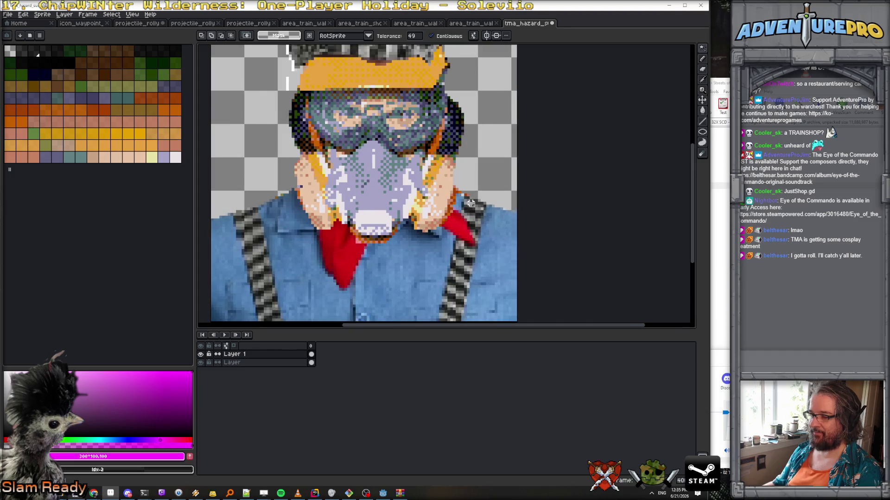
{"action": "key", "text": "Down"}
{"action": "key", "text": "b"}
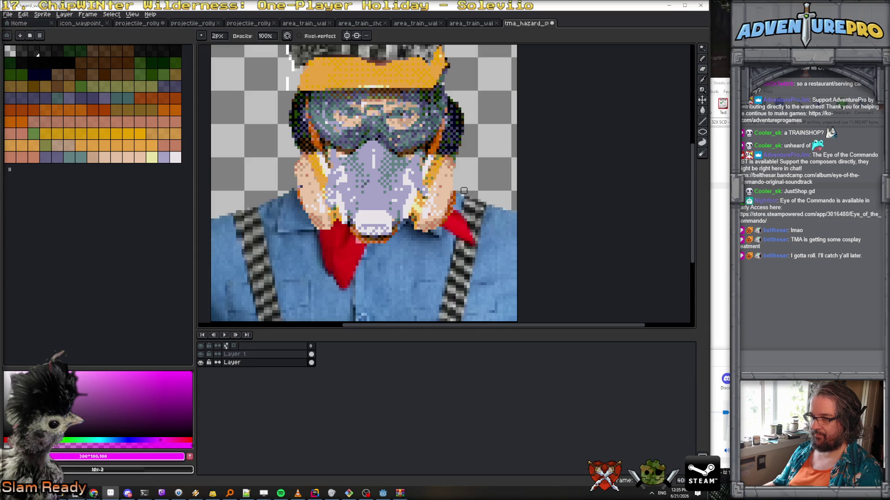
{"action": "scroll", "coordinate": [464, 190], "scroll_direction": "up", "scroll_amount": 2}
{"action": "scroll", "coordinate": [468, 195], "scroll_direction": "down", "scroll_amount": 5}
{"action": "scroll", "coordinate": [471, 198], "scroll_direction": "up", "scroll_amount": 2}
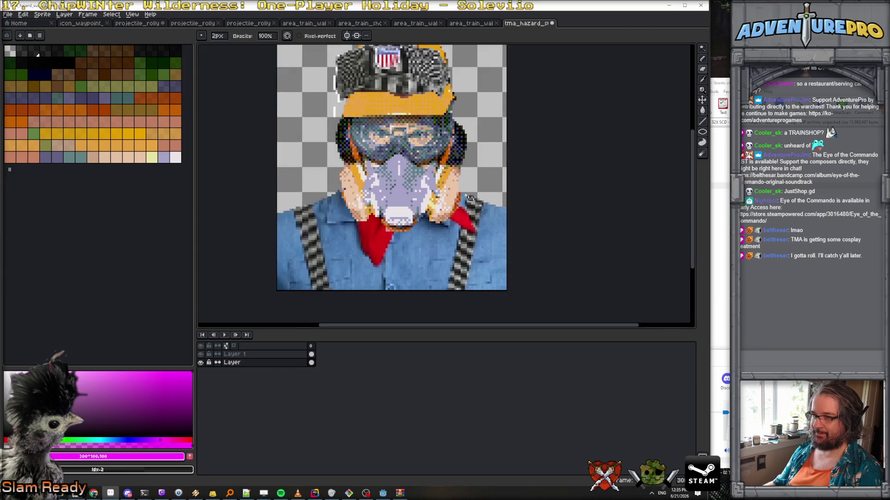
{"action": "scroll", "coordinate": [436, 223], "scroll_direction": "up", "scroll_amount": 1}
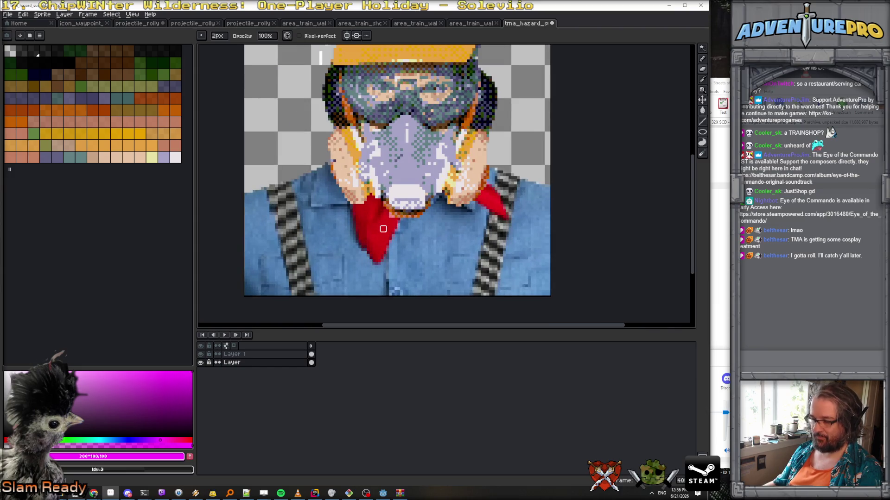
{"action": "scroll", "coordinate": [383, 229], "scroll_direction": "up", "scroll_amount": 1}
{"action": "left_click", "coordinate": [234, 354]}
{"action": "key", "text": "b"}
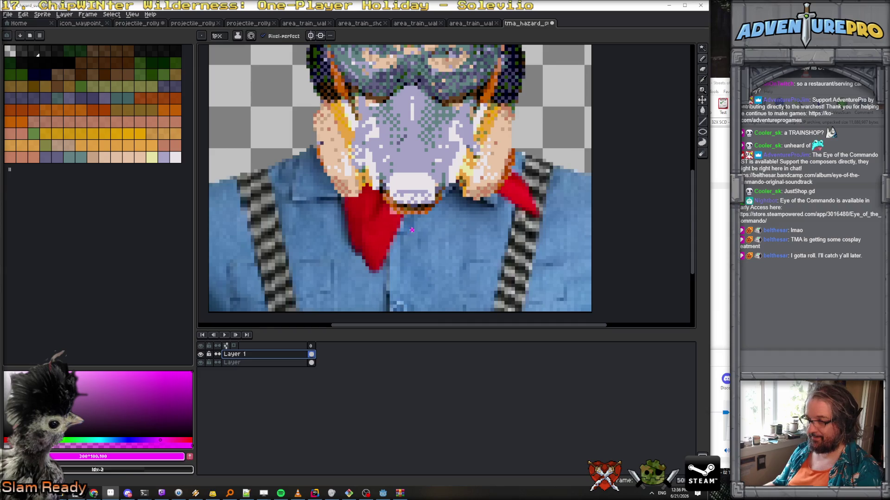
Step: Sample several bandana reds, then the shirt's light blue #4c7bbc as the drawing colour
{"action": "left_click", "coordinate": [395, 219], "text": "alt"}
{"action": "scroll", "coordinate": [389, 204], "scroll_direction": "up", "scroll_amount": 1}
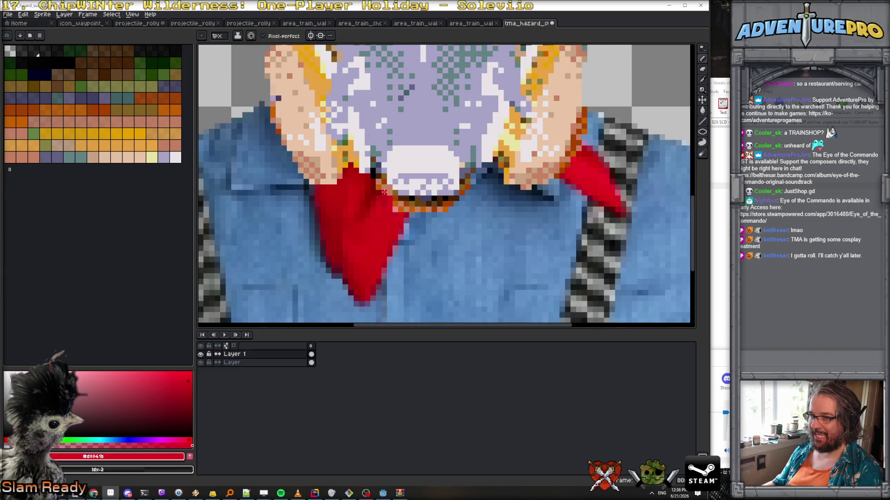
{"action": "left_click", "coordinate": [378, 194], "text": "alt"}
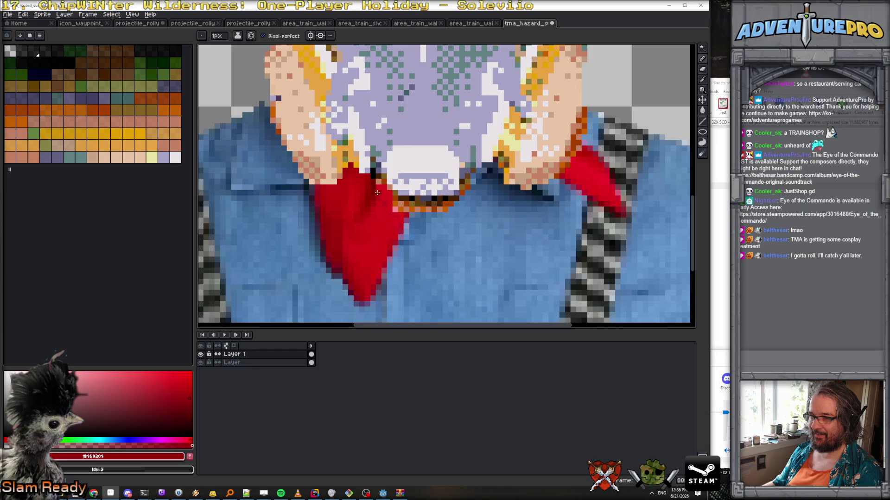
{"action": "left_click", "coordinate": [378, 183], "text": "alt"}
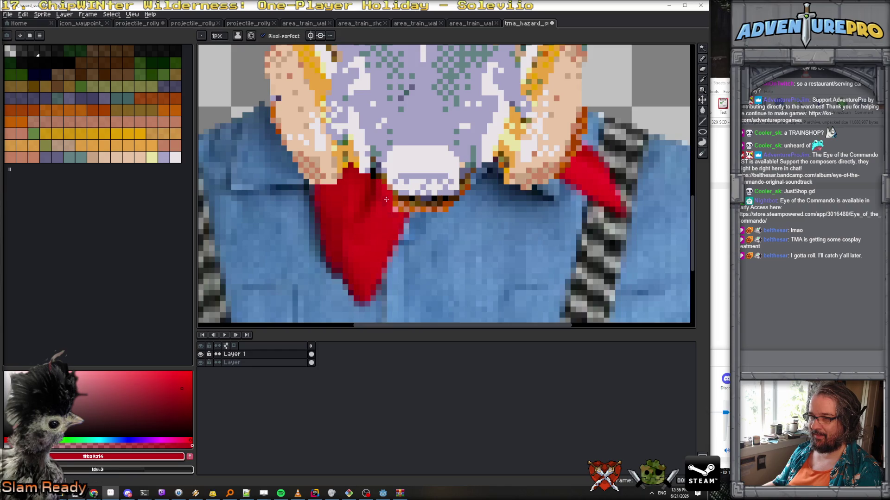
{"action": "left_click", "coordinate": [411, 208], "text": "alt"}
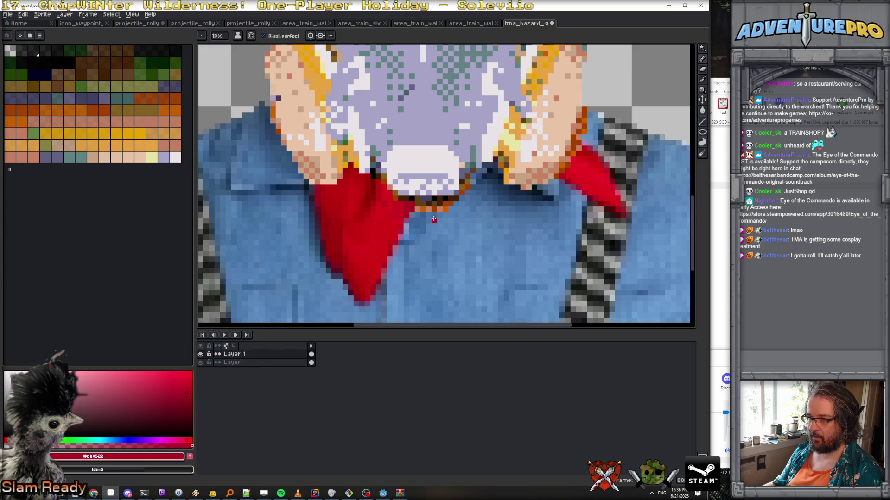
{"action": "left_click", "coordinate": [421, 212], "text": "alt"}
{"action": "left_click", "coordinate": [435, 208], "text": "alt"}
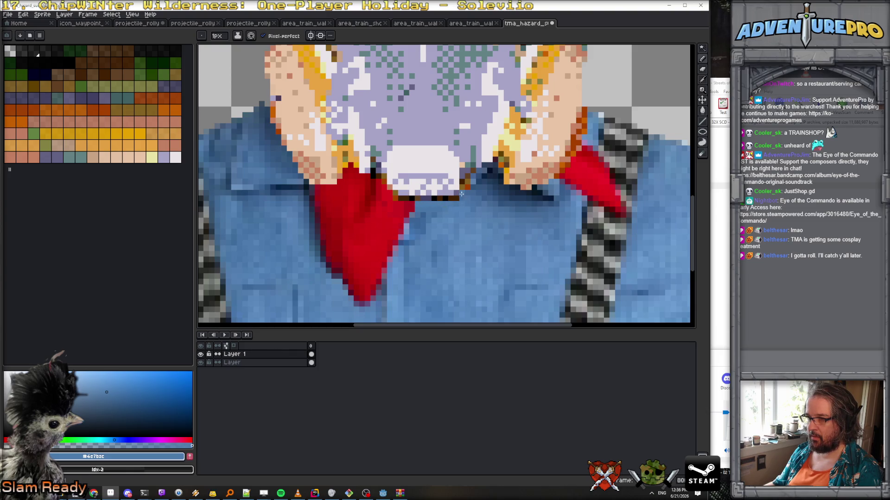
{"action": "scroll", "coordinate": [475, 187], "scroll_direction": "down", "scroll_amount": 3}
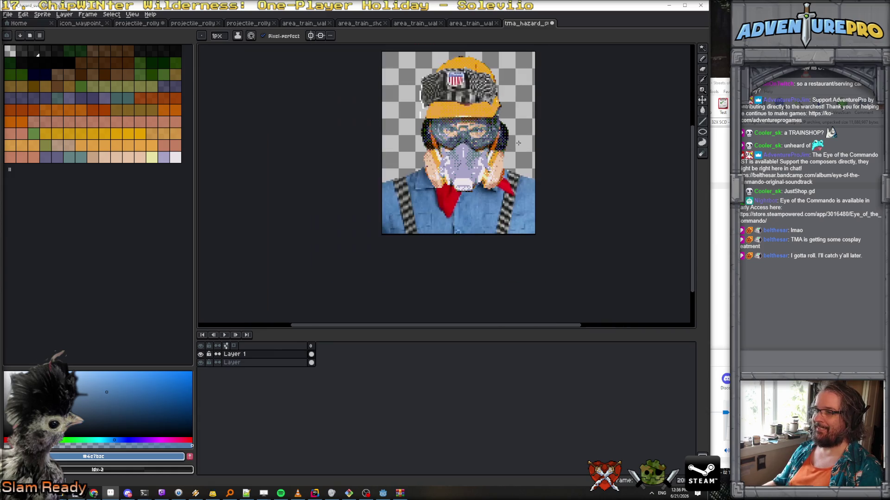
{"action": "scroll", "coordinate": [509, 187], "scroll_direction": "up", "scroll_amount": 1}
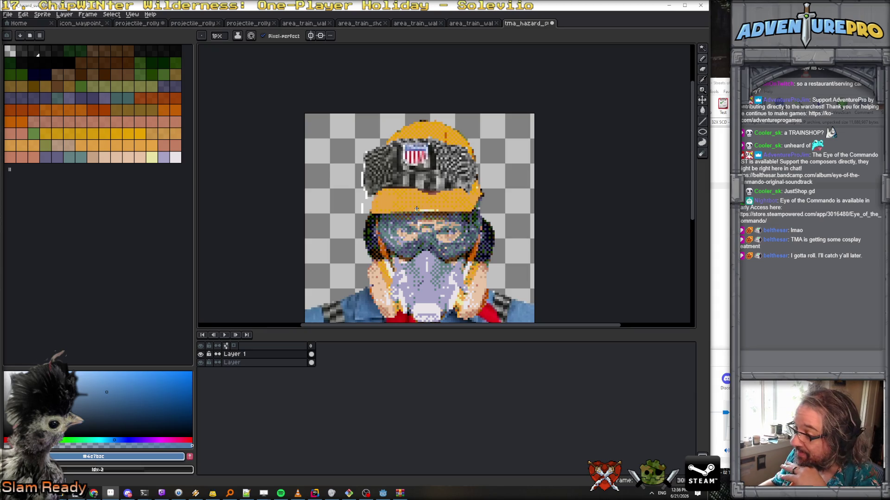
{"action": "scroll", "coordinate": [388, 223], "scroll_direction": "up", "scroll_amount": 1}
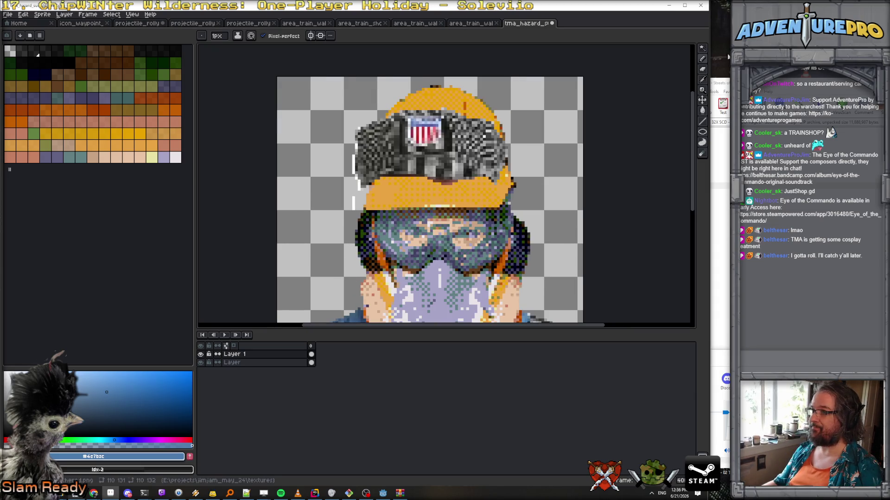
Step: Rectangle-select the hat's camo band and shift it slightly right
{"action": "left_click", "coordinate": [702, 48]}
{"action": "left_click", "coordinate": [650, 49]}
{"action": "mouse_move", "coordinate": [344, 108]}
{"action": "left_mouse_down"}
{"action": "mouse_move", "coordinate": [447, 188]}
{"action": "mouse_move", "coordinate": [548, 190]}
{"action": "left_mouse_up"}
{"action": "left_click_drag", "start_coordinate": [463, 165], "coordinate": [475, 171]}
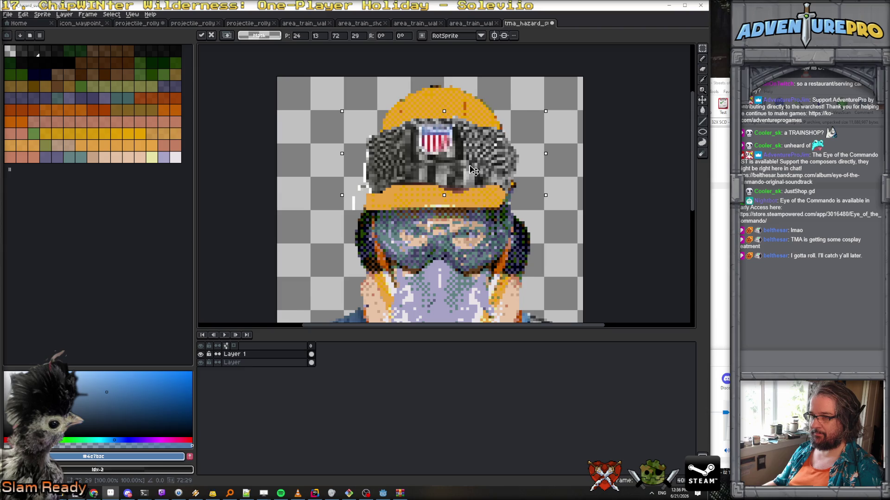
{"action": "key", "text": "Return"}
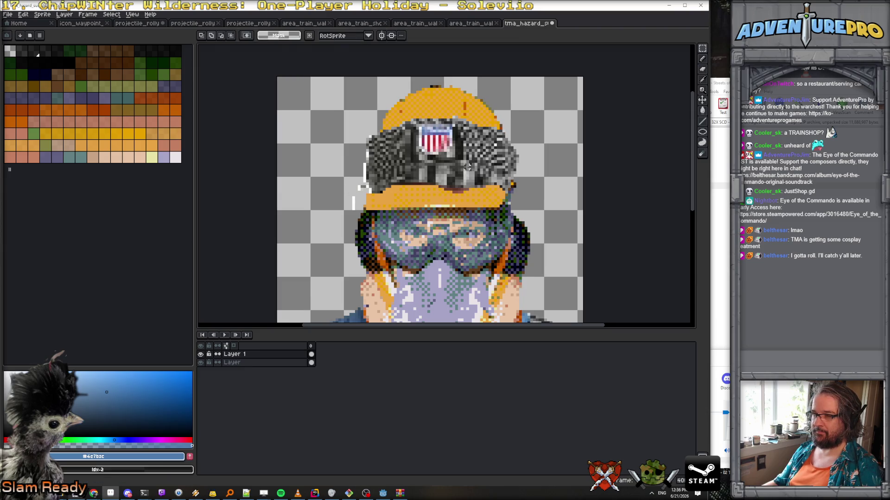
Step: Erase the yellow hat top with a 17px brush, then reset the brush to 1px
{"action": "left_click", "coordinate": [250, 363]}
{"action": "key", "text": "b"}
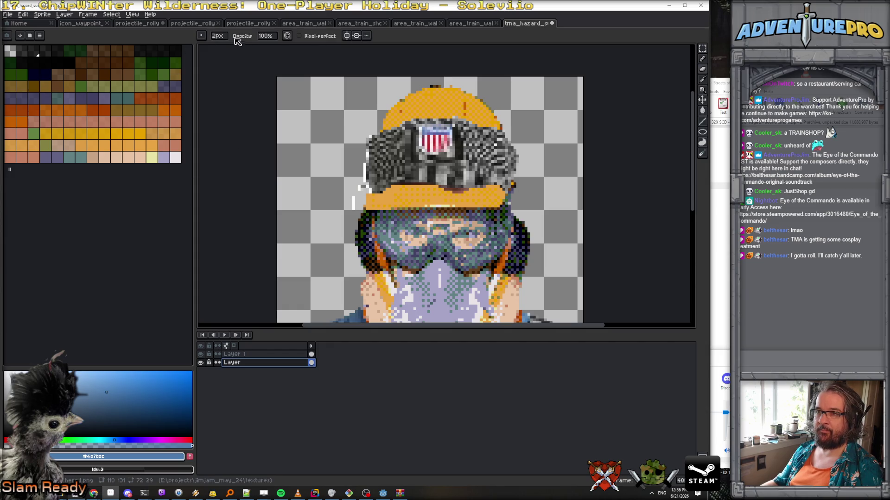
{"action": "left_click", "coordinate": [236, 51]}
{"action": "mouse_move", "coordinate": [370, 118]}
{"action": "left_mouse_down"}
{"action": "mouse_move", "coordinate": [413, 104]}
{"action": "mouse_move", "coordinate": [491, 116]}
{"action": "mouse_move", "coordinate": [462, 113]}
{"action": "left_mouse_up"}
{"action": "left_click", "coordinate": [250, 355]}
{"action": "left_click", "coordinate": [218, 36]}
{"action": "type", "text": "1"}
{"action": "key", "text": "Return"}
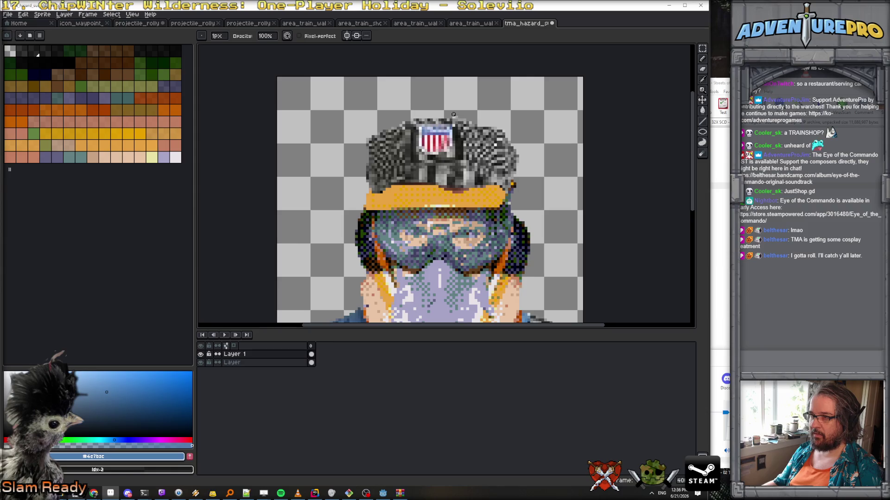
Step: Add a new empty Layer 2 via Layer > New > New Layer
{"action": "scroll", "coordinate": [519, 186], "scroll_direction": "up", "scroll_amount": 1}
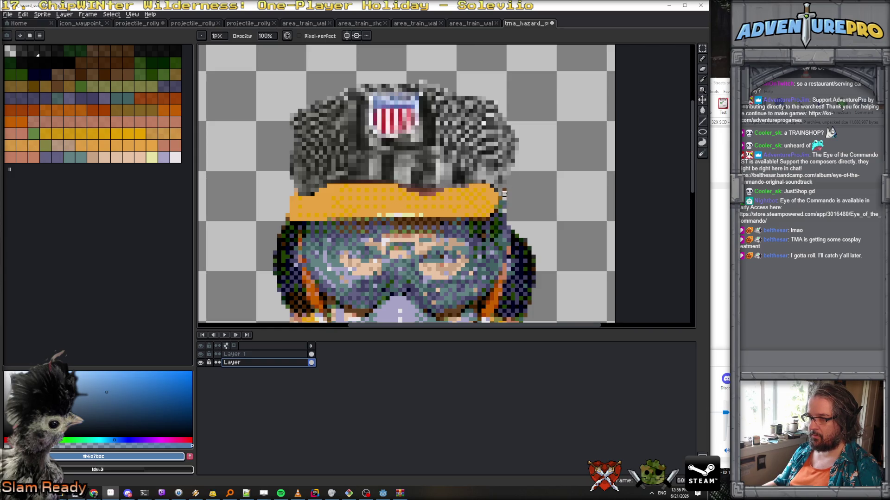
{"action": "scroll", "coordinate": [508, 190], "scroll_direction": "down", "scroll_amount": 5}
{"action": "scroll", "coordinate": [549, 218], "scroll_direction": "up", "scroll_amount": 3}
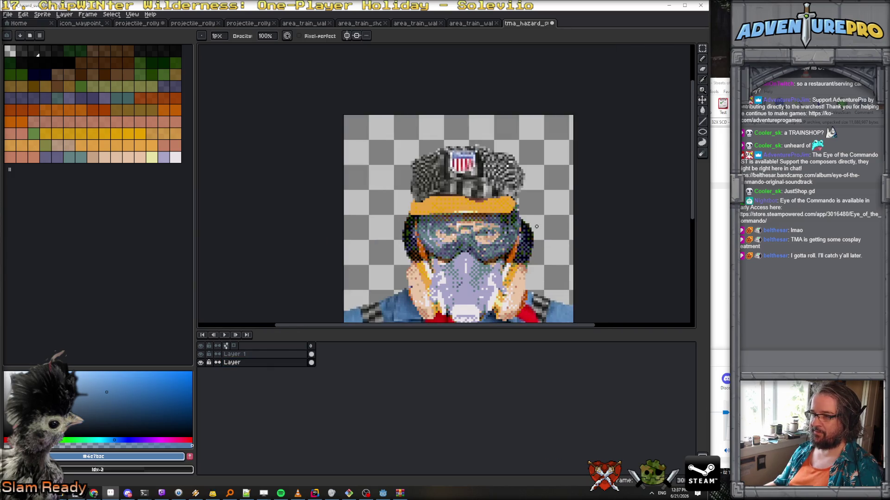
{"action": "left_click_drag", "start_coordinate": [550, 218], "coordinate": [490, 155]}
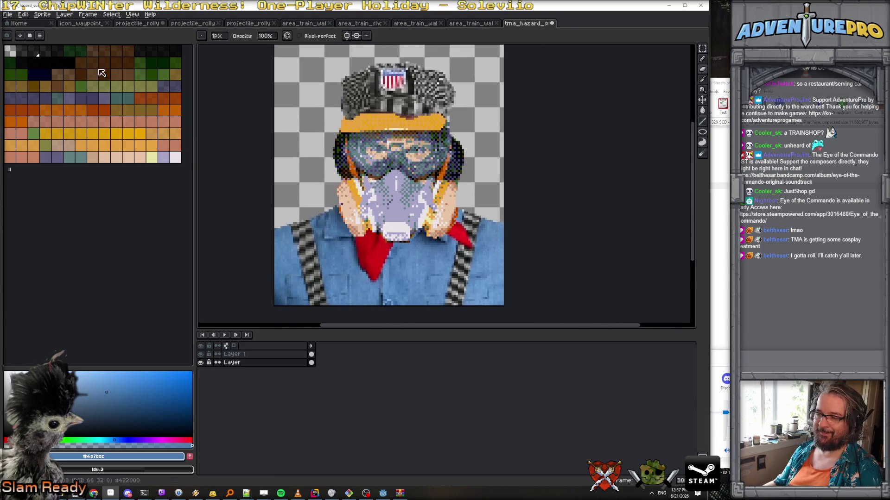
{"action": "left_click", "coordinate": [64, 14]}
{"action": "mouse_move", "coordinate": [96, 59]}
{"action": "left_click", "coordinate": [149, 57]}
{"action": "left_click_drag", "start_coordinate": [262, 373], "coordinate": [263, 374]}
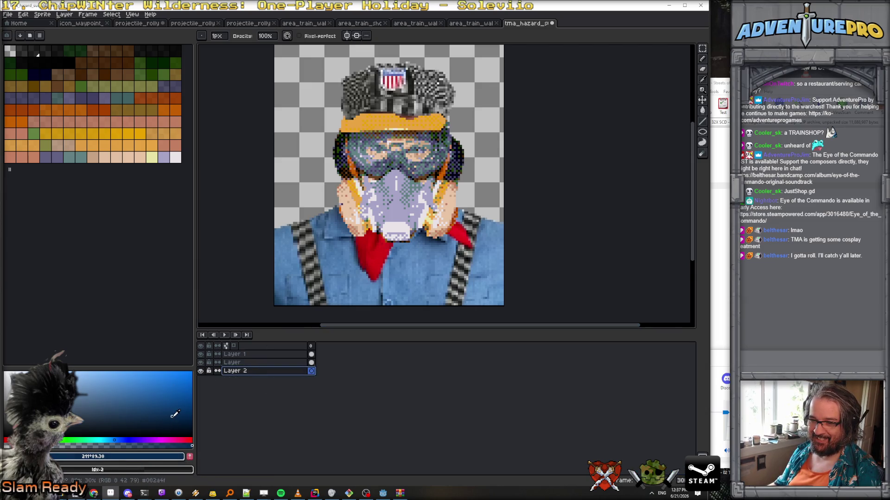
{"action": "left_click", "coordinate": [172, 415]}
{"action": "key", "text": "g"}
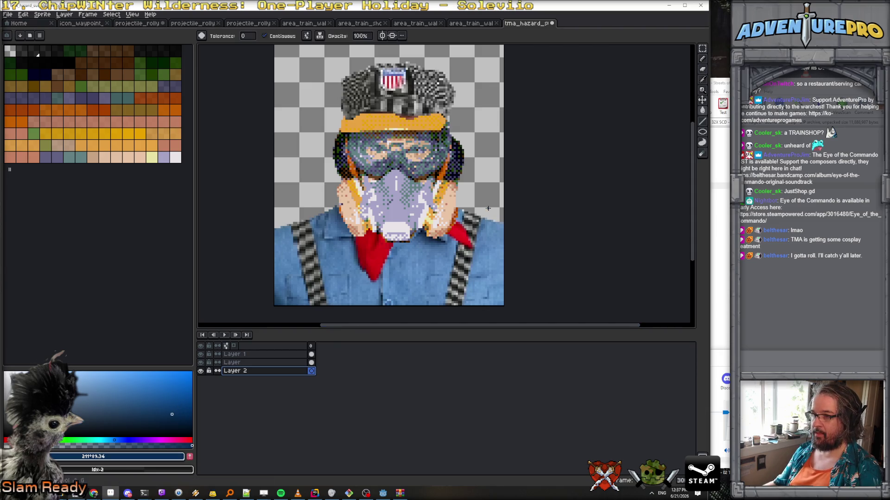
{"action": "left_click", "coordinate": [488, 208]}
{"action": "scroll", "coordinate": [489, 211], "scroll_direction": "down", "scroll_amount": 3}
{"action": "scroll", "coordinate": [490, 214], "scroll_direction": "up", "scroll_amount": 3}
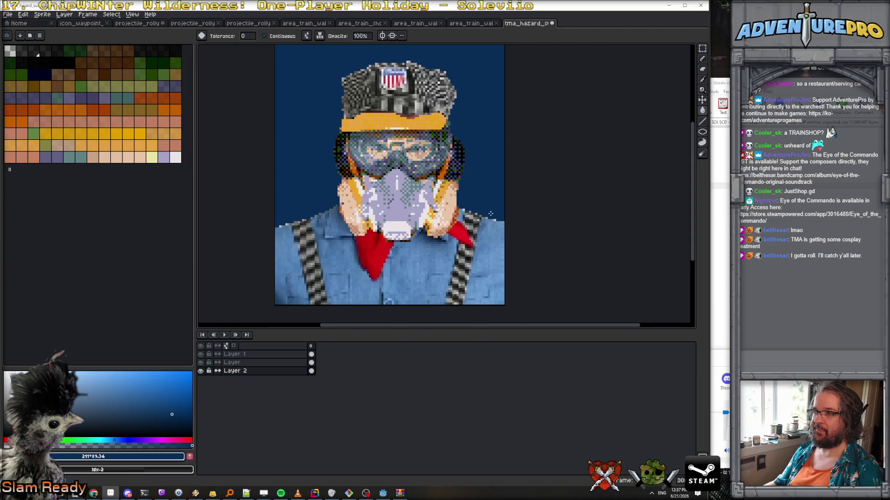
{"action": "left_click", "coordinate": [235, 354]}
{"action": "key", "text": "b"}
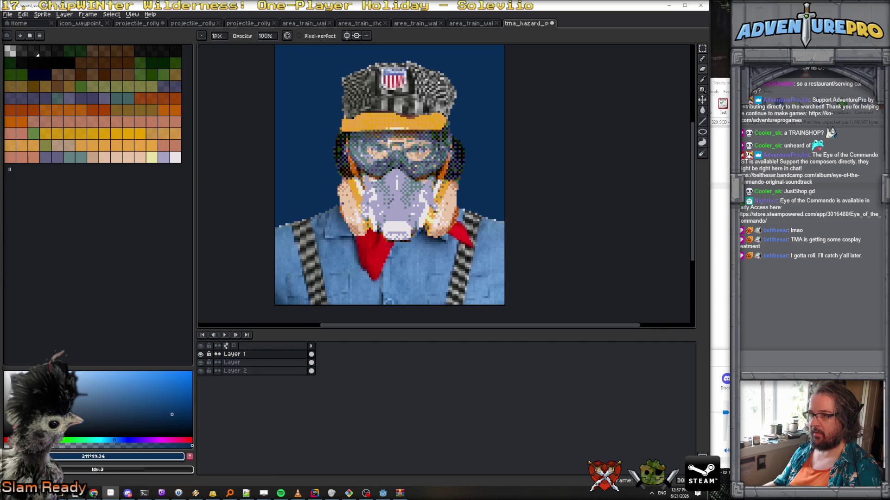
{"action": "key", "text": "alt+Down"}
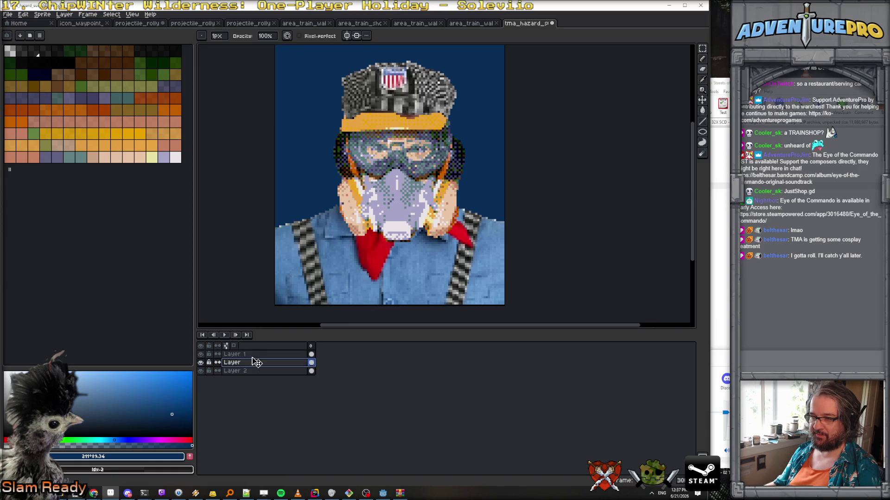
{"action": "key", "text": "alt+Up"}
{"action": "scroll", "coordinate": [280, 232], "scroll_direction": "up", "scroll_amount": 2}
{"action": "left_click_drag", "start_coordinate": [271, 223], "coordinate": [283, 215]}
{"action": "left_click", "coordinate": [266, 226]}
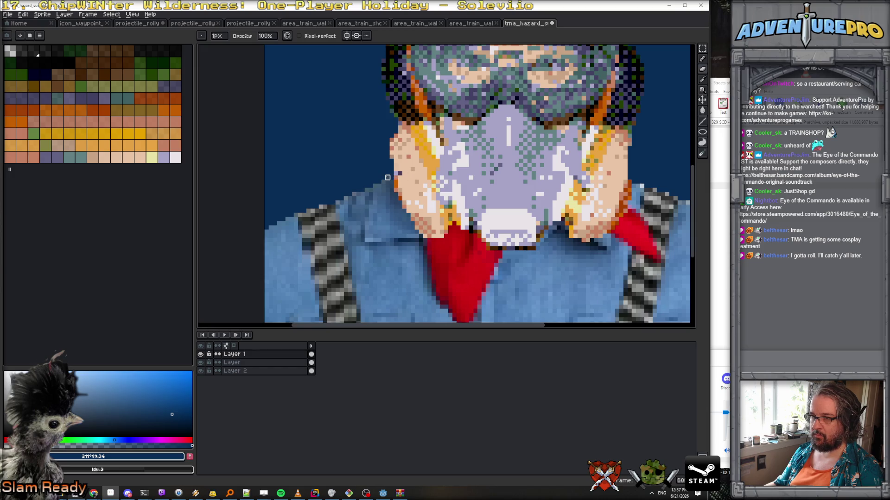
{"action": "scroll", "coordinate": [575, 157], "scroll_direction": "down", "scroll_amount": 2}
{"action": "scroll", "coordinate": [444, 198], "scroll_direction": "up", "scroll_amount": 2}
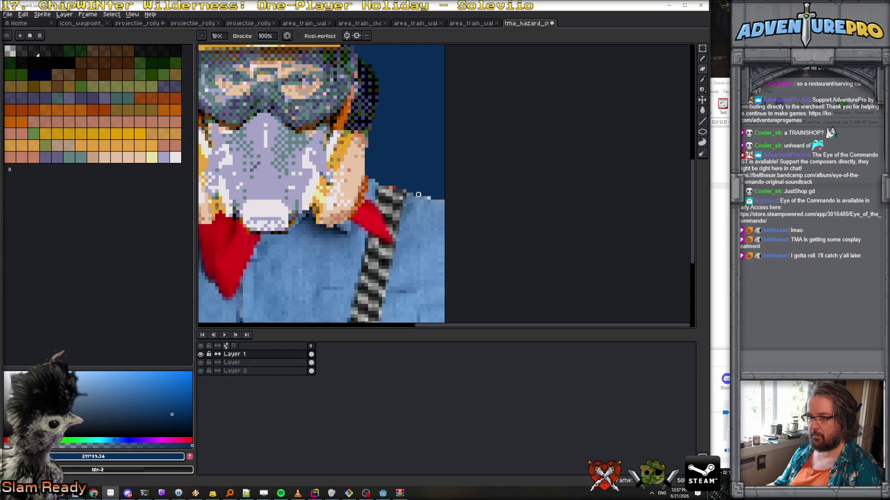
{"action": "left_click", "coordinate": [268, 362]}
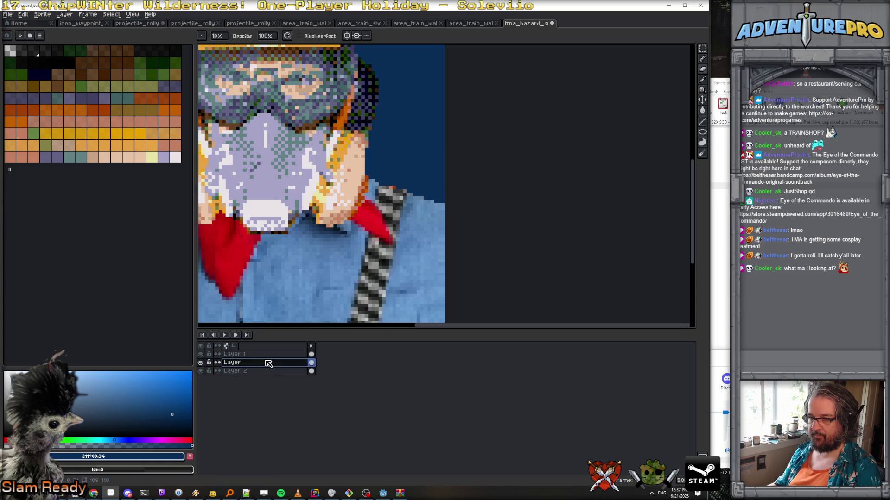
{"action": "left_click", "coordinate": [408, 188]}
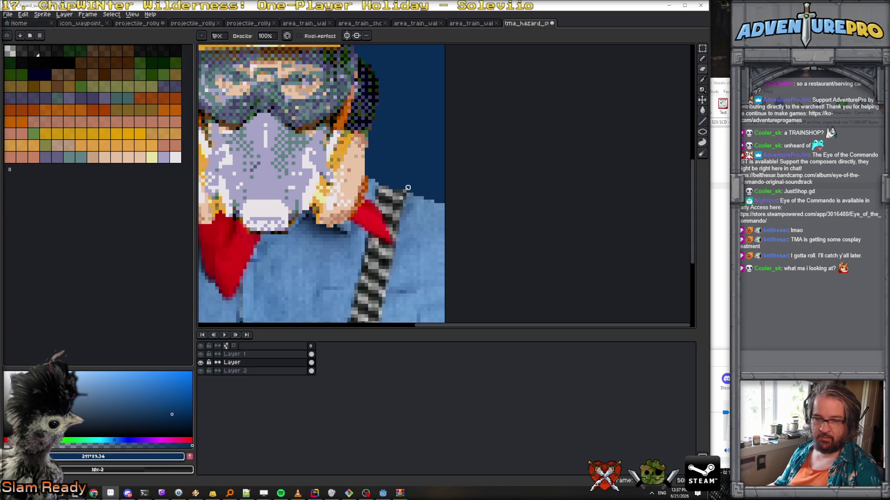
{"action": "scroll", "coordinate": [408, 188], "scroll_direction": "down", "scroll_amount": 4}
{"action": "scroll", "coordinate": [397, 185], "scroll_direction": "up", "scroll_amount": 1}
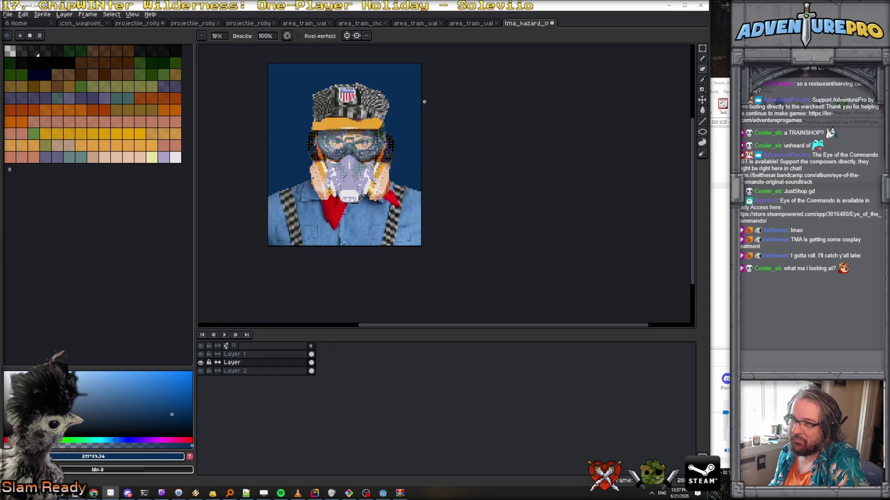
{"action": "scroll", "coordinate": [348, 99], "scroll_direction": "up", "scroll_amount": 1}
{"action": "scroll", "coordinate": [465, 126], "scroll_direction": "down", "scroll_amount": 2}
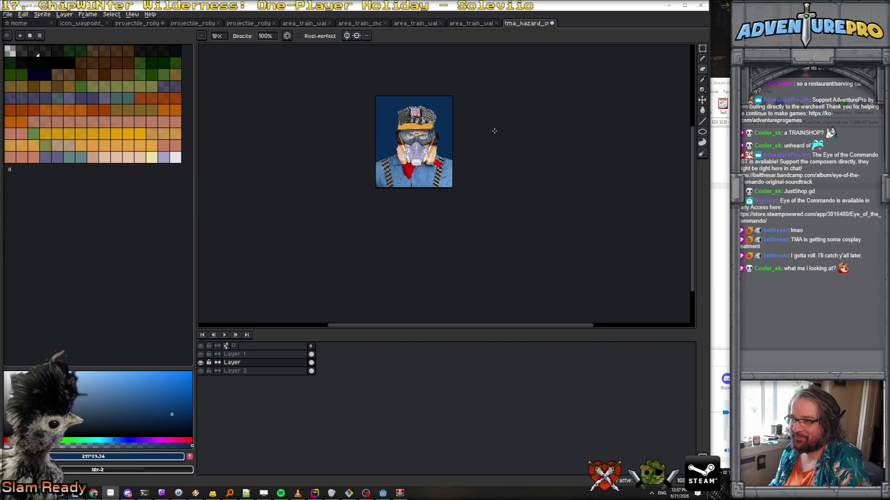
{"action": "scroll", "coordinate": [489, 132], "scroll_direction": "up", "scroll_amount": 2}
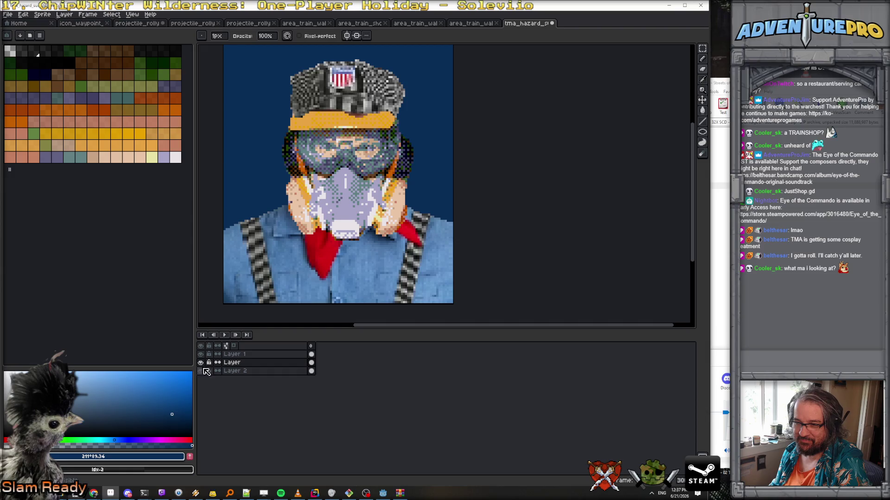
{"action": "left_click", "coordinate": [200, 371]}
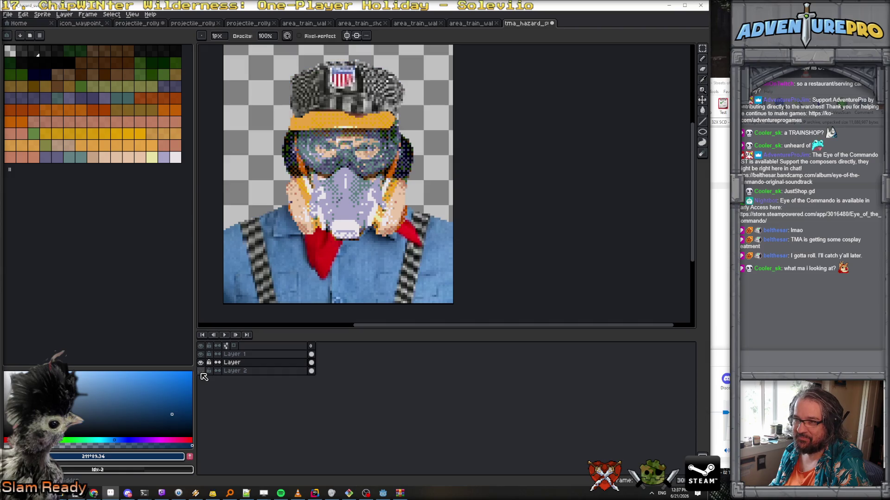
Step: Save As a flattened PNG, replacing part of the file name with 'hazmat_sui'
{"action": "left_click", "coordinate": [9, 16]}
{"action": "left_click", "coordinate": [31, 58]}
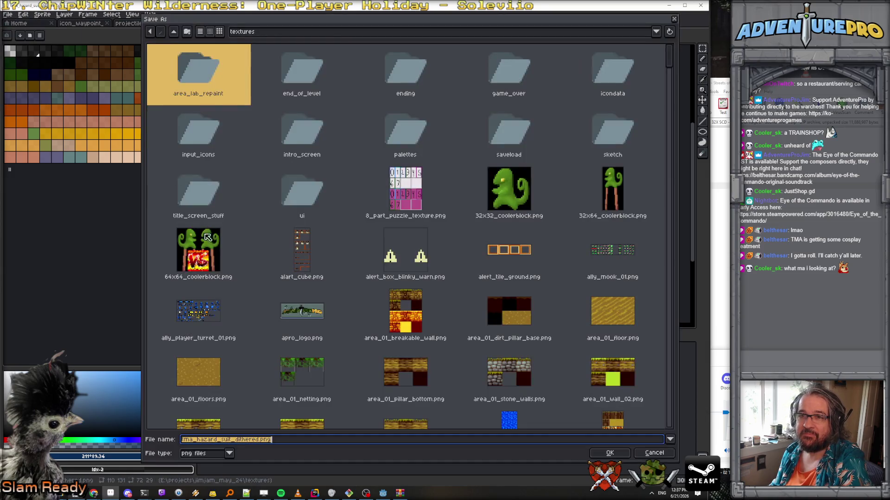
{"action": "left_click", "coordinate": [190, 444]}
{"action": "left_click_drag", "start_coordinate": [202, 442], "coordinate": [231, 443]}
{"action": "type", "text": "hazmat_sui"}
{"action": "key", "text": "Return"}
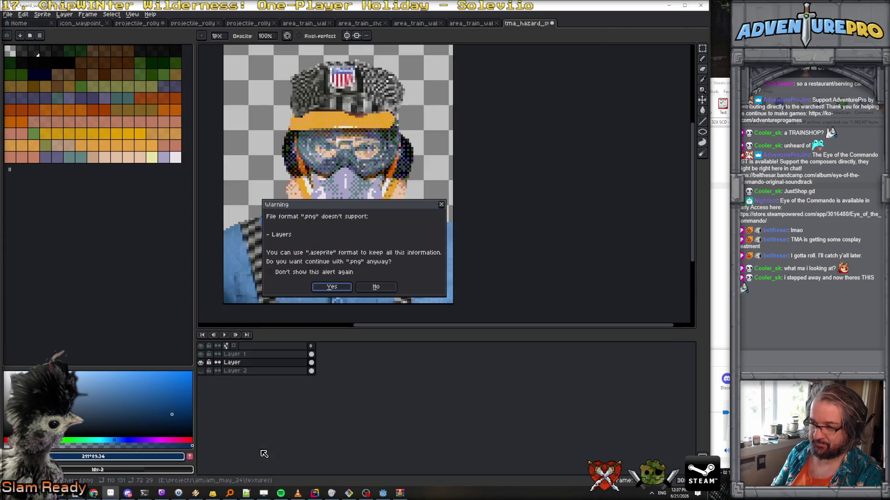
{"action": "left_click", "coordinate": [326, 287]}
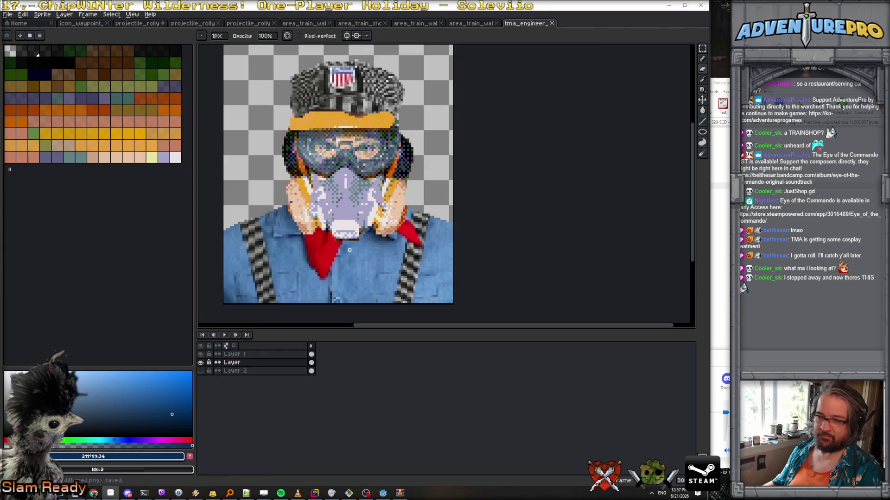
{"action": "scroll", "coordinate": [528, 141], "scroll_direction": "down", "scroll_amount": 1}
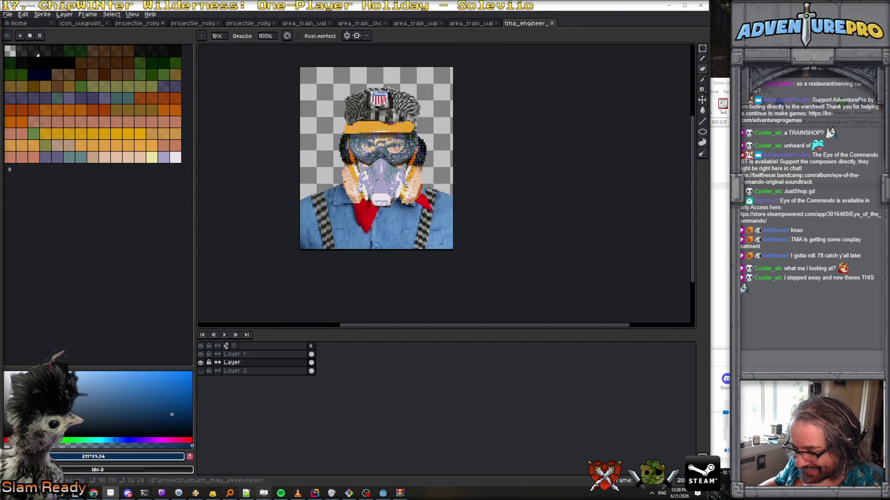
Step: In Godot, filter the file list for 'shop' and open the shop_menu scene
{"action": "left_click", "coordinate": [383, 493]}
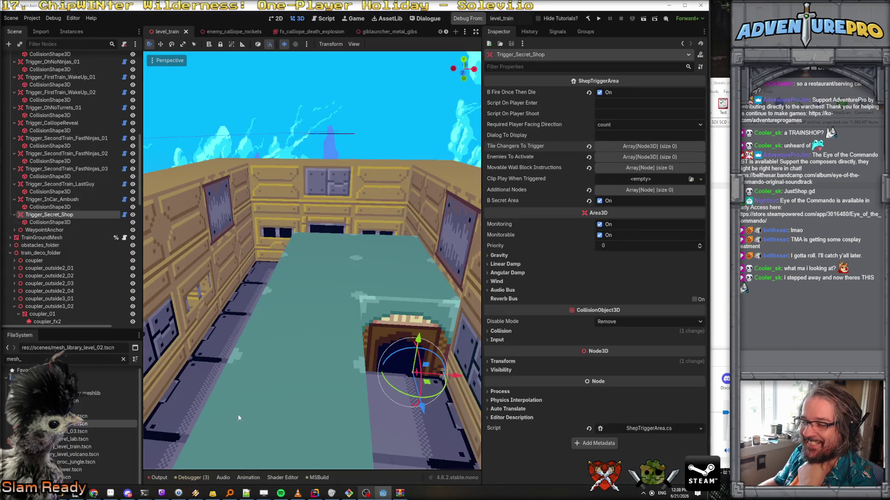
{"action": "double_click", "coordinate": [5, 363]}
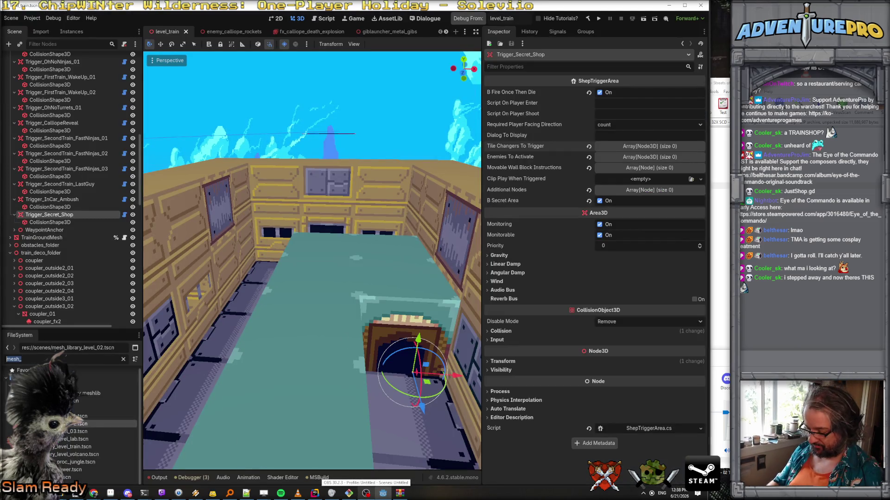
{"action": "type", "text": "shop"}
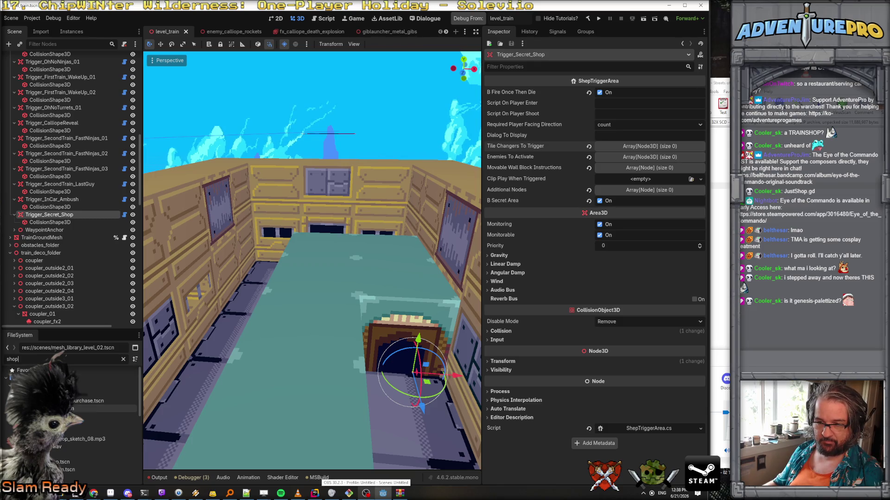
{"action": "double_click", "coordinate": [93, 416]}
Step: Duplicate the imgTMA portrait node and rename the copy imgTMA_Train
{"action": "left_click", "coordinate": [95, 234]}
{"action": "scroll", "coordinate": [270, 324], "scroll_direction": "left", "scroll_amount": 3}
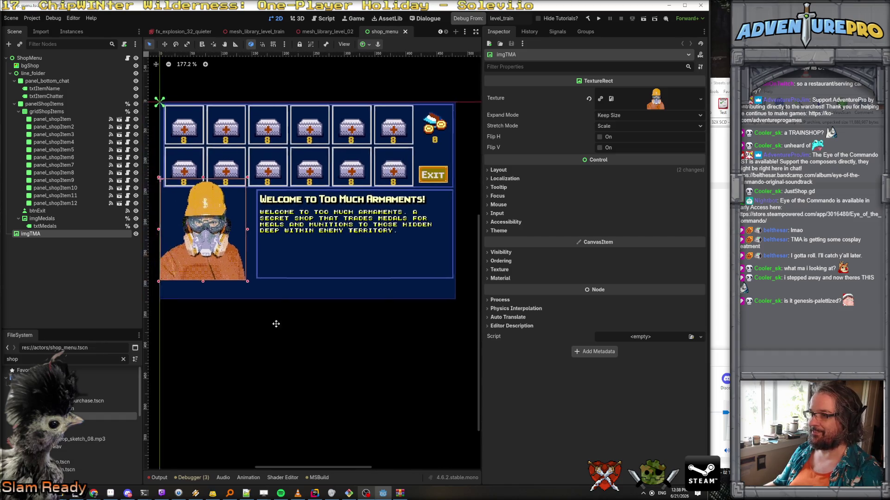
{"action": "scroll", "coordinate": [292, 320], "scroll_direction": "up", "scroll_amount": 1}
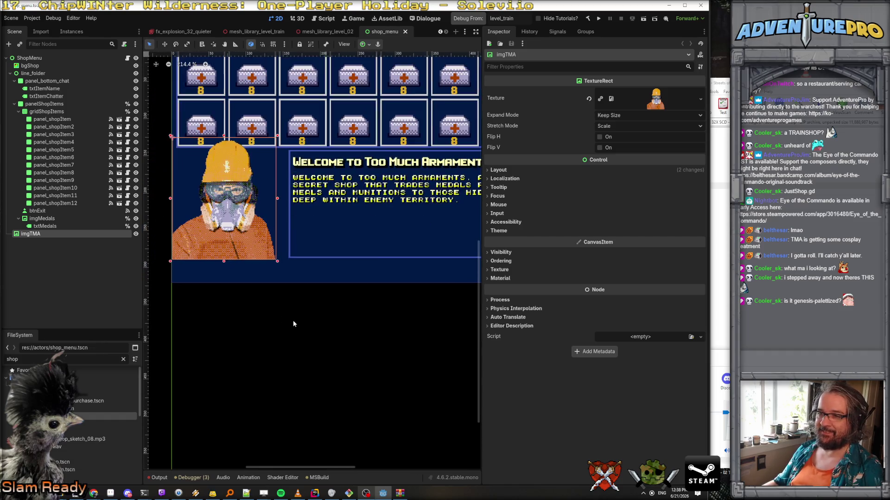
{"action": "right_click", "coordinate": [41, 235]}
{"action": "left_click", "coordinate": [91, 344]}
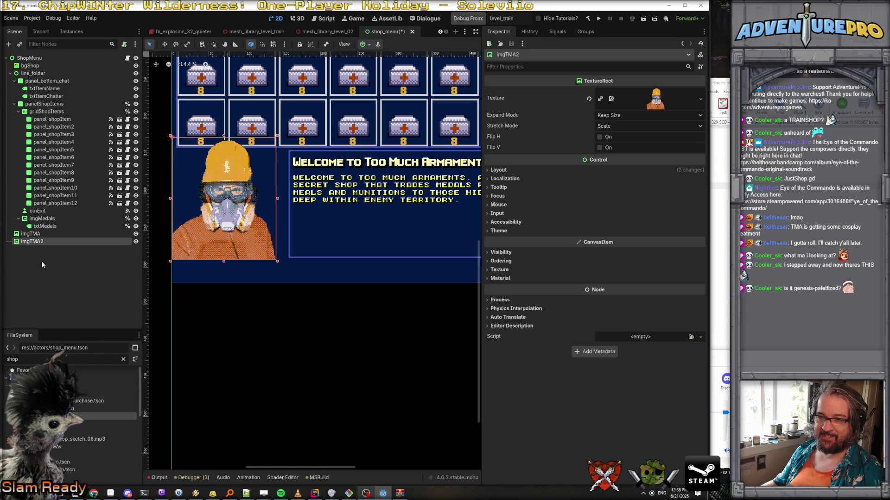
{"action": "double_click", "coordinate": [37, 241]}
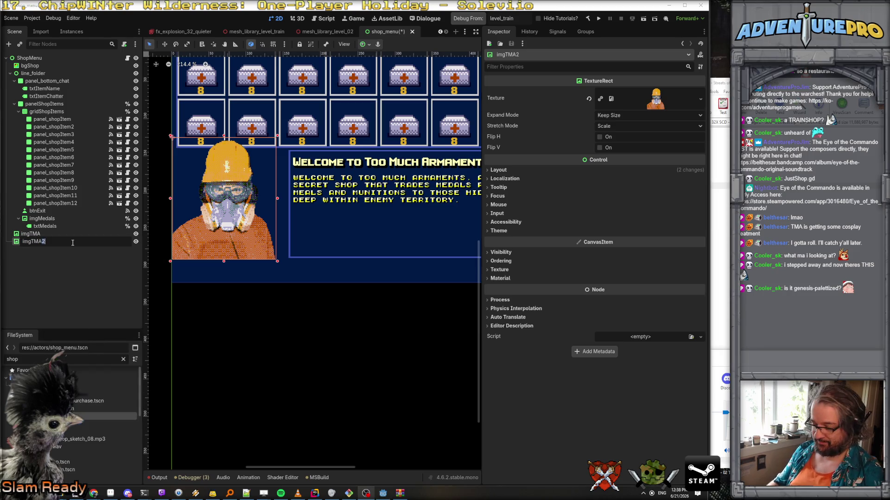
{"action": "type", "text": "_Train"}
{"action": "key", "text": "Return"}
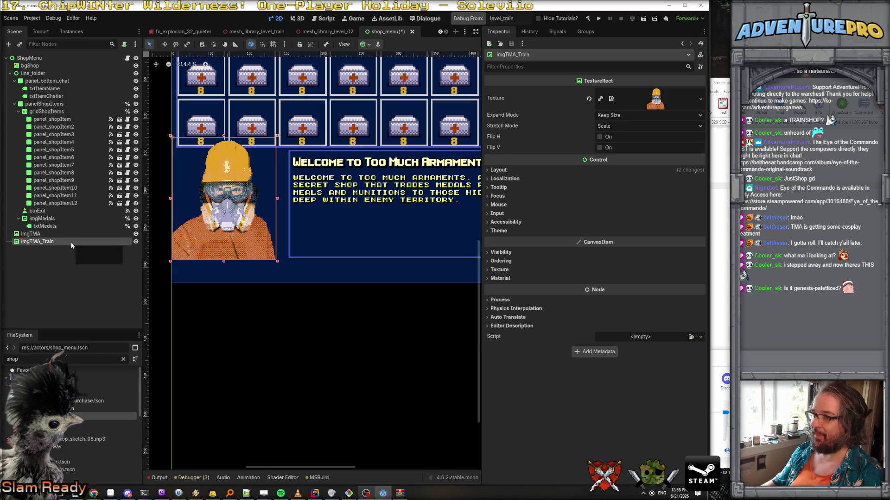
Step: Quick Load the new tma engineer image as imgTMA_Train's texture
{"action": "left_click", "coordinate": [699, 100]}
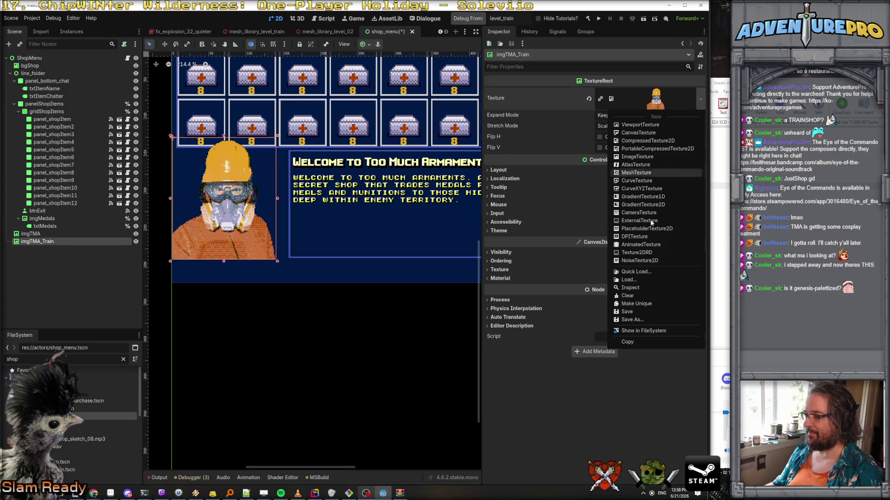
{"action": "left_click", "coordinate": [634, 272]}
{"action": "type", "text": "train"}
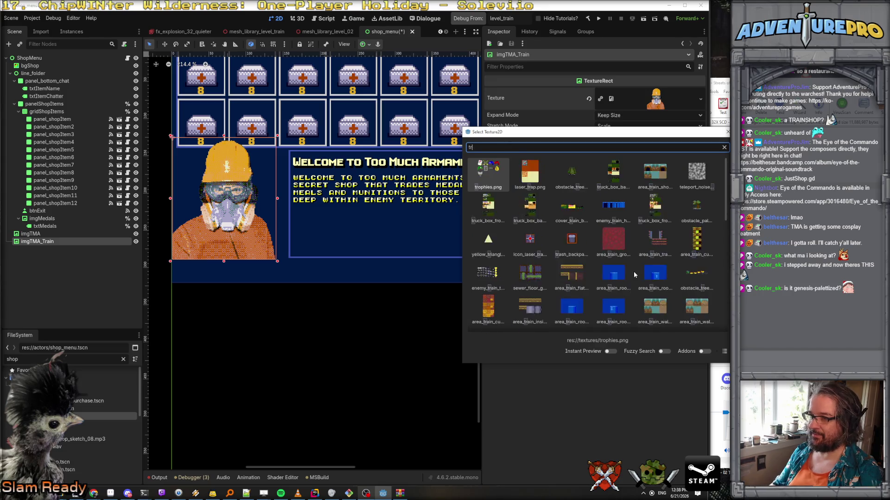
{"action": "scroll", "coordinate": [633, 273], "scroll_direction": "down", "scroll_amount": 2}
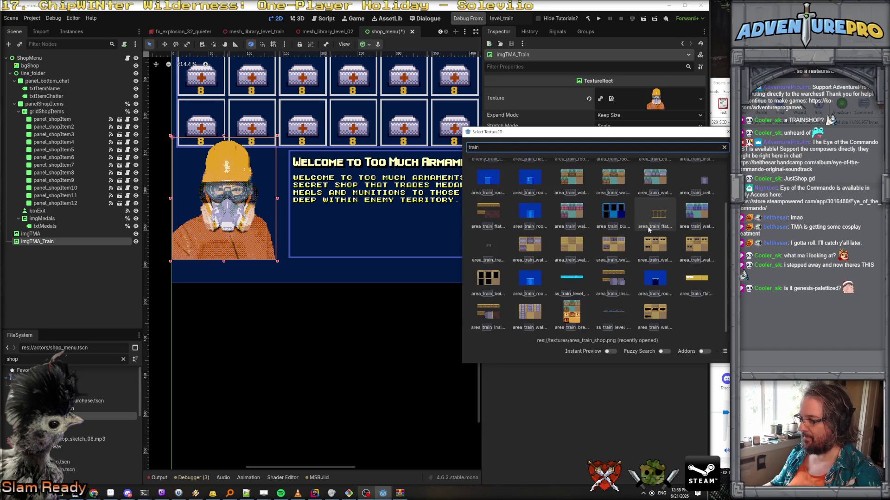
{"action": "scroll", "coordinate": [628, 259], "scroll_direction": "up", "scroll_amount": 2}
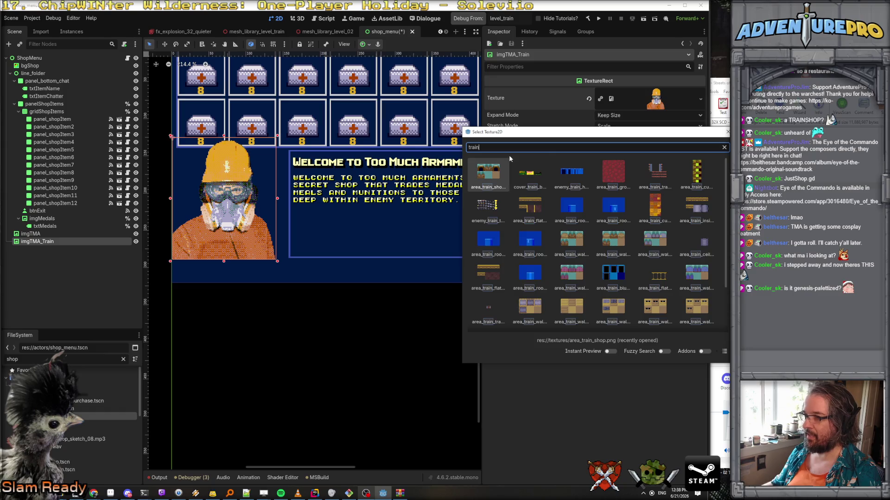
{"action": "key", "text": "ctrl+a"}
{"action": "type", "text": "tma"}
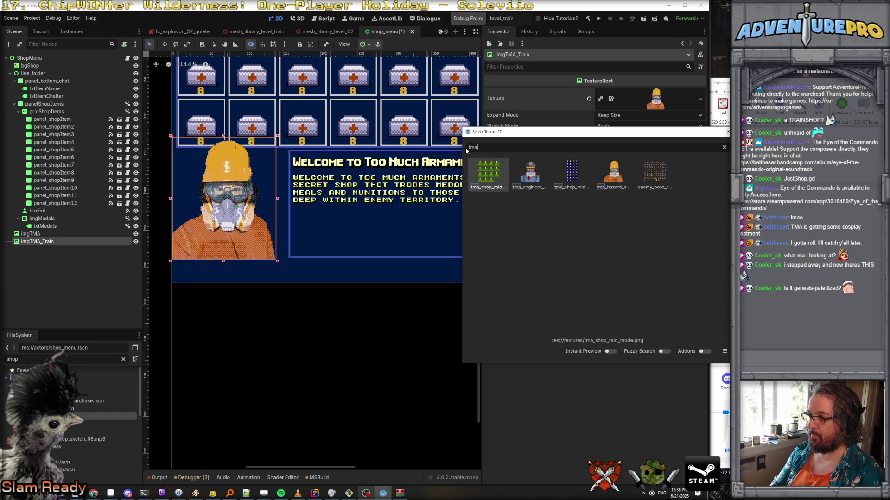
{"action": "double_click", "coordinate": [530, 168]}
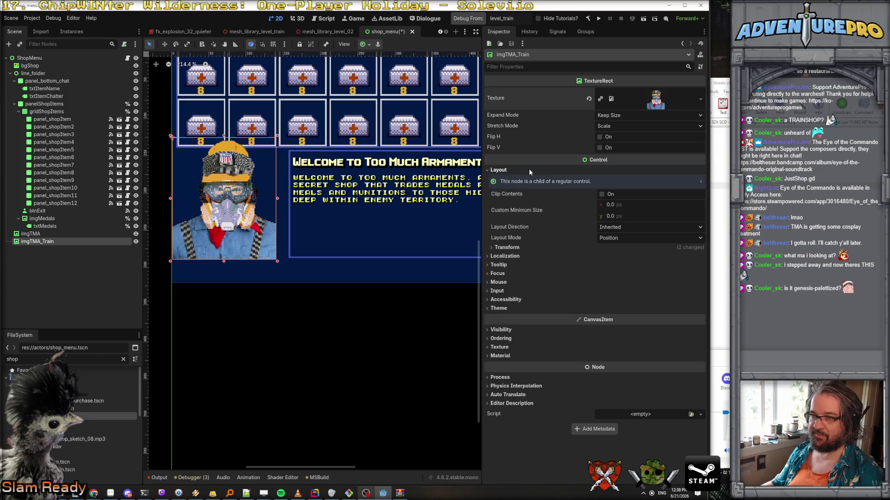
Step: Compare both portraits, leave imgTMA_Train hidden and the original shown, and save the scene
{"action": "left_click", "coordinate": [136, 234]}
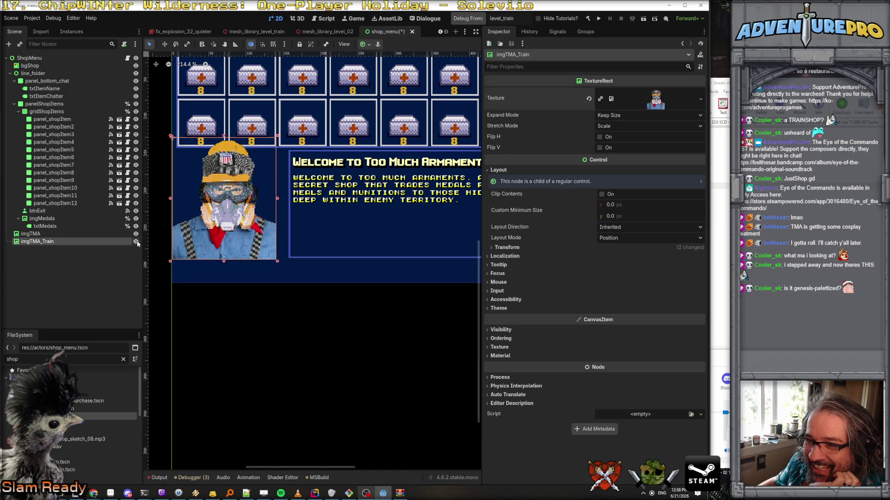
{"action": "left_click", "coordinate": [137, 242]}
{"action": "left_click", "coordinate": [136, 242]}
{"action": "left_click", "coordinate": [136, 234]}
{"action": "scroll", "coordinate": [282, 229], "scroll_direction": "up", "scroll_amount": 1}
{"action": "scroll", "coordinate": [283, 230], "scroll_direction": "down", "scroll_amount": 3}
{"action": "scroll", "coordinate": [284, 230], "scroll_direction": "up", "scroll_amount": 1}
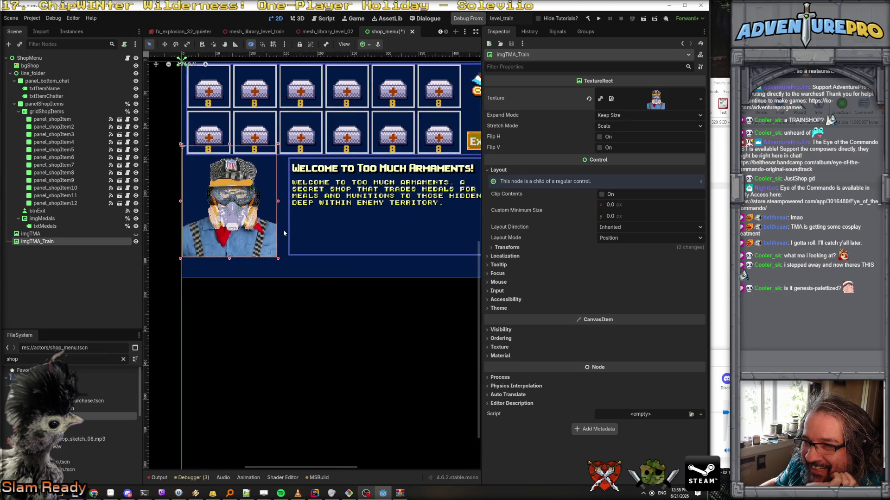
{"action": "left_click", "coordinate": [136, 234]}
{"action": "left_click", "coordinate": [136, 242]}
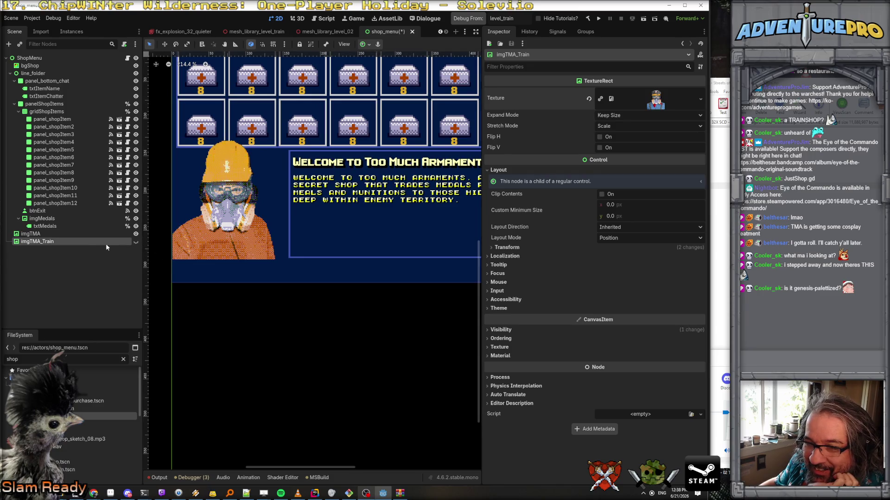
{"action": "key", "text": "ctrl+s"}
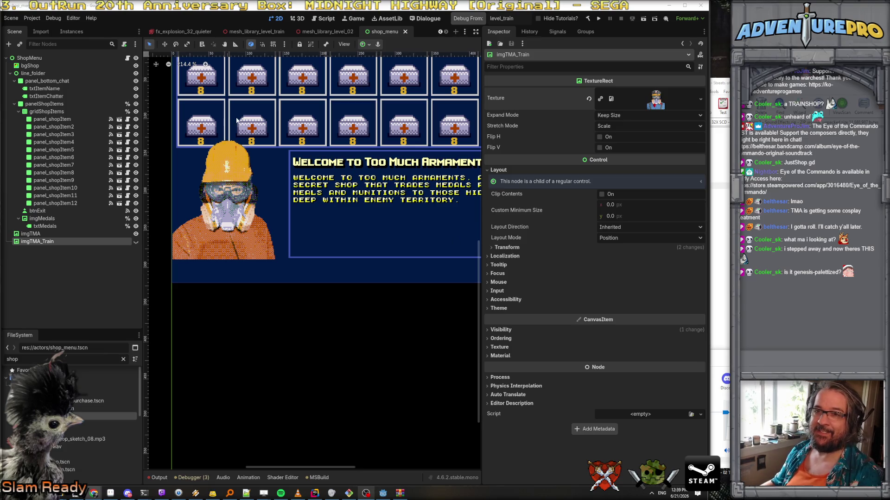
Step: Open HUD_Shop.cs in Rider via Search Everywhere and scroll to its field declarations
{"action": "left_click", "coordinate": [128, 57]}
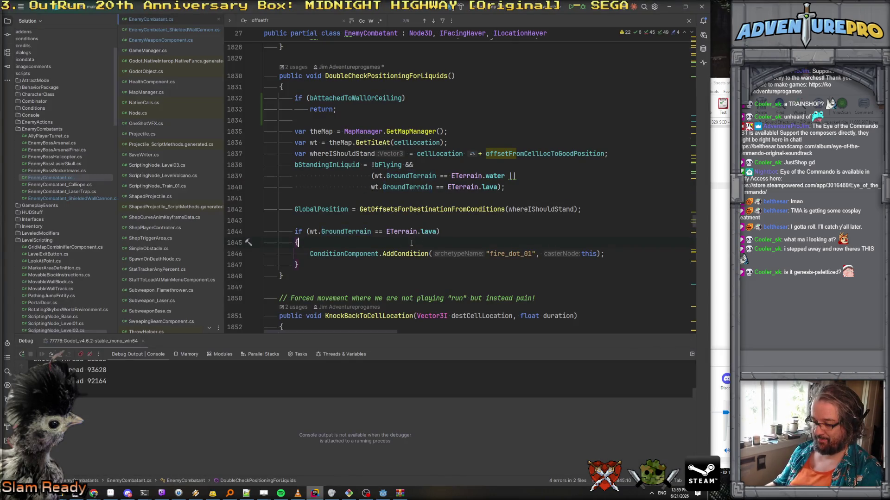
{"action": "key", "text": "ctrl+t"}
{"action": "type", "text": "Hud_Shop"}
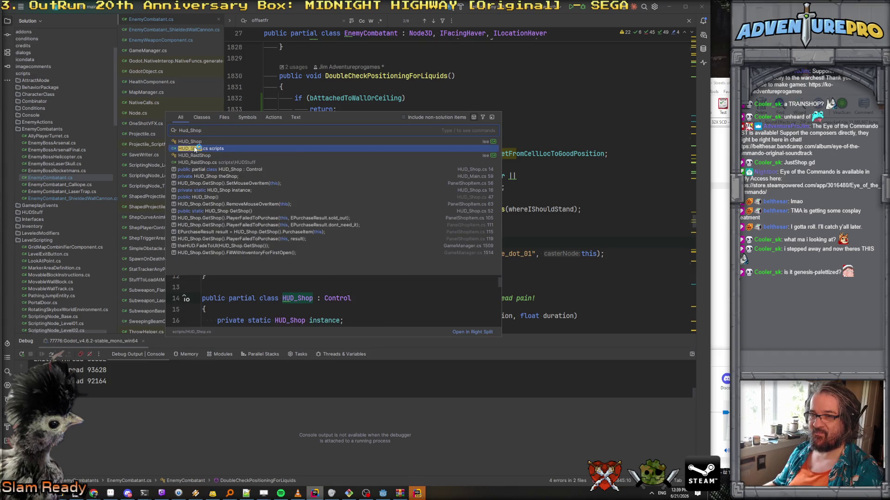
{"action": "left_click", "coordinate": [193, 147]}
{"action": "scroll", "coordinate": [481, 202], "scroll_direction": "down", "scroll_amount": 10}
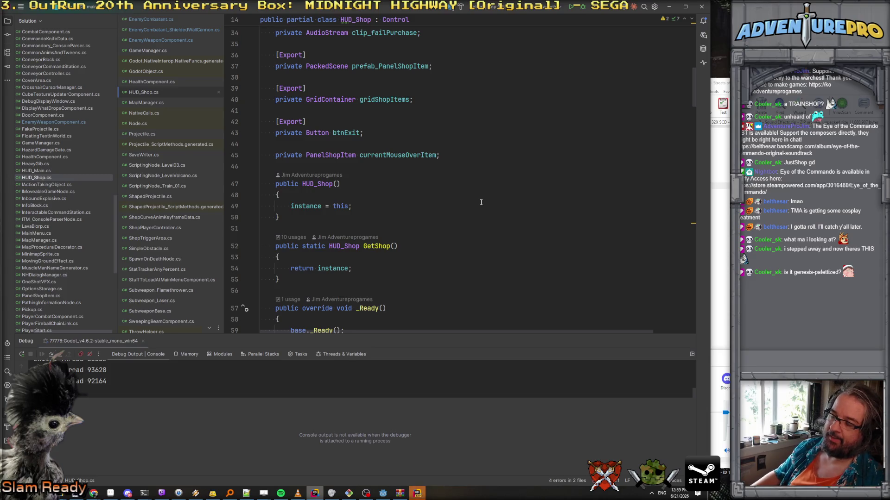
{"action": "scroll", "coordinate": [481, 202], "scroll_direction": "down", "scroll_amount": 5}
{"action": "scroll", "coordinate": [481, 202], "scroll_direction": "down", "scroll_amount": 12}
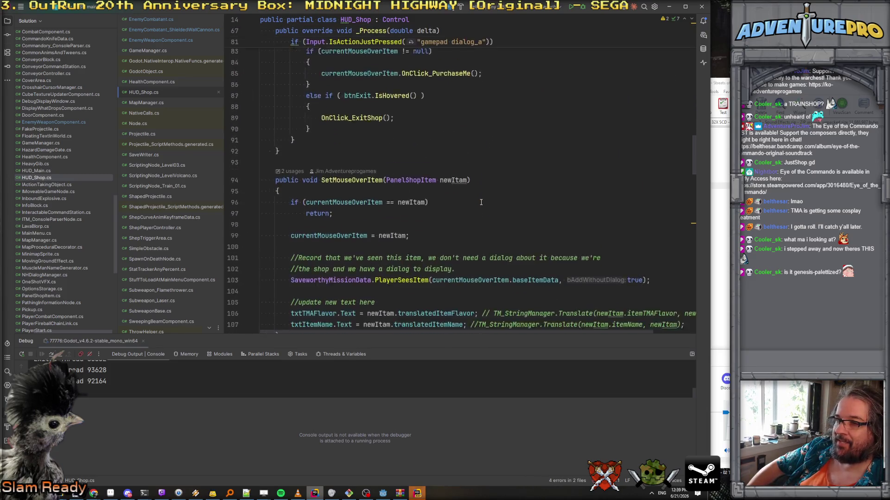
{"action": "scroll", "coordinate": [481, 202], "scroll_direction": "up", "scroll_amount": 20}
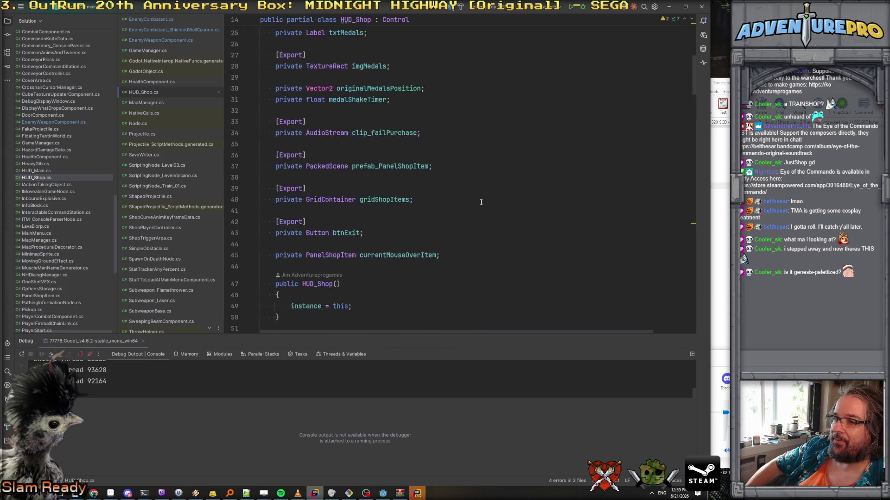
{"action": "scroll", "coordinate": [481, 202], "scroll_direction": "down", "scroll_amount": 7}
Step: Declare [Export] private TextureRect imgTMA_Train; below the currentMouseOverItem field
{"action": "left_click", "coordinate": [487, 189]}
{"action": "key", "text": "Return"}
{"action": "key", "text": "Return"}
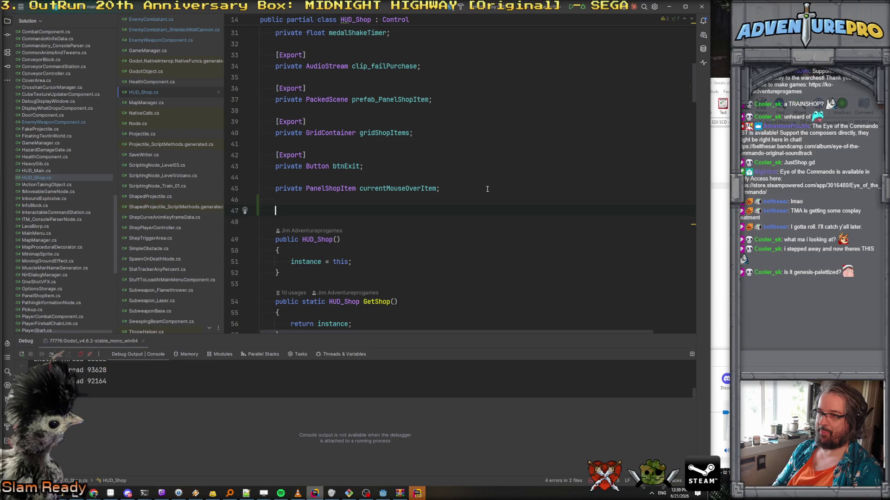
{"action": "type", "text": "[Export]"}
{"action": "key", "text": "Return"}
{"action": "type", "text": "private im"}
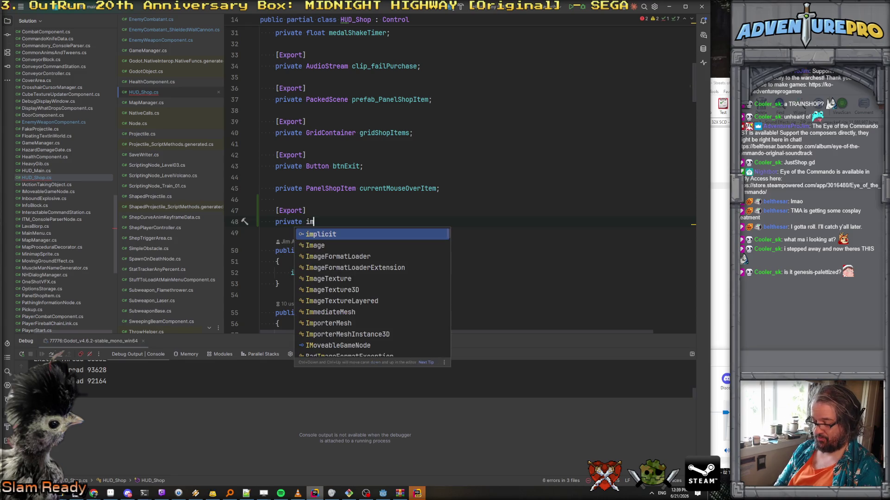
{"action": "key", "text": "BackSpace"}
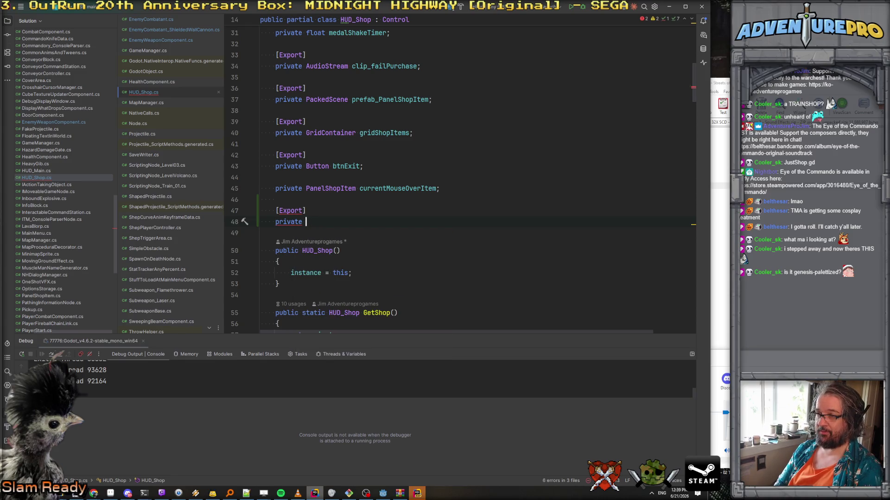
{"action": "type", "text": "TextureRec"}
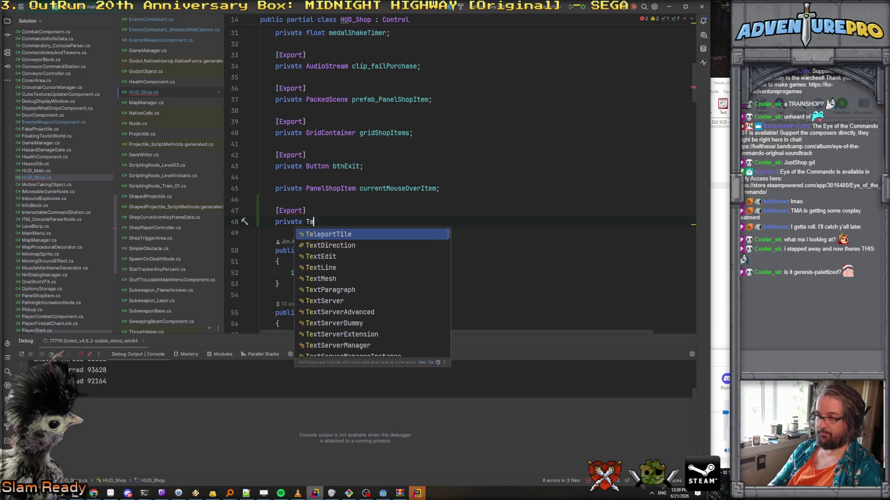
{"action": "key", "text": "Return"}
{"action": "type", "text": "imgTNMA"}
{"action": "key", "text": "BackSpace"}
{"action": "key", "text": "BackSpace"}
{"action": "key", "text": "BackSpace"}
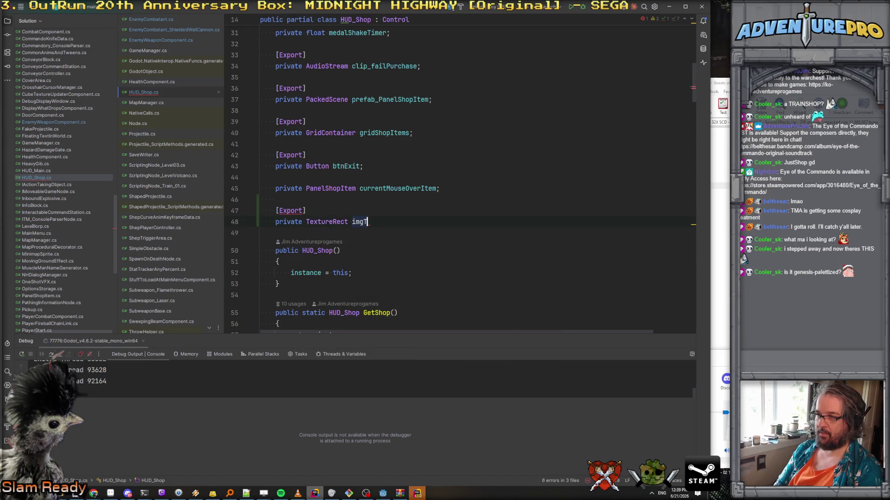
{"action": "type", "text": "MA_Train;"}
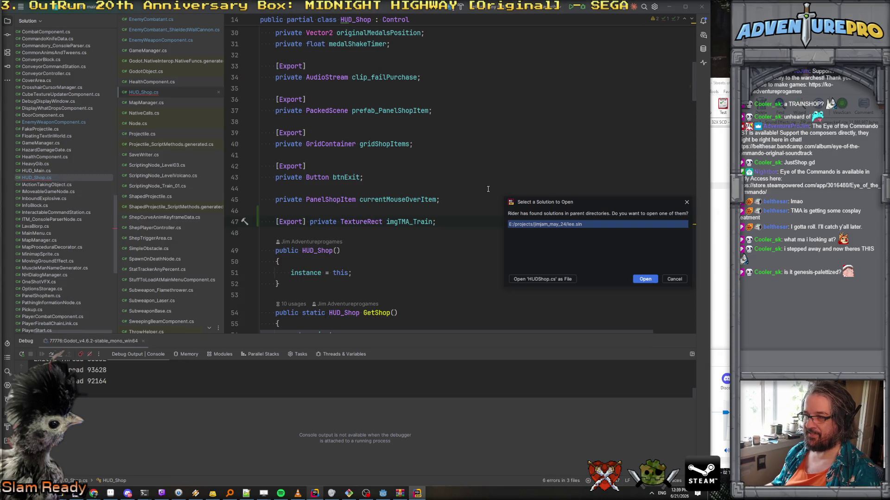
{"action": "left_click", "coordinate": [674, 279]}
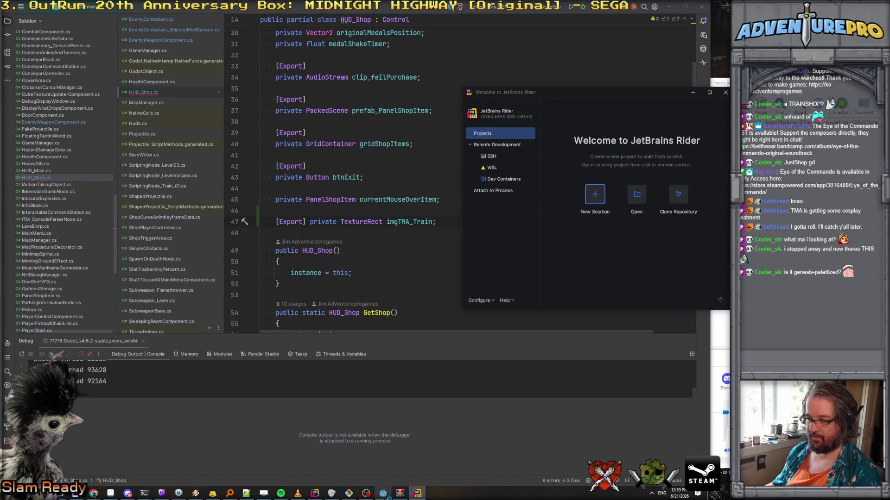
Step: Close Rider's welcome window and compare the imgTMA_Train and imgTMA portrait nodes in Godot
{"action": "left_click", "coordinate": [657, 230]}
{"action": "left_click", "coordinate": [638, 229]}
{"action": "left_click", "coordinate": [386, 494]}
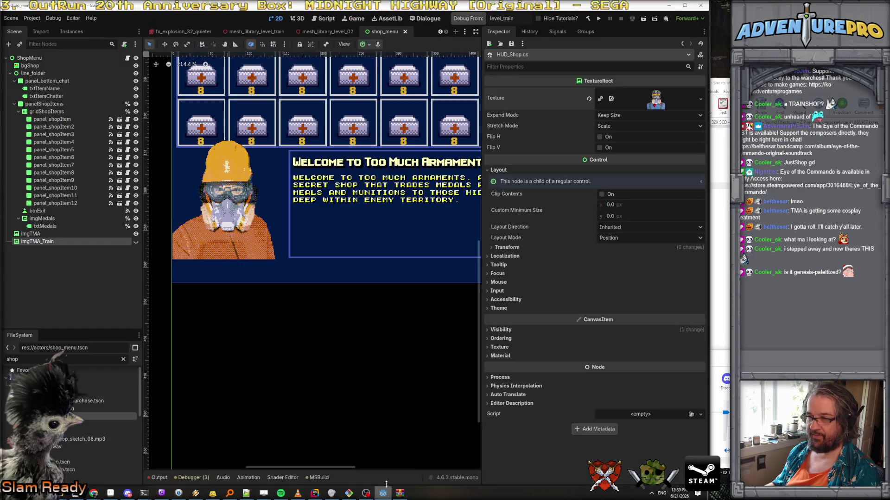
{"action": "left_click", "coordinate": [40, 242]}
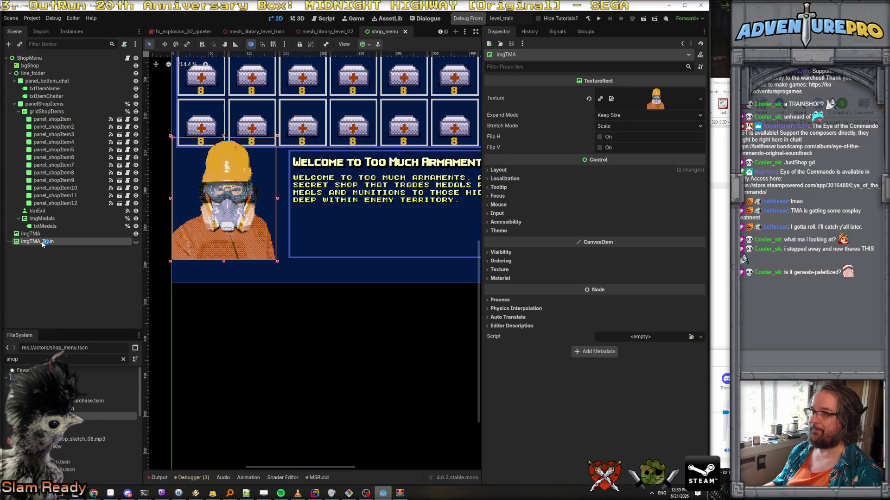
{"action": "left_click", "coordinate": [43, 234]}
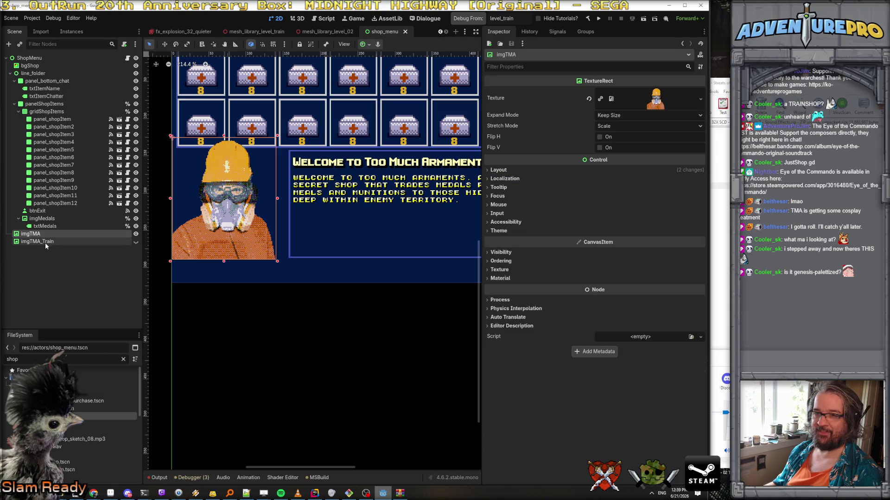
{"action": "left_click", "coordinate": [40, 242]}
{"action": "key", "text": "alt+Tab"}
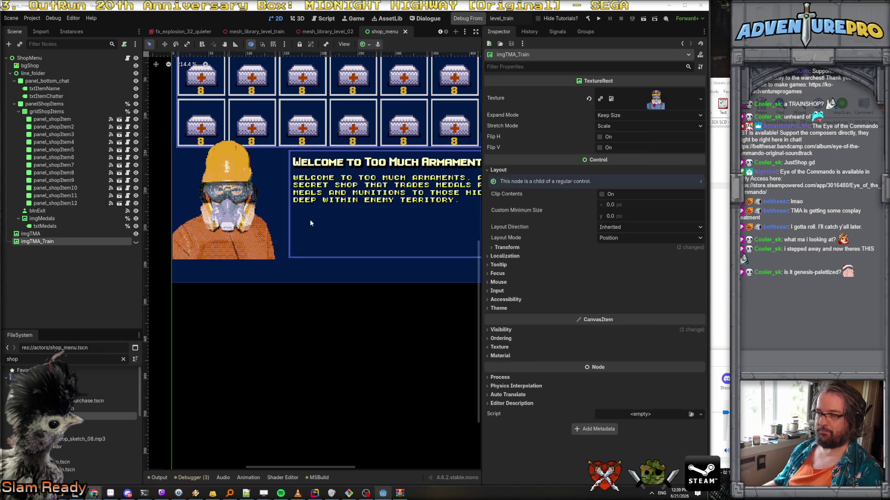
{"action": "key", "text": "alt+Tab"}
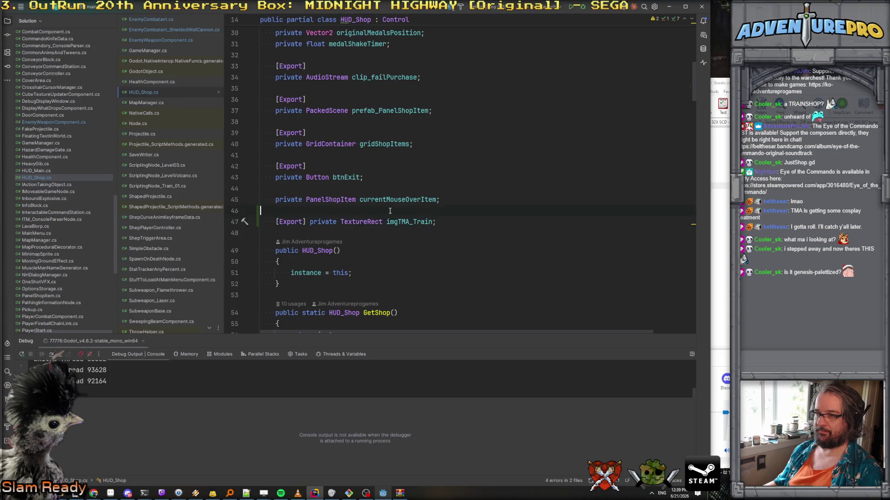
Step: Duplicate the imgTMA_Train declaration and trim the first copy's name to imgTMA
{"action": "key", "text": "ctrl+d"}
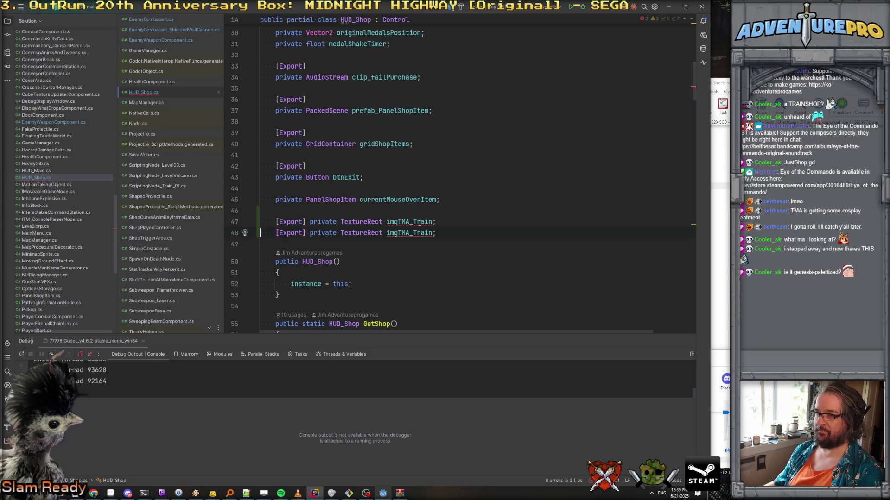
{"action": "left_click", "coordinate": [433, 222]}
{"action": "key", "text": "BackSpace"}
{"action": "key", "text": "BackSpace"}
{"action": "key", "text": "BackSpace"}
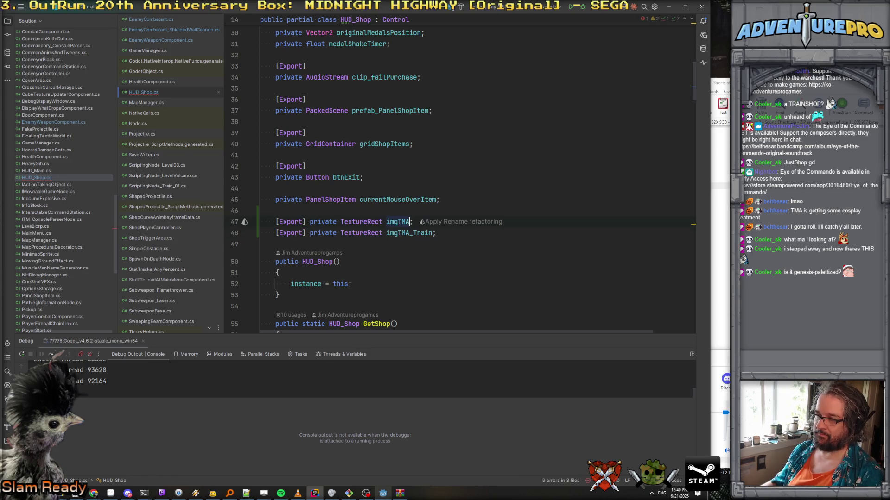
{"action": "scroll", "coordinate": [412, 236], "scroll_direction": "down", "scroll_amount": 8}
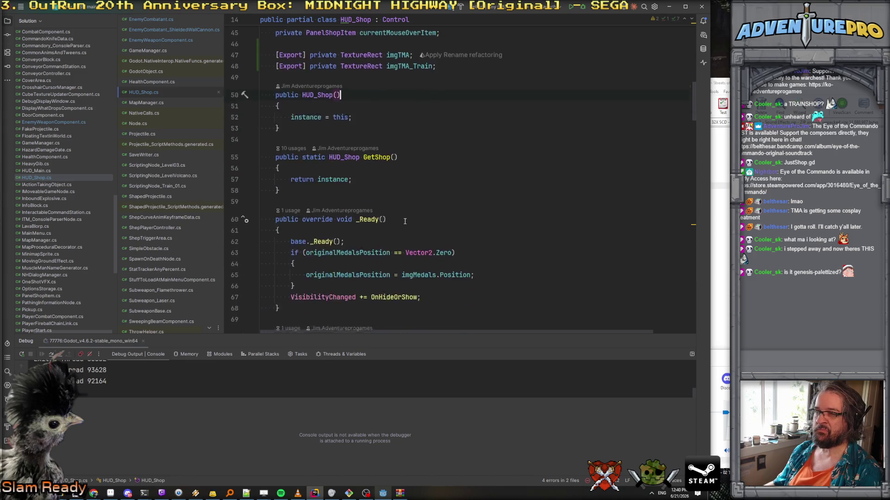
{"action": "scroll", "coordinate": [405, 221], "scroll_direction": "down", "scroll_amount": 14}
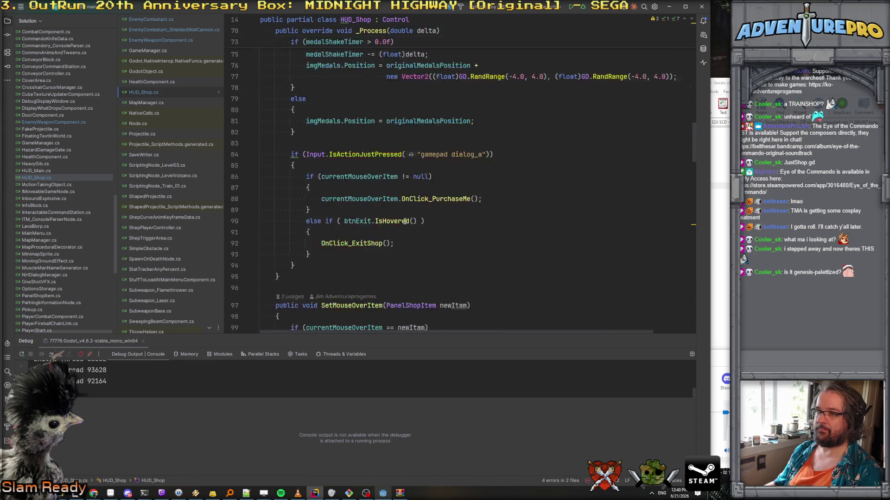
{"action": "scroll", "coordinate": [405, 222], "scroll_direction": "down", "scroll_amount": 10}
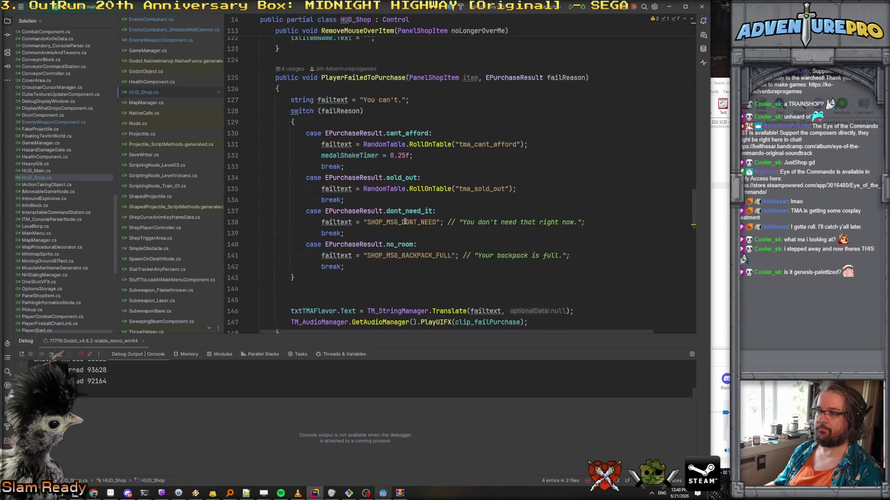
{"action": "scroll", "coordinate": [405, 222], "scroll_direction": "down", "scroll_amount": 15}
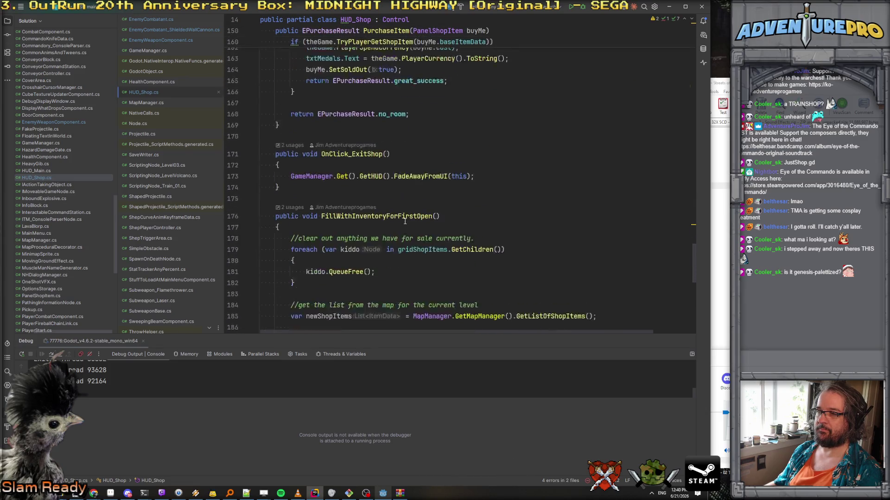
{"action": "scroll", "coordinate": [404, 222], "scroll_direction": "down", "scroll_amount": 9}
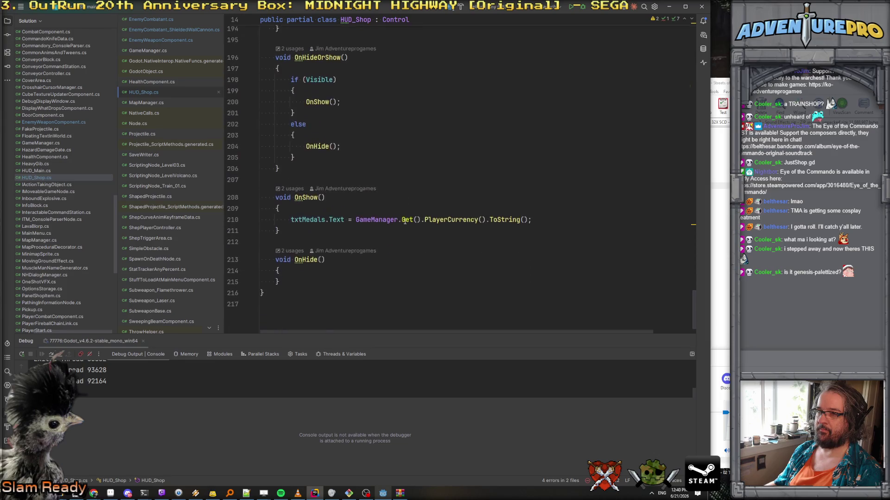
{"action": "left_click", "coordinate": [315, 202]}
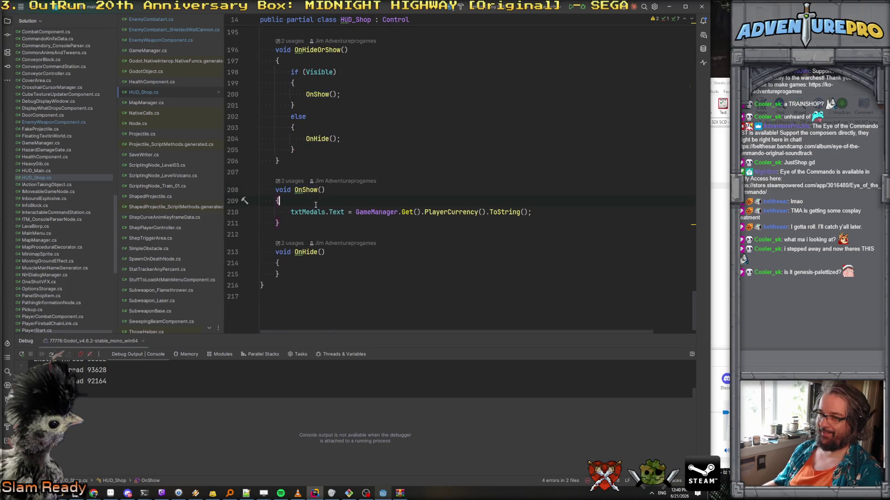
Step: Add imgTMA.Show(); and imgTMA_Train.Hide(); at the start of OnShow
{"action": "key", "text": "Return"}
{"action": "type", "text": "img"}
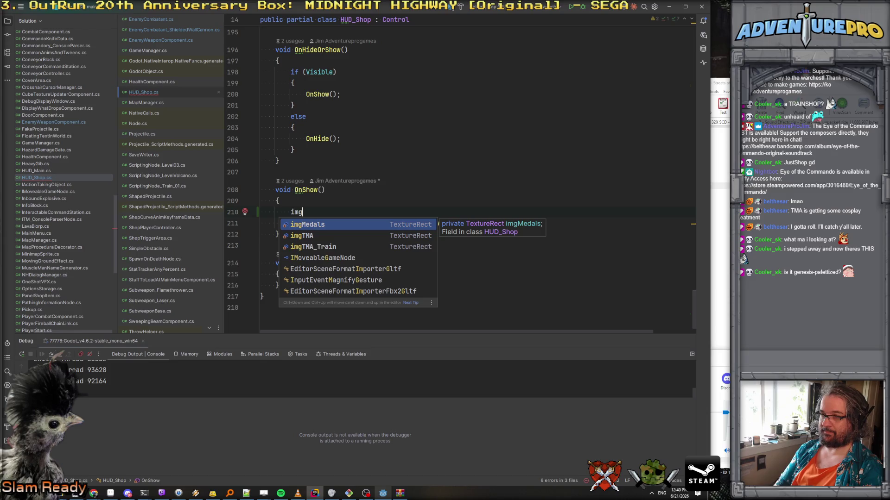
{"action": "key", "text": "Down"}
{"action": "key", "text": "Return"}
{"action": "type", "text": ".Sho"}
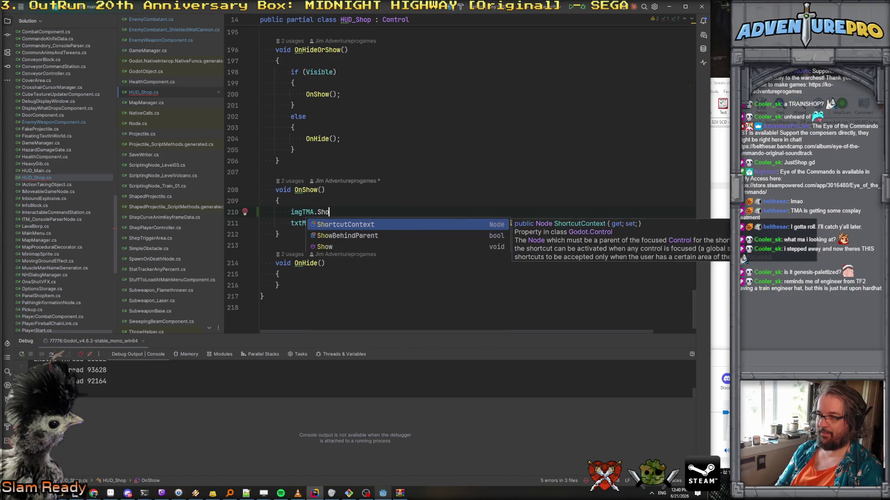
{"action": "key", "text": "Return"}
{"action": "type", "text": ";"}
{"action": "key", "text": "Return"}
{"action": "type", "text": "im"}
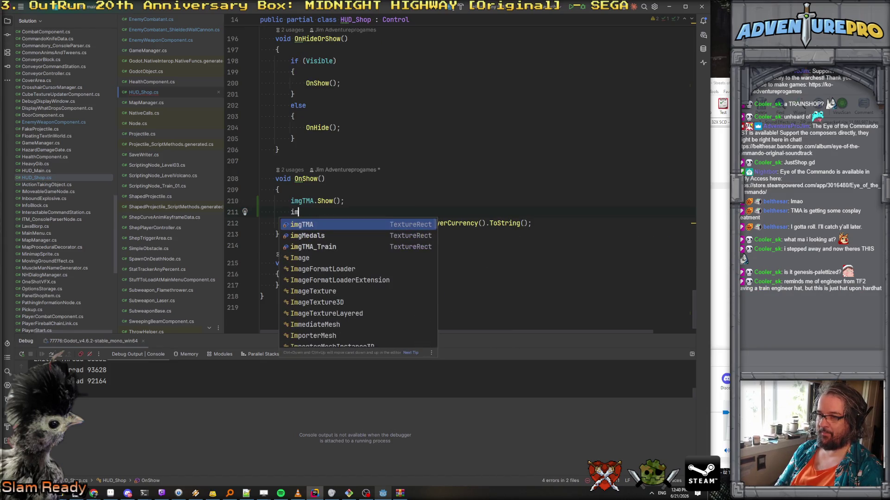
{"action": "key", "text": "Down"}
{"action": "key", "text": "Return"}
{"action": "type", "text": ".Hi"}
{"action": "key", "text": "Return"}
{"action": "type", "text": ";"}
{"action": "key", "text": "Return"}
{"action": "key", "text": "Return"}
{"action": "key", "text": "Return"}
Step: Write the condition if (MapManager.GetLevelScriptingNode().ShowAlternateShopImage() > 0) and open its block
{"action": "key", "text": "Up"}
{"action": "type", "text": "if( G"}
{"action": "type", "text": "ameM"}
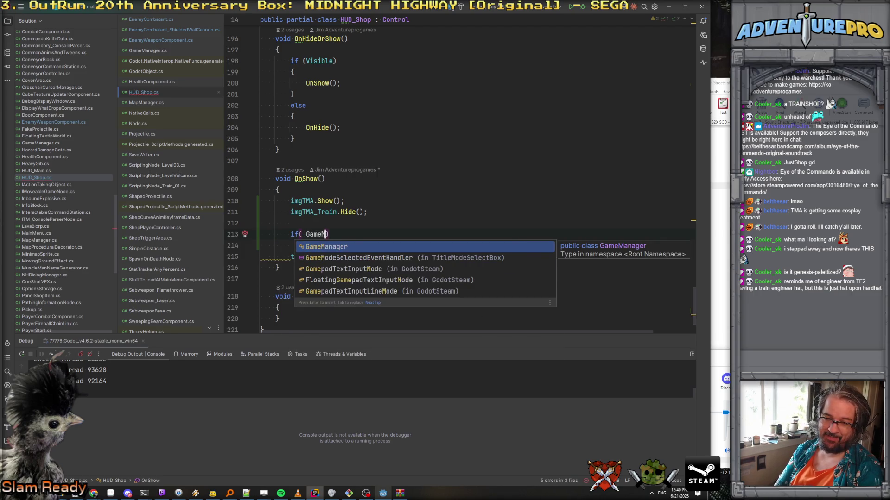
{"action": "type", "text": "."}
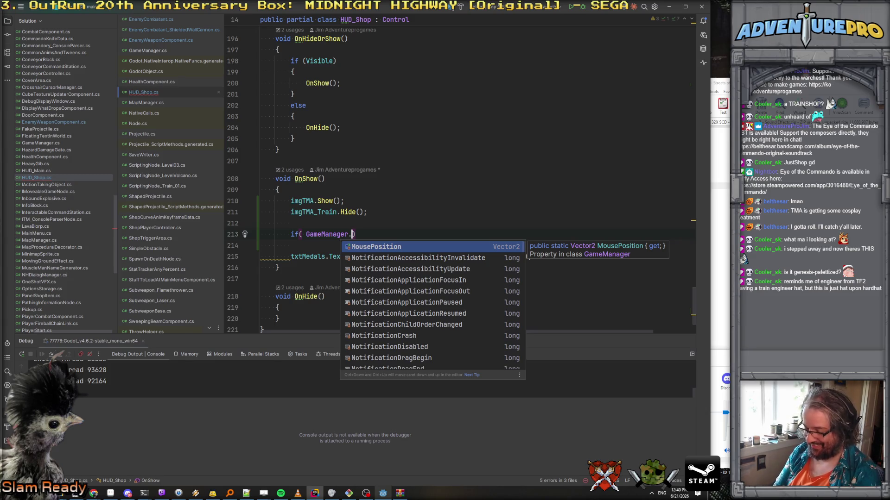
{"action": "key", "text": "Escape"}
{"action": "key", "text": "BackSpace"}
{"action": "key", "text": "ctrl+BackSpace"}
{"action": "type", "text": "MapManager"}
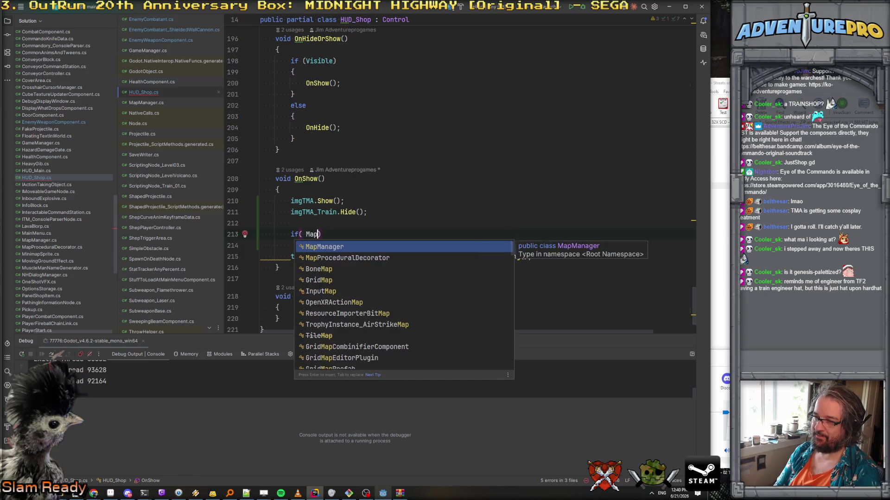
{"action": "type", "text": ".scri"}
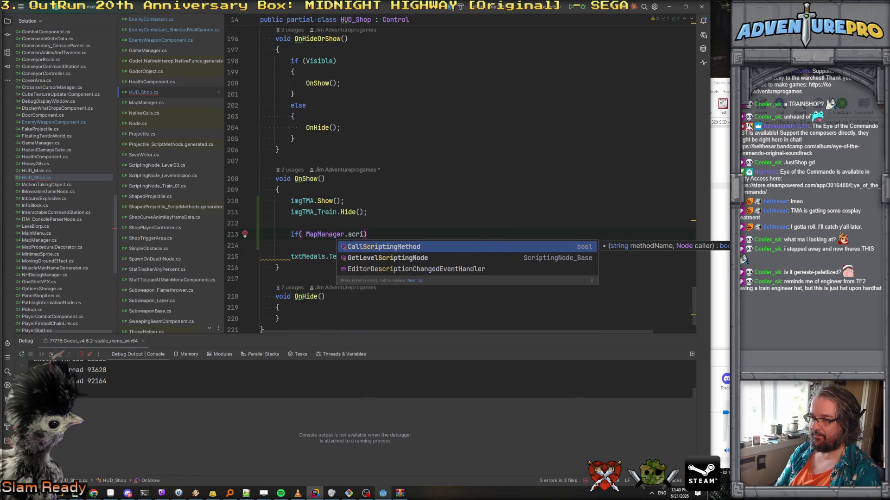
{"action": "key", "text": "Down"}
{"action": "key", "text": "Return"}
{"action": "type", "text": "."}
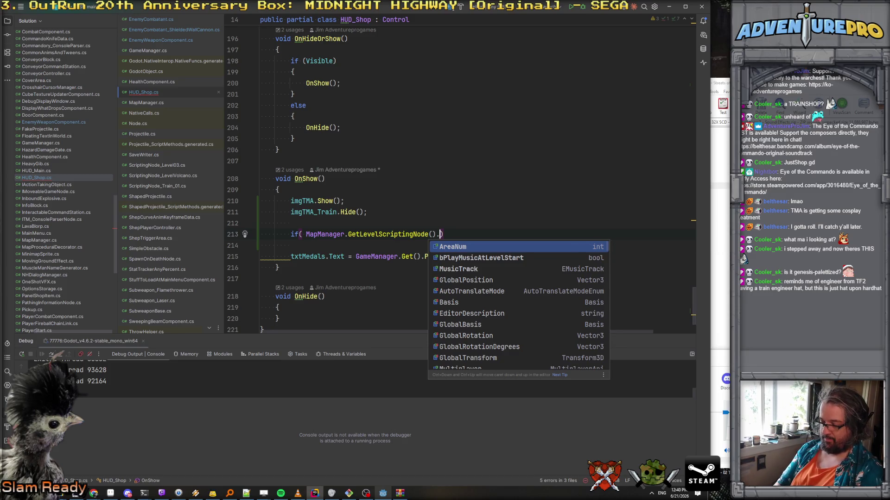
{"action": "type", "text": "Show"}
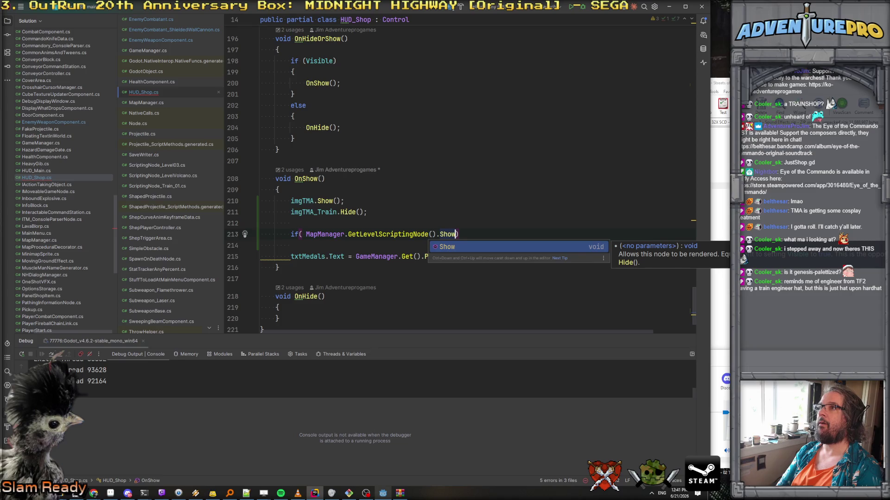
{"action": "type", "text": "Alternate"}
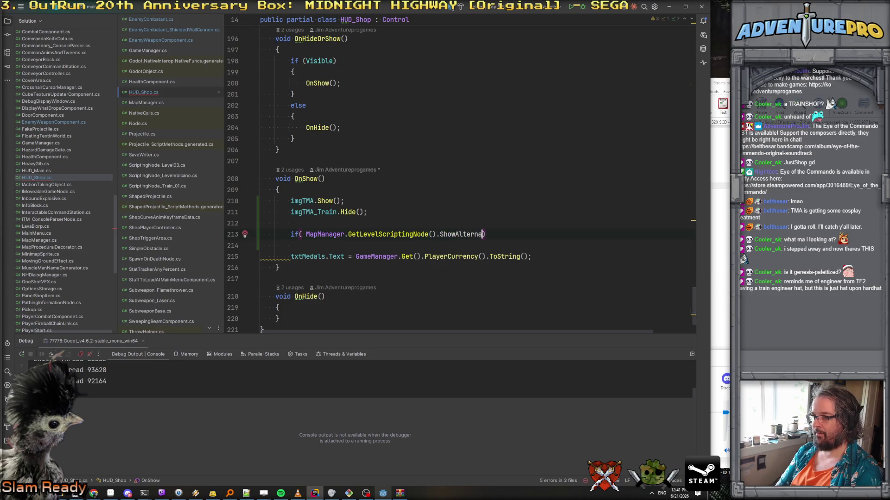
{"action": "type", "text": "ShopImage("}
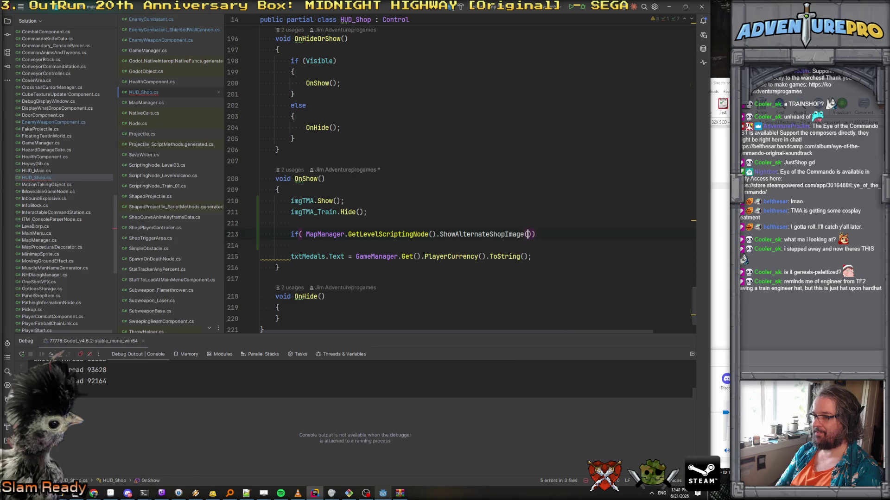
{"action": "type", "text": ") > 0-"}
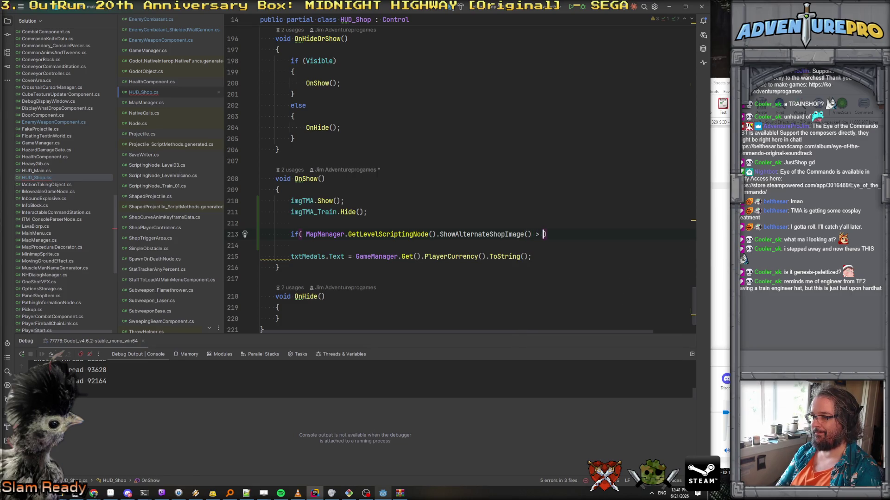
{"action": "key", "text": "End"}
{"action": "key", "text": "Return"}
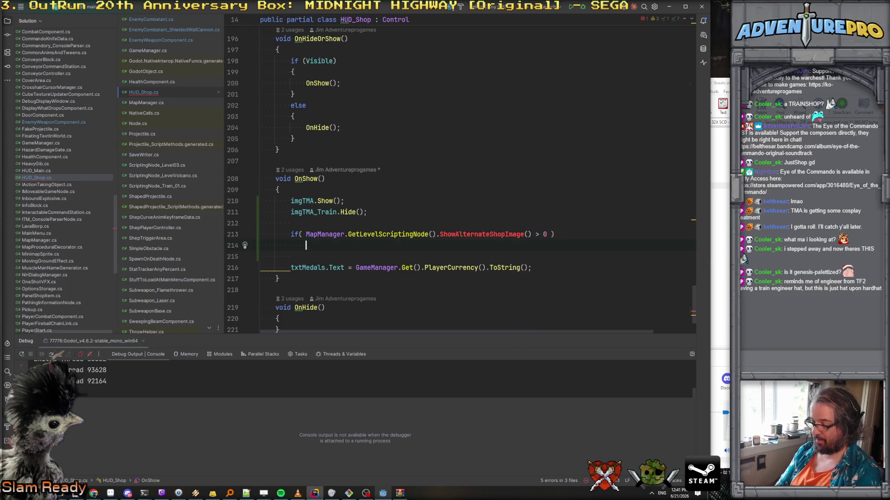
{"action": "type", "text": "{"}
{"action": "key", "text": "Return"}
Step: Paste the portrait lines into the if block as imgTMA.Hide(); and imgTMA_Train.Show();
{"action": "left_click_drag", "start_coordinate": [289, 201], "coordinate": [368, 213]}
{"action": "key", "text": "ctrl+c"}
{"action": "left_click", "coordinate": [324, 256]}
{"action": "key", "text": "ctrl+v"}
{"action": "double_click", "coordinate": [362, 267]}
{"action": "type", "text": "Show"}
{"action": "key", "text": "Escape"}
{"action": "key", "text": "Up"}
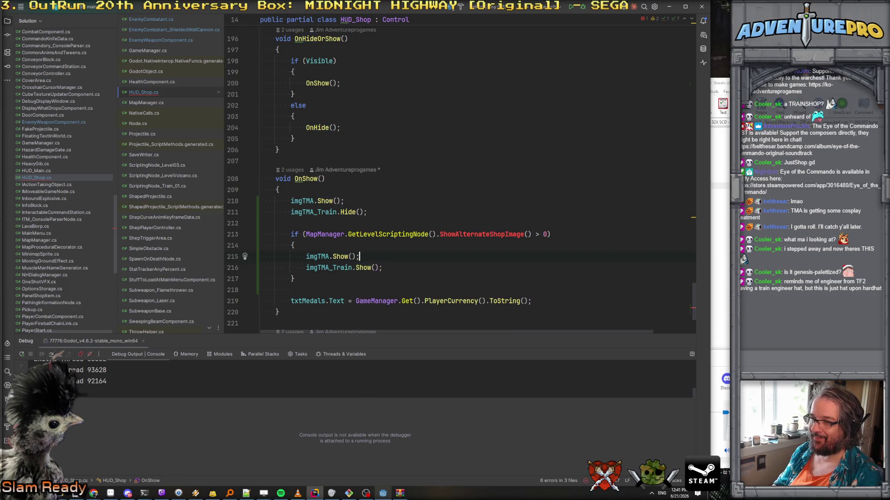
{"action": "double_click", "coordinate": [339, 256]}
{"action": "type", "text": "Hide"}
{"action": "key", "text": "Escape"}
{"action": "key", "text": "Up"}
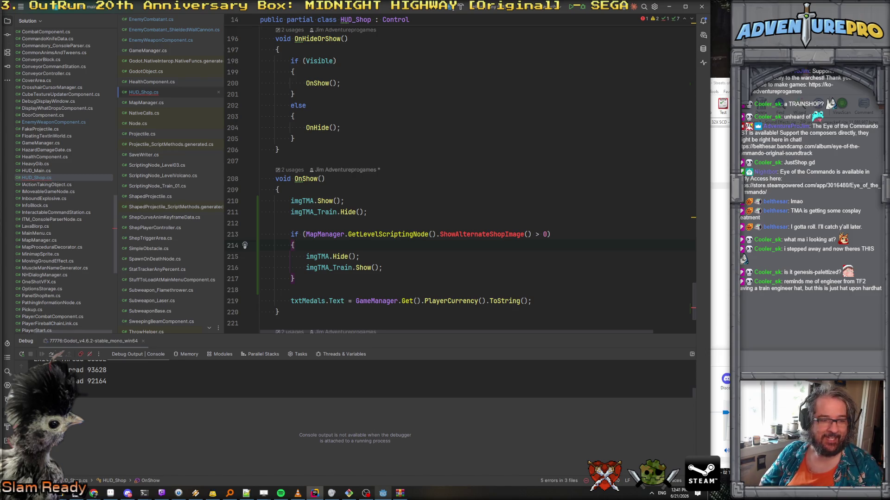
{"action": "left_click", "coordinate": [472, 254]}
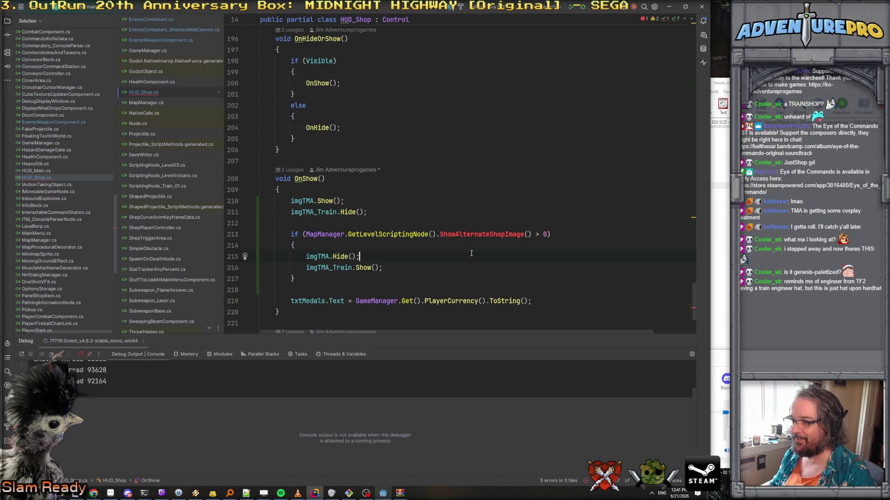
Step: Go to ScriptingNode_Base and add a public int ShowAlternateShopImage() method at the file's end
{"action": "left_click", "coordinate": [397, 234], "text": "ctrl"}
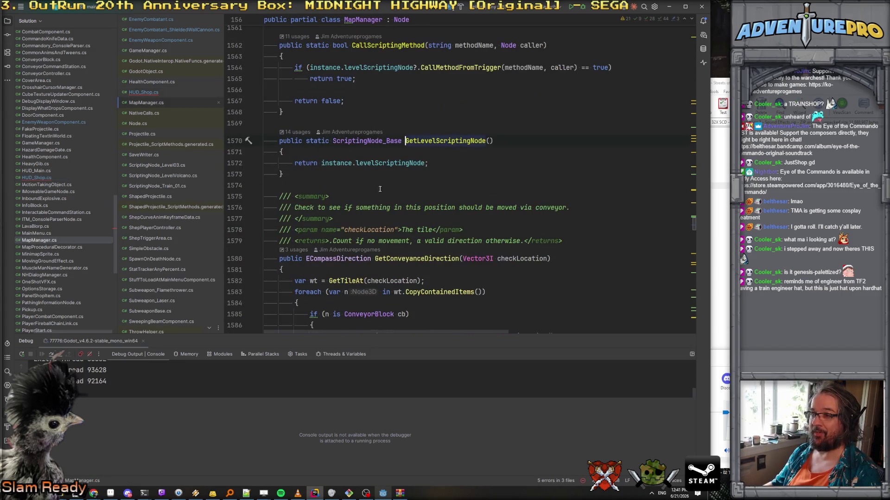
{"action": "left_click", "coordinate": [361, 141], "text": "ctrl"}
{"action": "key", "text": "ctrl+End"}
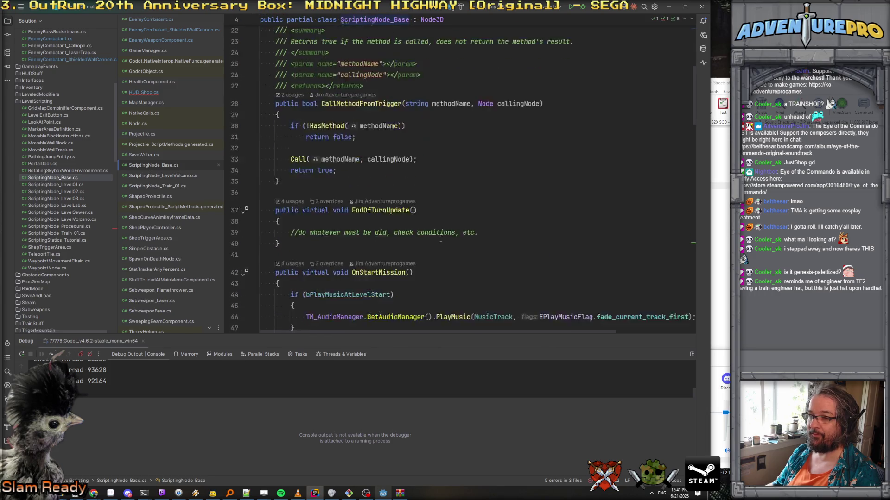
{"action": "key", "text": "Left"}
{"action": "key", "text": "Return"}
{"action": "key", "text": "Return"}
{"action": "type", "text": "public"}
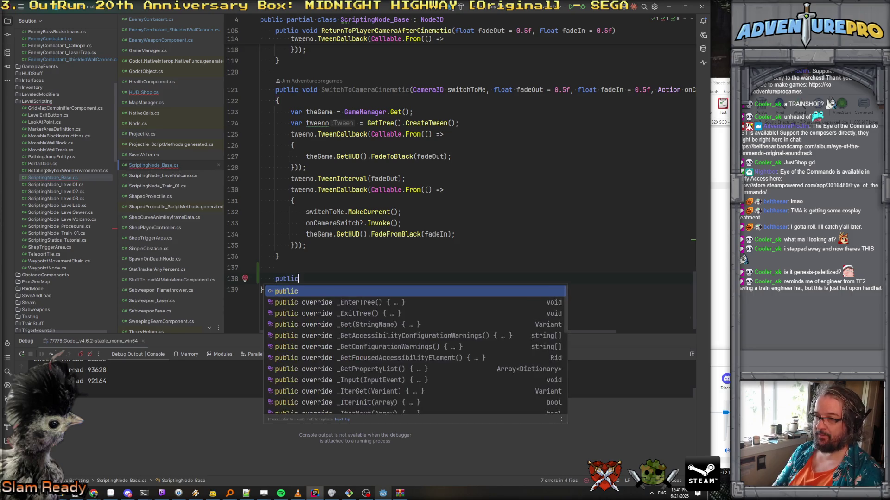
{"action": "type", "text": " int ShowAlternateShopOn"}
{"action": "type", "text": "age()"}
{"action": "key", "text": "Return"}
{"action": "type", "text": "{"}
{"action": "key", "text": "Return"}
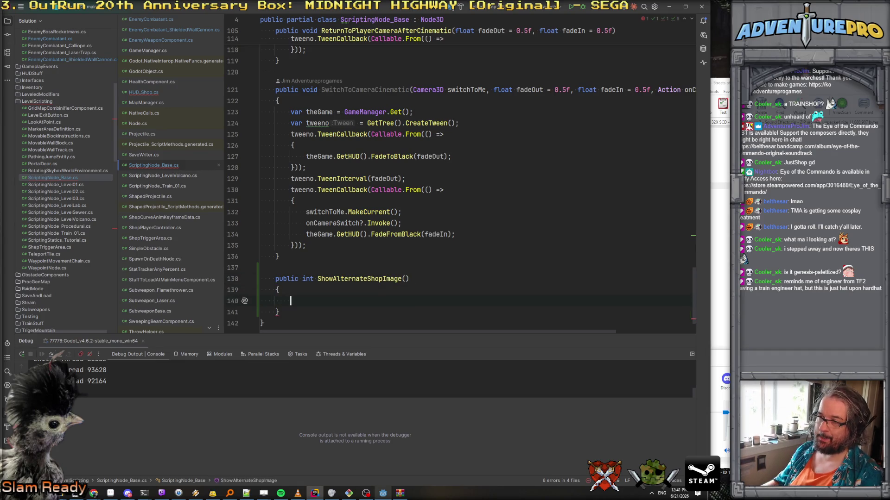
Step: Add [Export] protected int TMAShopImageIndex = 0; below the music properties
{"action": "scroll", "coordinate": [461, 176], "scroll_direction": "up", "scroll_amount": 10}
{"action": "scroll", "coordinate": [461, 176], "scroll_direction": "up", "scroll_amount": 7}
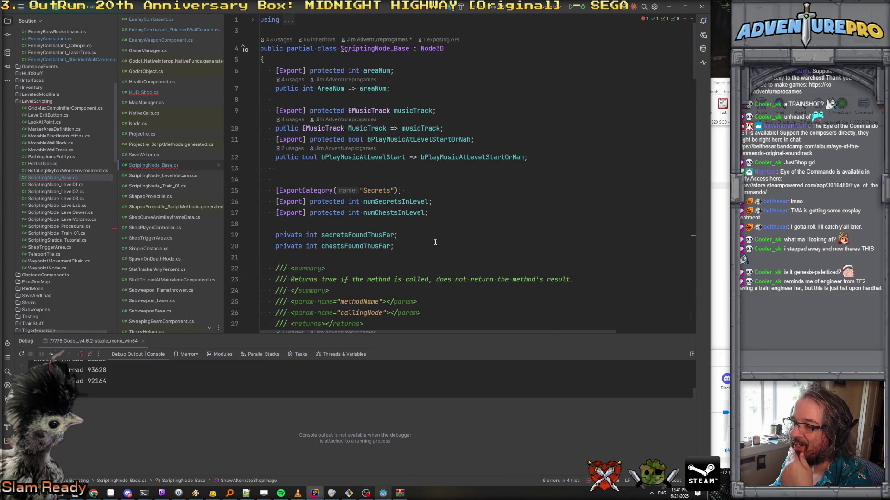
{"action": "left_click", "coordinate": [449, 215]}
{"action": "left_click", "coordinate": [557, 157]}
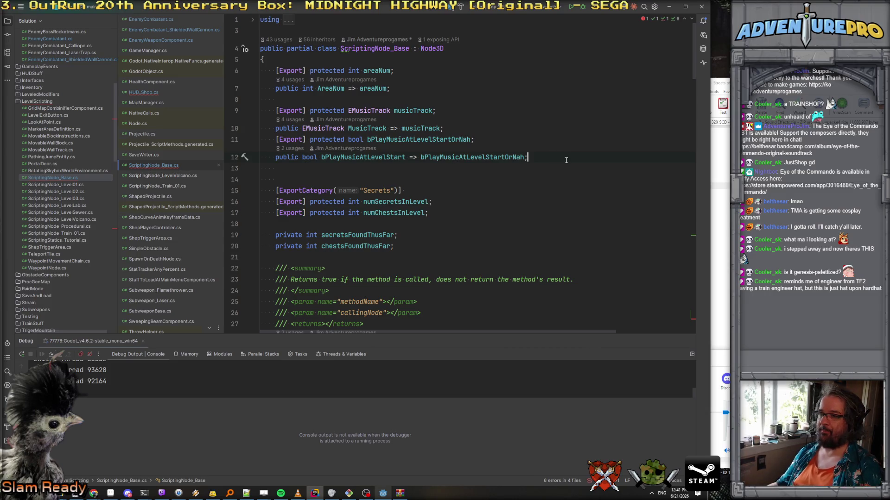
{"action": "key", "text": "Return"}
{"action": "key", "text": "Down"}
{"action": "type", "text": "[Expor"}
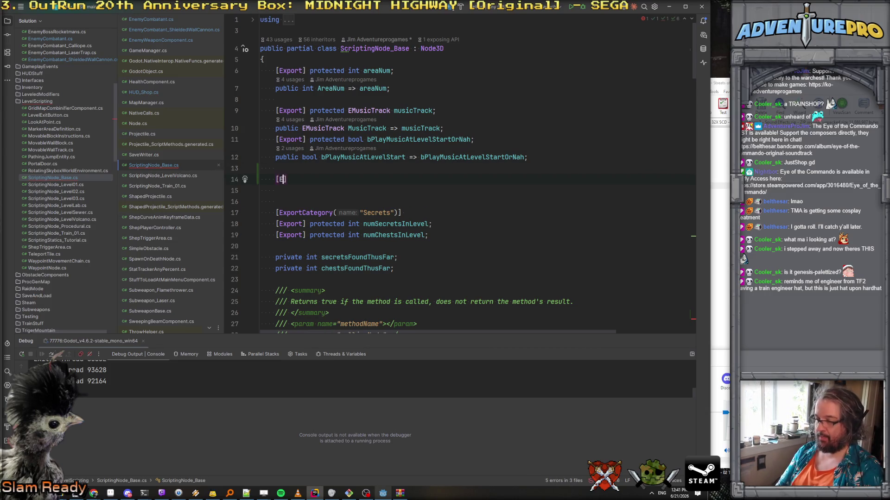
{"action": "type", "text": "t] protected "}
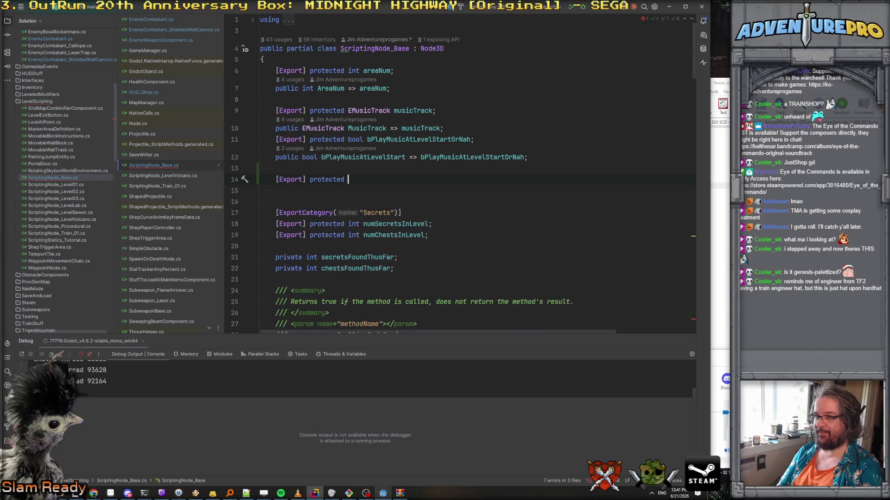
{"action": "type", "text": "int TMAShopIma"}
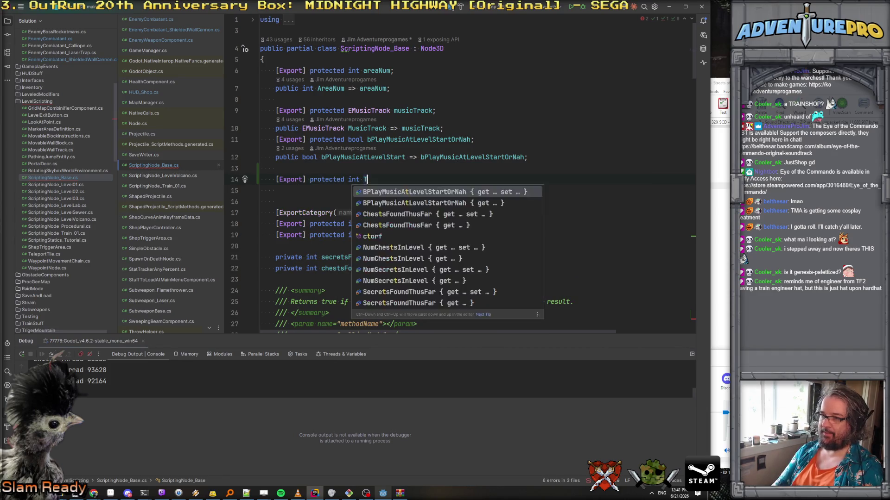
{"action": "type", "text": "geI"}
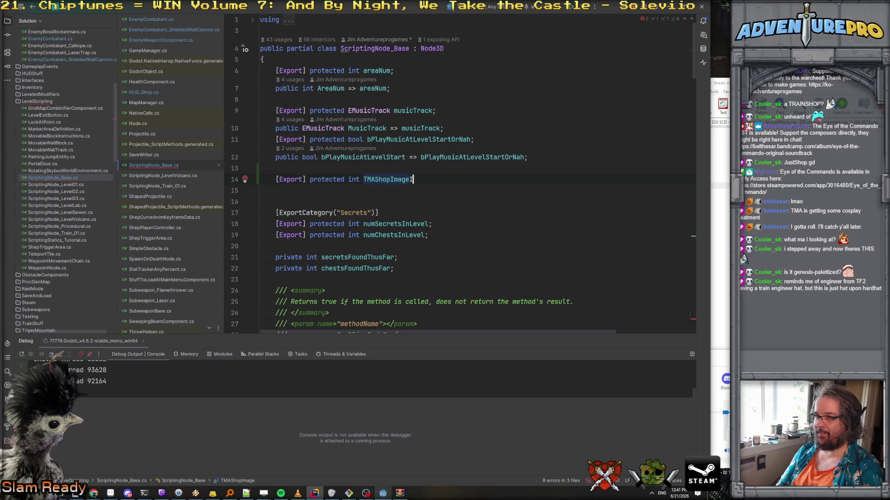
{"action": "type", "text": "ndex = 0;"}
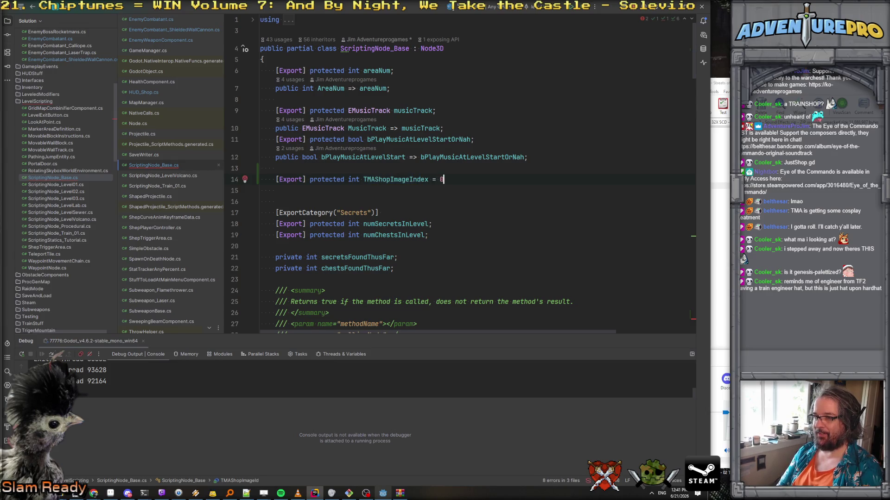
Step: Make ShowAlternateShopImage() return TMAShopImageIndex
{"action": "double_click", "coordinate": [397, 181]}
{"action": "key", "text": "ctrl+minus"}
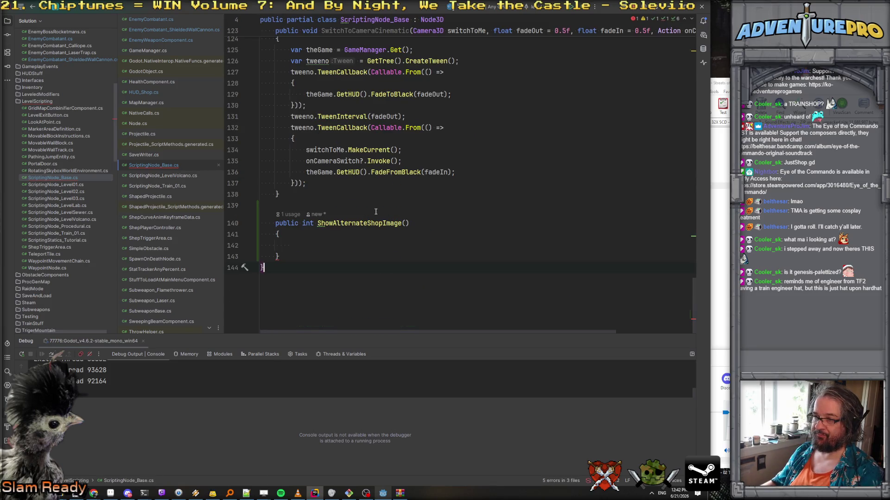
{"action": "type", "text": "return"}
{"action": "key", "text": "ctrl+v"}
{"action": "type", "text": ";"}
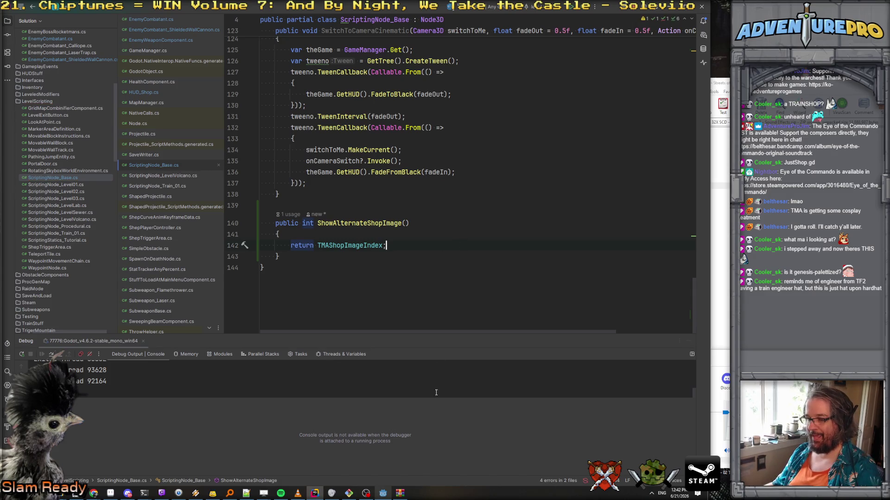
{"action": "left_click", "coordinate": [383, 493]}
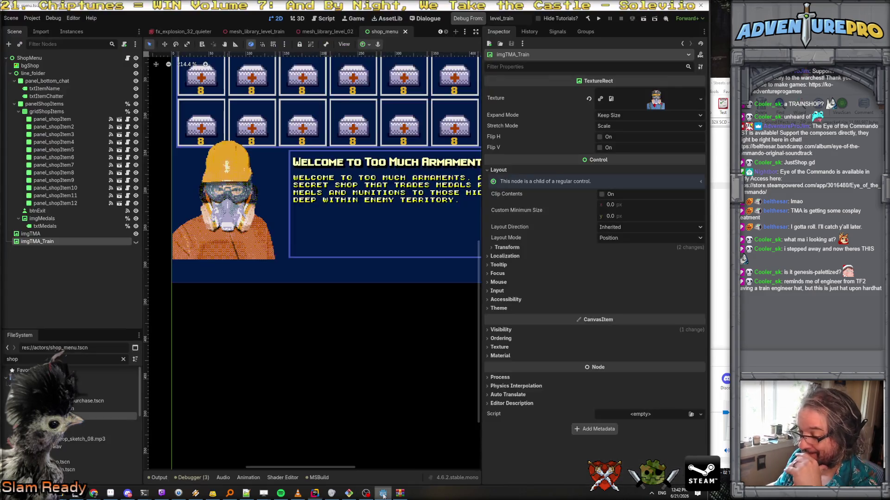
Step: Build the .NET project, dismissing the error and building again
{"action": "left_click", "coordinate": [587, 18]}
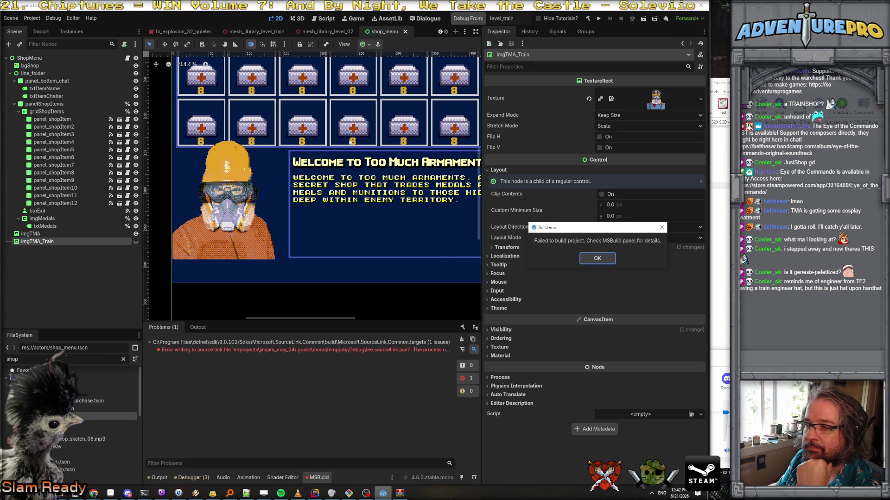
{"action": "left_click", "coordinate": [597, 258]}
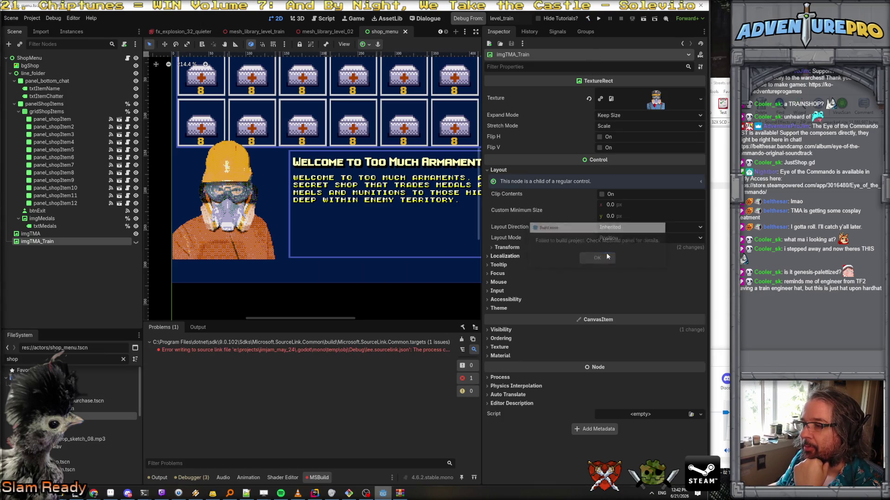
{"action": "left_click", "coordinate": [588, 19]}
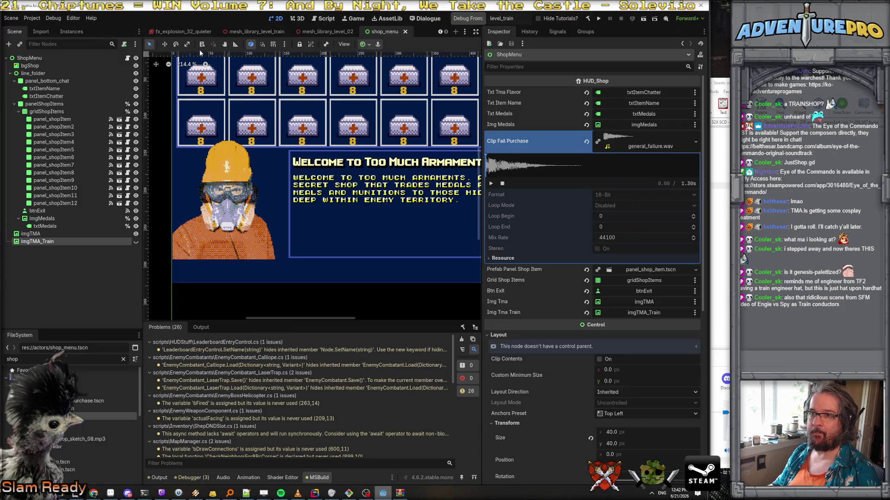
Step: Set the level_train ScriptingNode's Tma Shop Image Index to 1 and save the scene
{"action": "left_click", "coordinate": [440, 32]}
{"action": "left_click", "coordinate": [439, 31]}
{"action": "left_click", "coordinate": [440, 32]}
{"action": "left_click", "coordinate": [439, 32]}
{"action": "left_click", "coordinate": [439, 31]}
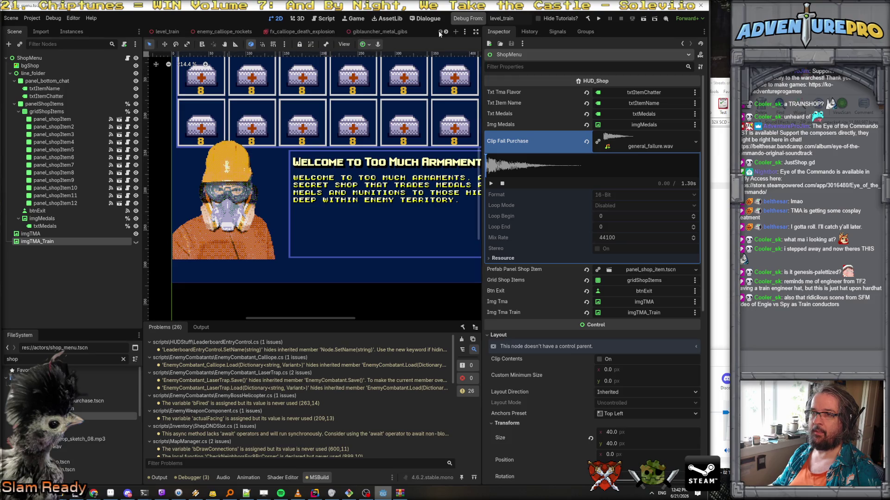
{"action": "left_click", "coordinate": [160, 33]}
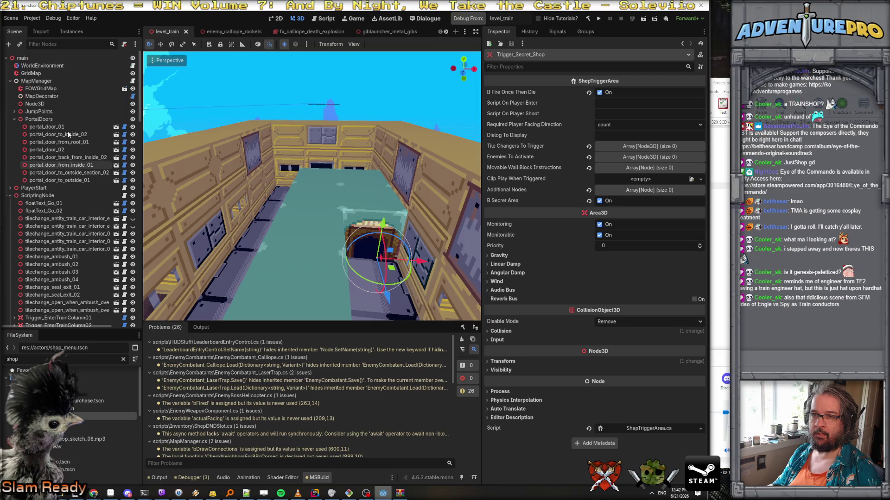
{"action": "left_click", "coordinate": [15, 119]}
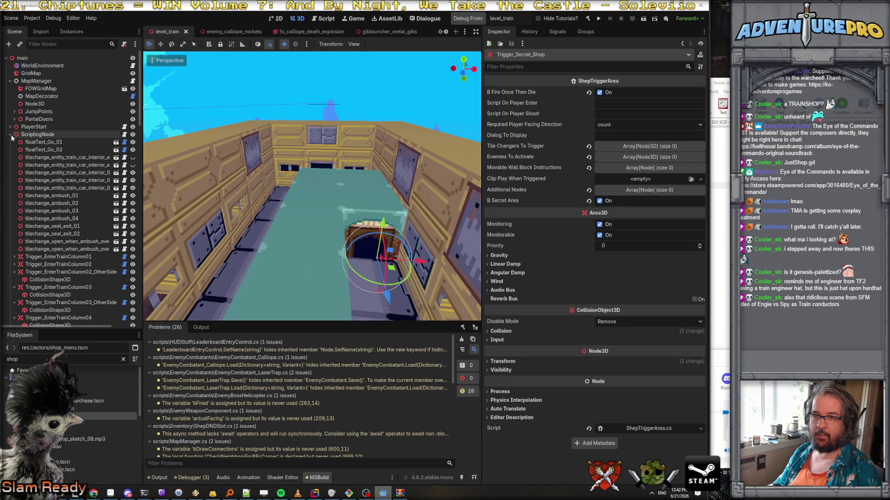
{"action": "left_click", "coordinate": [48, 135]}
{"action": "left_click", "coordinate": [619, 150]}
{"action": "type", "text": "1"}
{"action": "key", "text": "Return"}
{"action": "key", "text": "ctrl+s"}
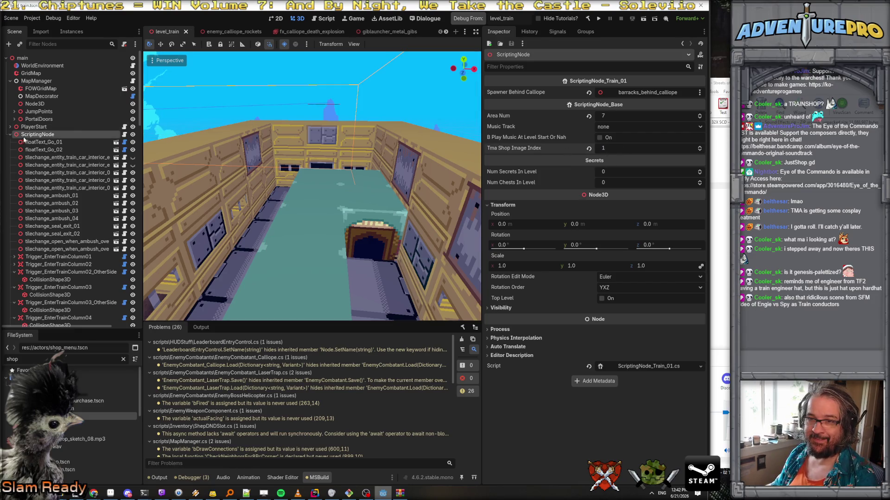
Step: Collapse the ScriptingNode and train_deco_folder groups and select the MapManager node
{"action": "left_click", "coordinate": [11, 134]}
{"action": "left_click", "coordinate": [10, 158]}
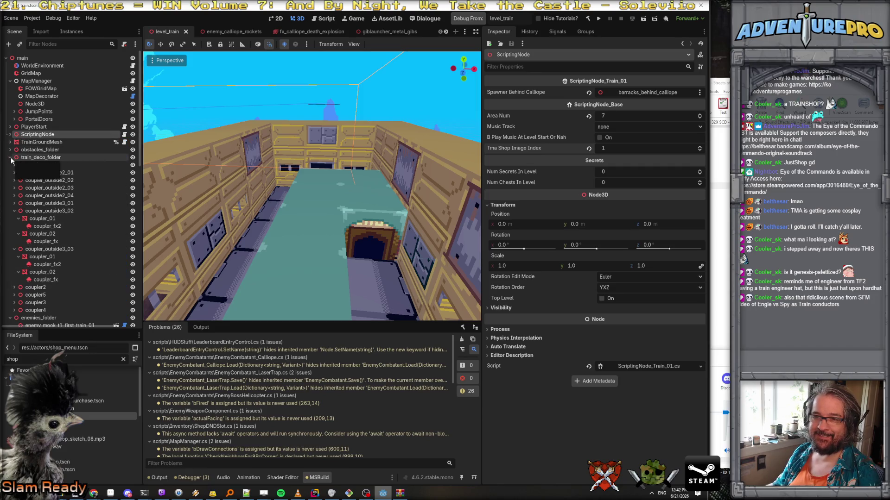
{"action": "left_click", "coordinate": [10, 157]}
{"action": "left_click", "coordinate": [37, 81]}
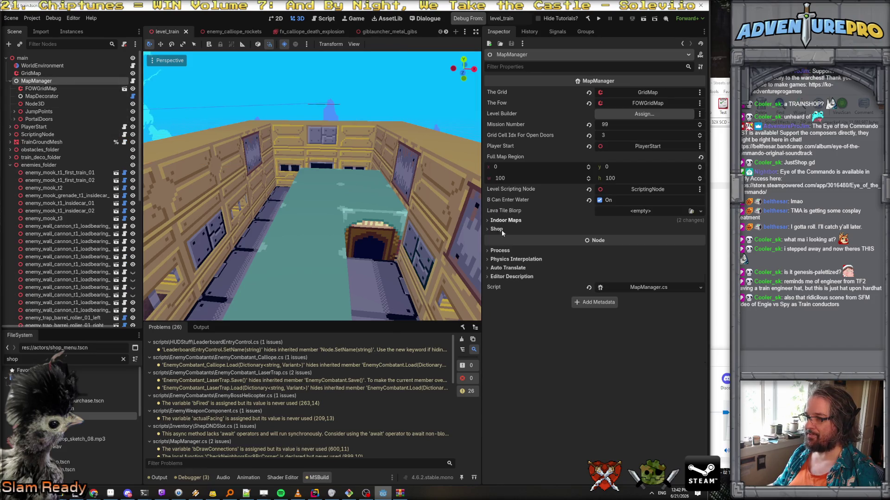
Step: Expand the MapManager's Shop settings and load item_pickup_health_burger into a first Items In Shop slot
{"action": "left_click", "coordinate": [497, 229]}
{"action": "left_click", "coordinate": [605, 238]}
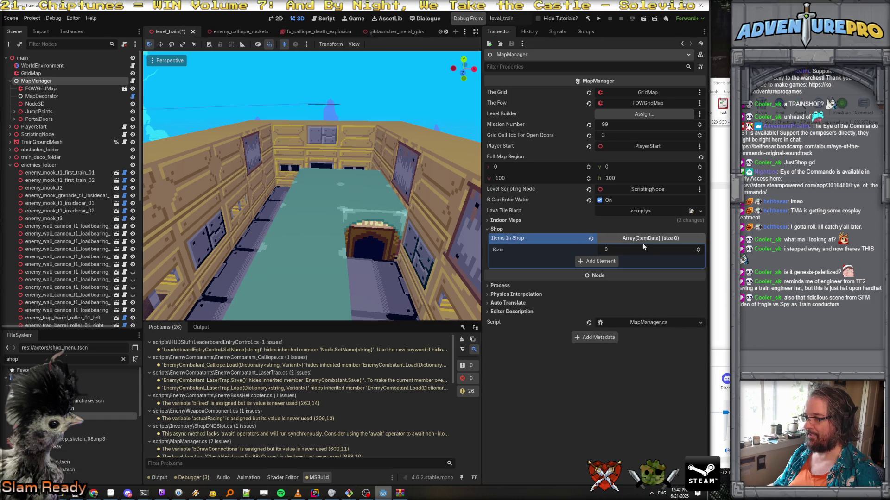
{"action": "left_click", "coordinate": [598, 262]}
{"action": "left_click", "coordinate": [689, 260]}
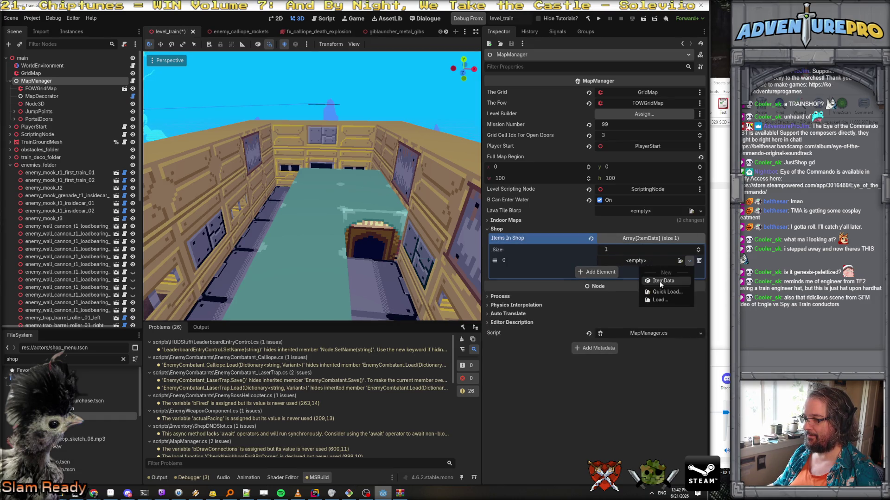
{"action": "left_click", "coordinate": [667, 292]}
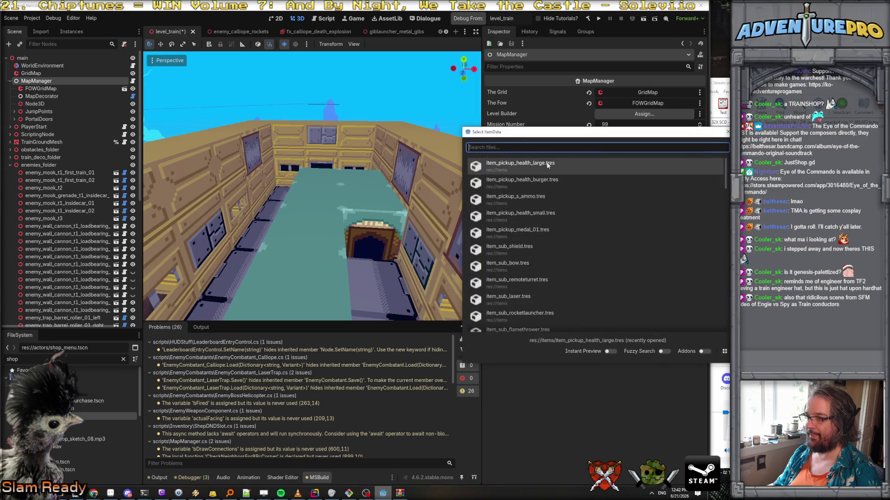
{"action": "left_click", "coordinate": [540, 179]}
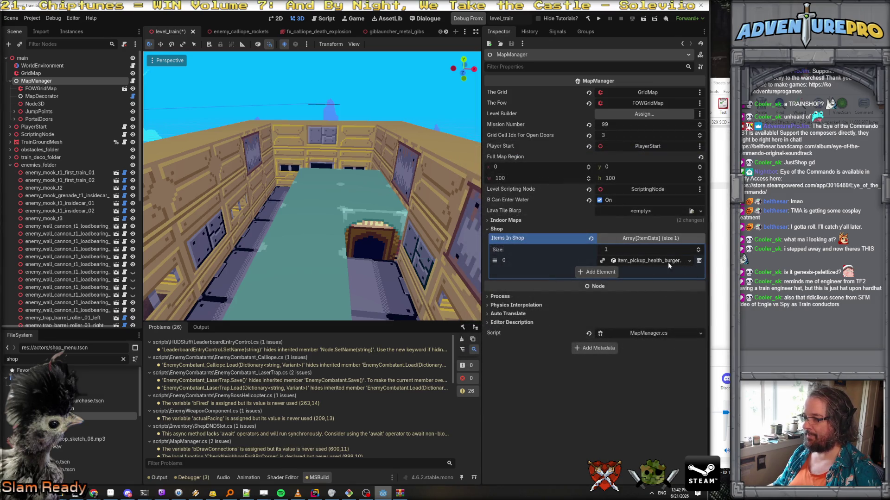
Step: Add a second shop slot, then copy the burger item and paste it into slot 1
{"action": "left_click", "coordinate": [597, 274]}
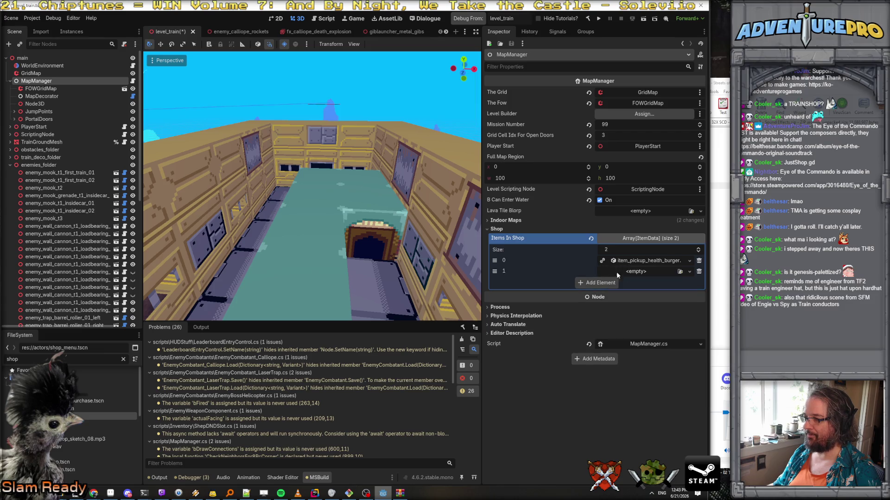
{"action": "left_click", "coordinate": [663, 261]}
{"action": "left_click", "coordinate": [662, 261]}
{"action": "left_click", "coordinate": [689, 260]}
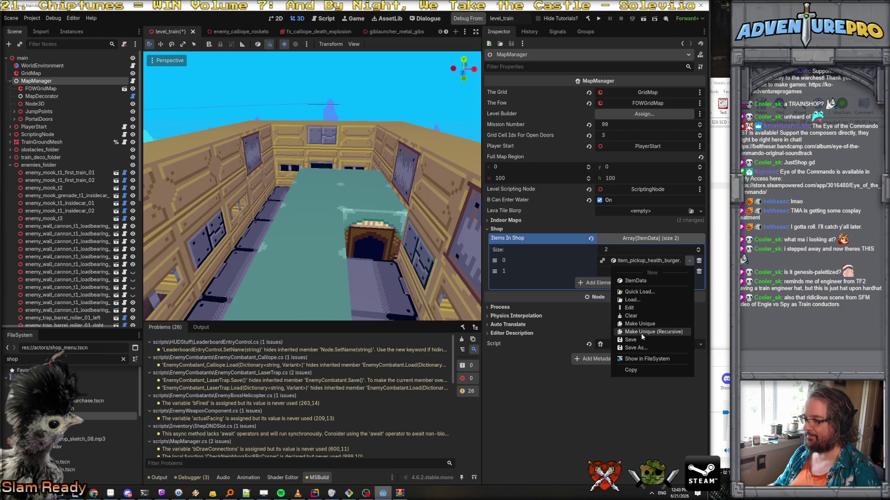
{"action": "left_click", "coordinate": [643, 369]}
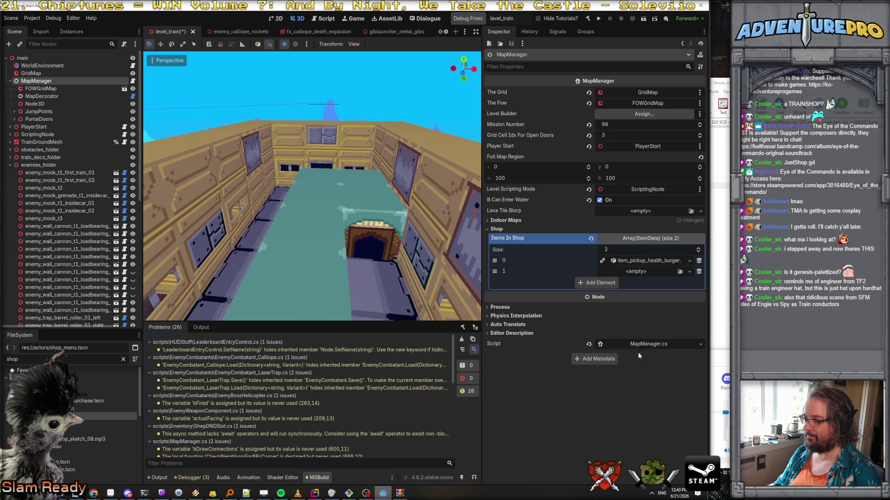
{"action": "left_click", "coordinate": [629, 273]}
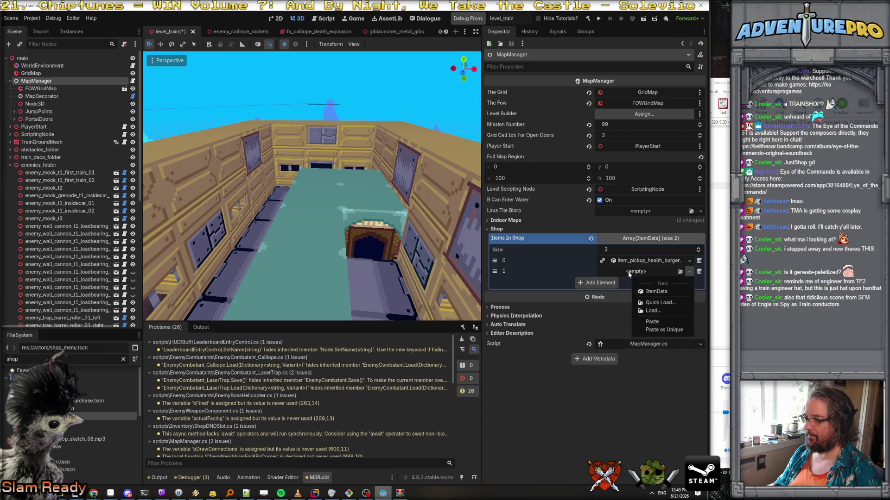
{"action": "left_click", "coordinate": [651, 322]}
Step: Add three more empty shop slots and paste the burger item into slot 2
{"action": "left_click", "coordinate": [600, 283]}
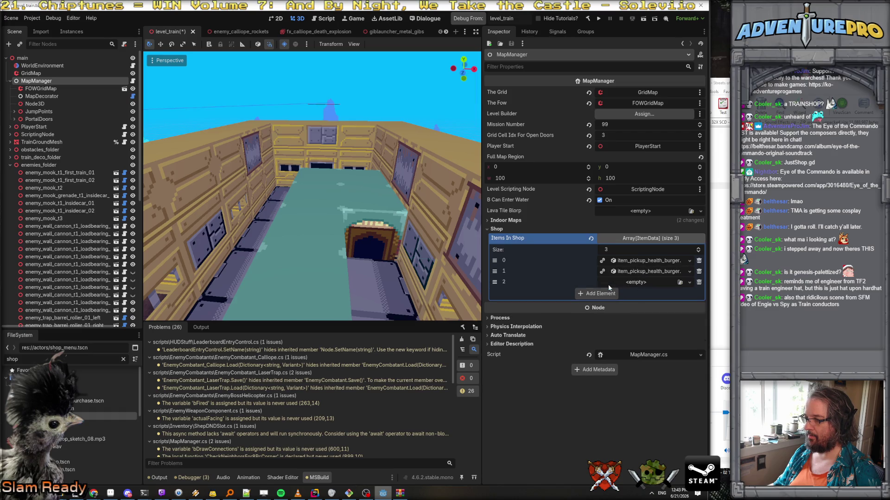
{"action": "left_click", "coordinate": [600, 293]}
{"action": "left_click", "coordinate": [599, 304]}
{"action": "left_click", "coordinate": [633, 286]}
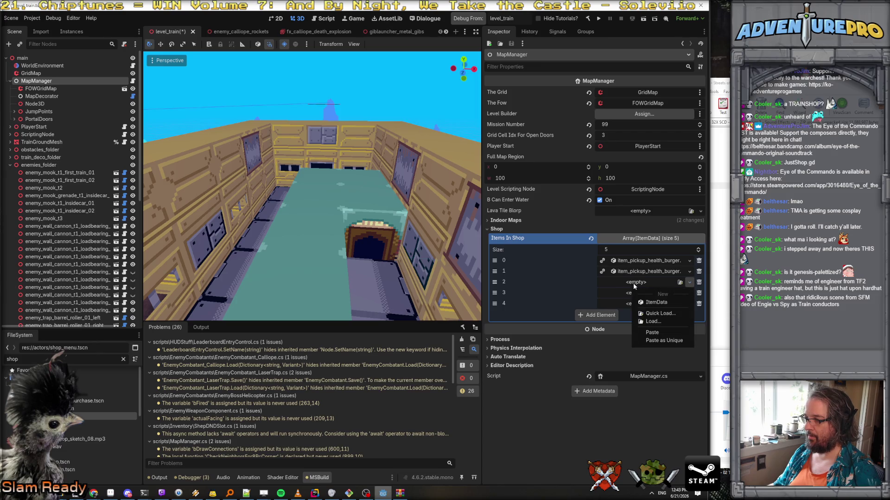
{"action": "left_click", "coordinate": [651, 332]}
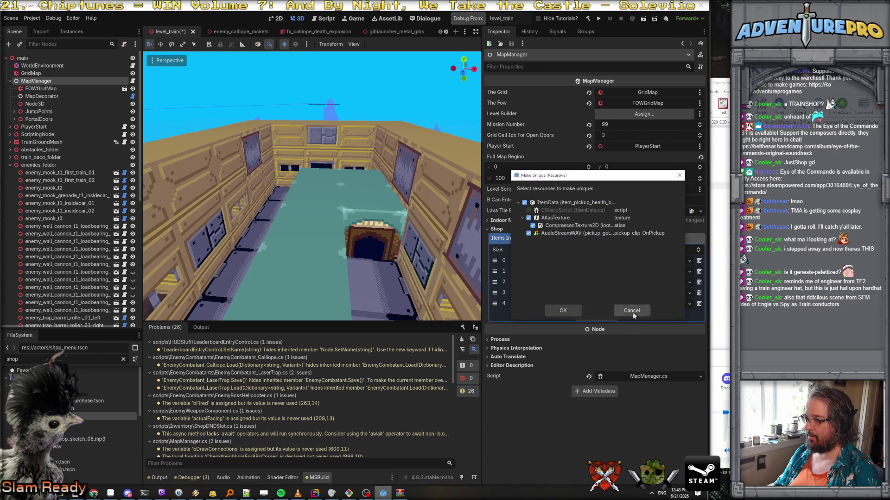
{"action": "left_click", "coordinate": [631, 311]}
{"action": "left_click", "coordinate": [641, 284]}
{"action": "left_click", "coordinate": [660, 394]}
Step: Paste the burger item into slots 3 and 4, save the level scene, and run the game
{"action": "left_click", "coordinate": [635, 292]}
{"action": "left_click", "coordinate": [648, 337]}
{"action": "left_click", "coordinate": [633, 305]}
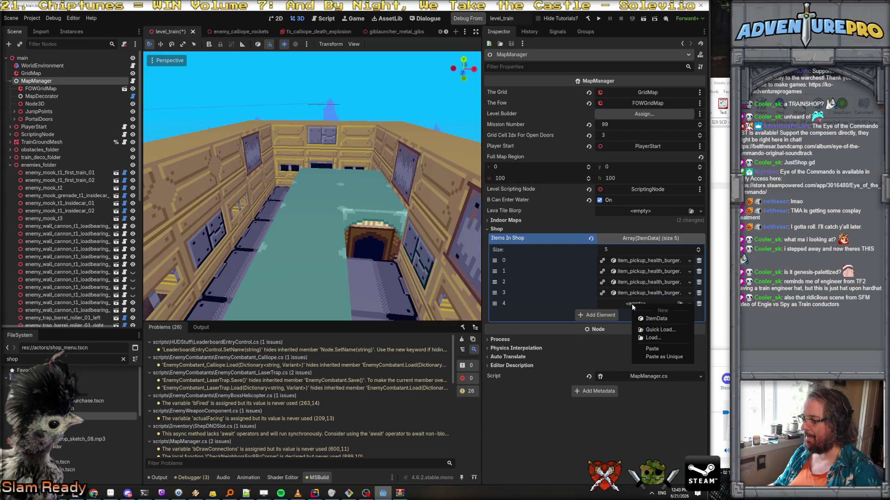
{"action": "left_click", "coordinate": [662, 353]}
{"action": "key", "text": "ctrl+s"}
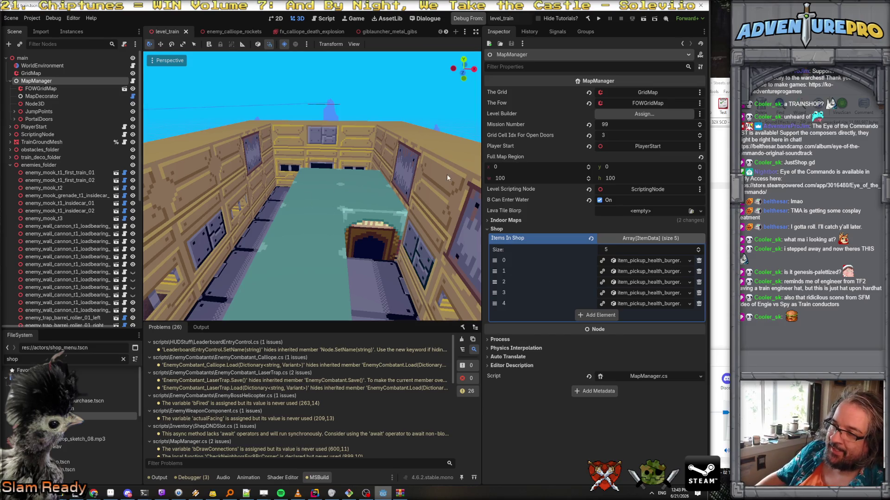
{"action": "left_click", "coordinate": [480, 20]}
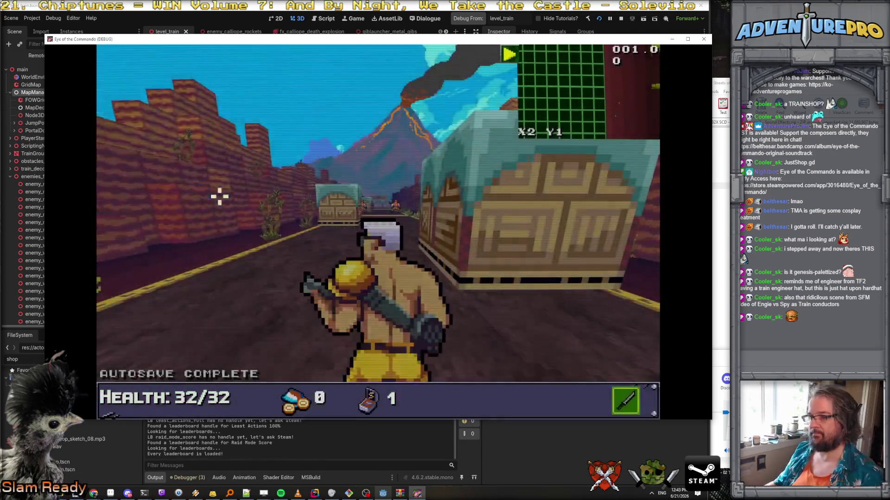
Step: Use the debug console command TP 75 2 to teleport into the train carriage
{"action": "key", "text": "grave"}
{"action": "type", "text": "TPO"}
{"action": "key", "text": "BackSpace"}
{"action": "type", "text": "75 2"}
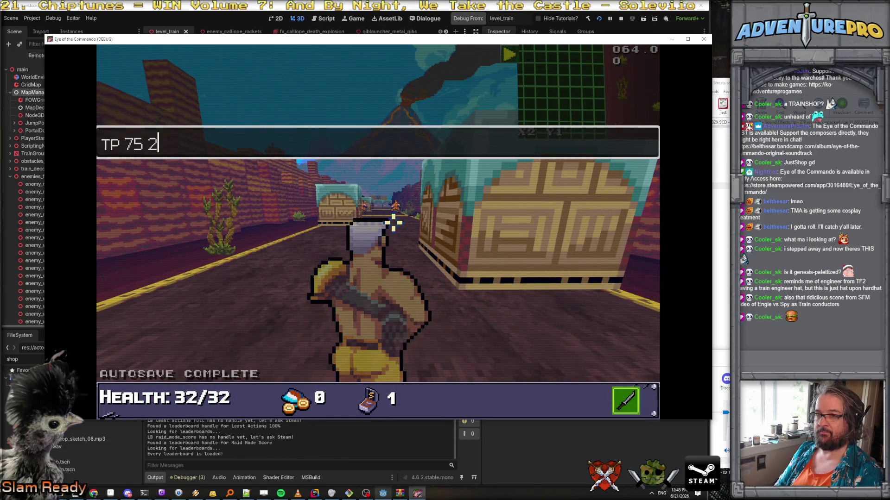
{"action": "key", "text": "Return"}
{"action": "key", "text": "grave"}
Step: Walk into the secret side area and enter the burger shop through its door
{"action": "key", "text": "w"}
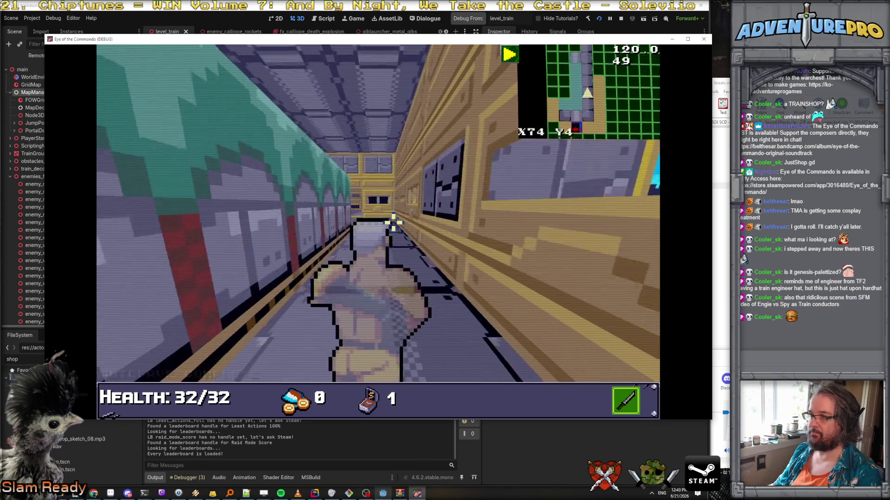
{"action": "key", "text": "Left"}
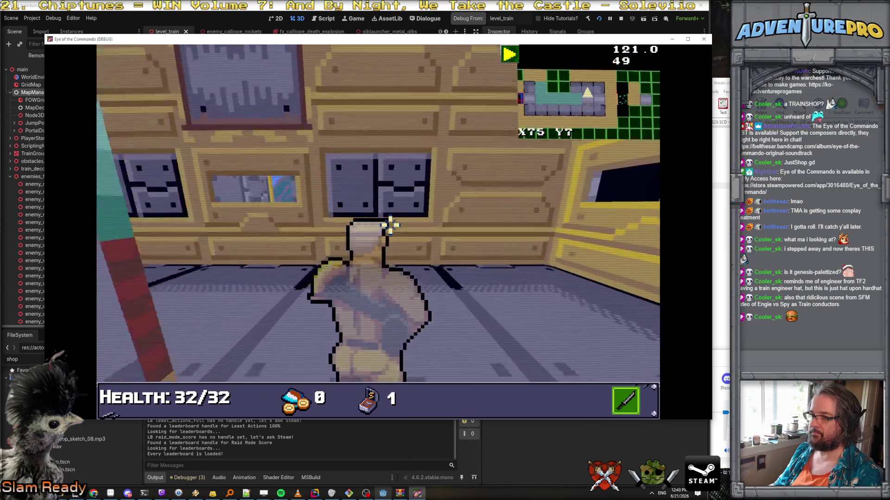
{"action": "key", "text": "w"}
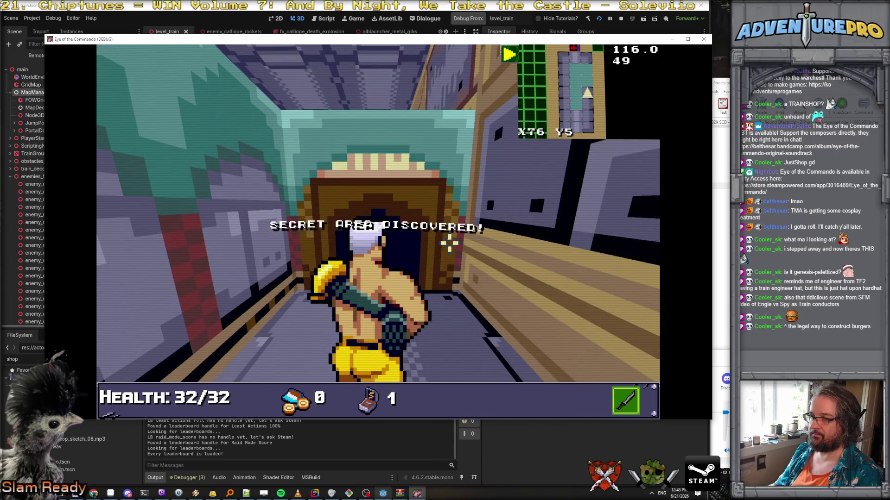
{"action": "left_click", "coordinate": [449, 242]}
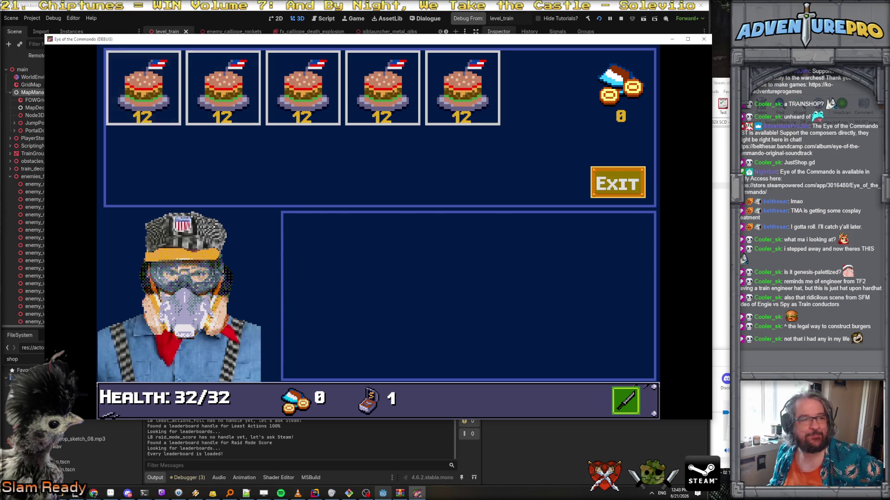
Step: Leave the burger shop with its EXIT button, returning to the carriage corridor
{"action": "key", "text": "alt+Tab"}
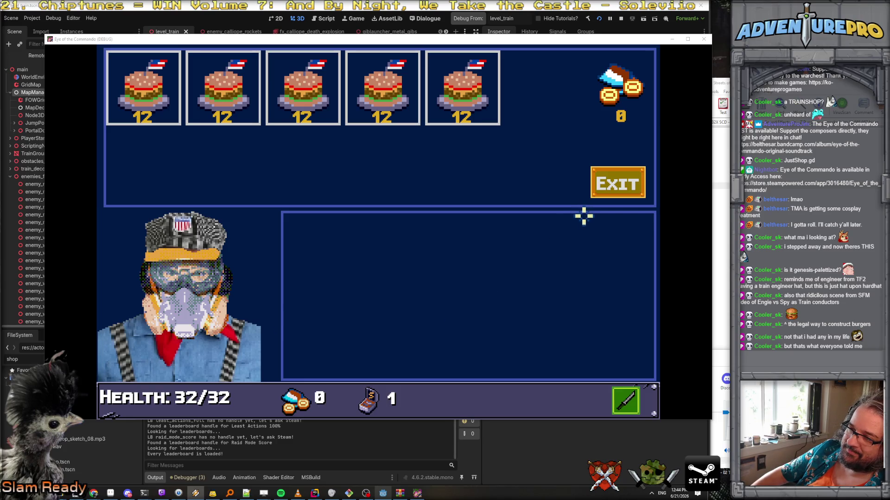
{"action": "left_click", "coordinate": [618, 183]}
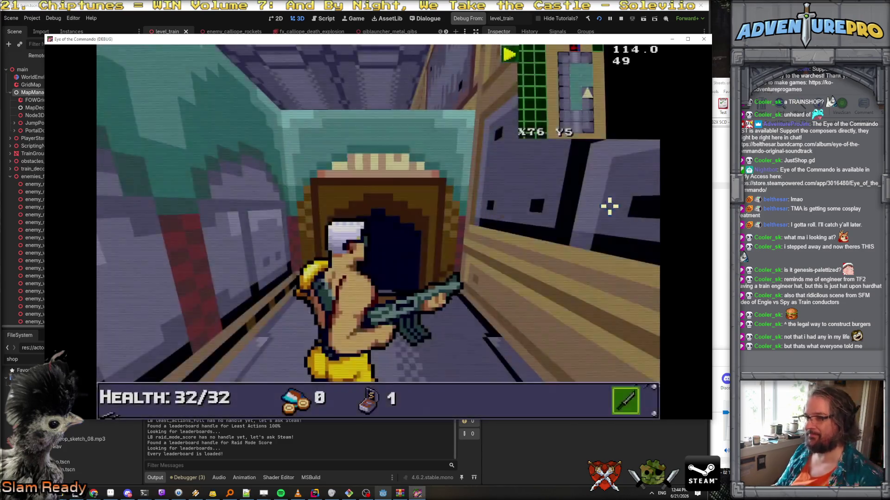
Step: Walk back along the train corridor to the shop doorway
{"action": "key", "text": "w"}
{"action": "key", "text": "a"}
{"action": "key", "text": "w"}
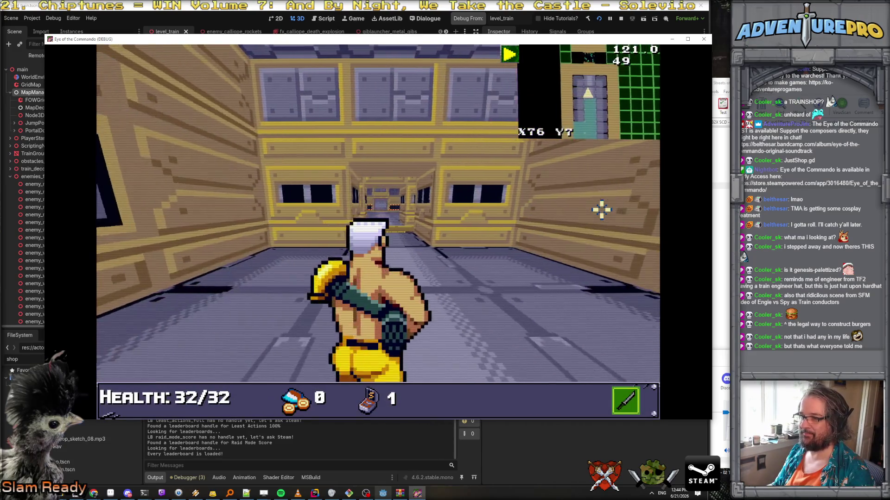
{"action": "key", "text": "a"}
{"action": "key", "text": "d"}
{"action": "key", "text": "a"}
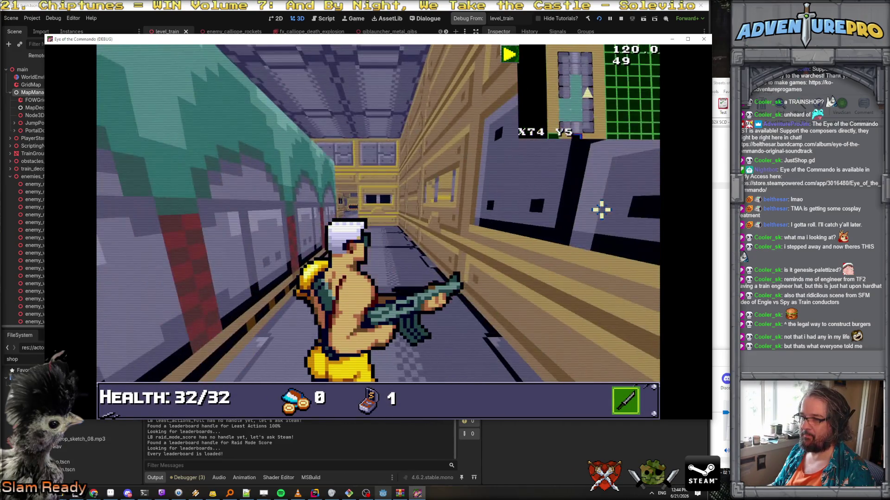
{"action": "key", "text": "w"}
{"action": "key", "text": "d"}
{"action": "key", "text": "d"}
{"action": "key", "text": "w"}
{"action": "key", "text": "w"}
{"action": "key", "text": "e"}
{"action": "key", "text": "e"}
{"action": "key", "text": "w"}
{"action": "key", "text": "w"}
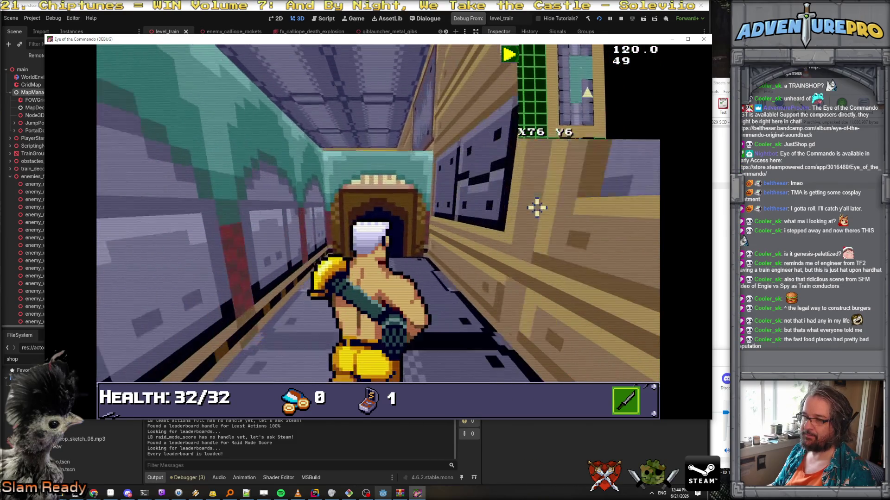
{"action": "key", "text": "w"}
Step: Re-enter the burger shop through the door and exit it again
{"action": "key", "text": "s"}
{"action": "key", "text": "s"}
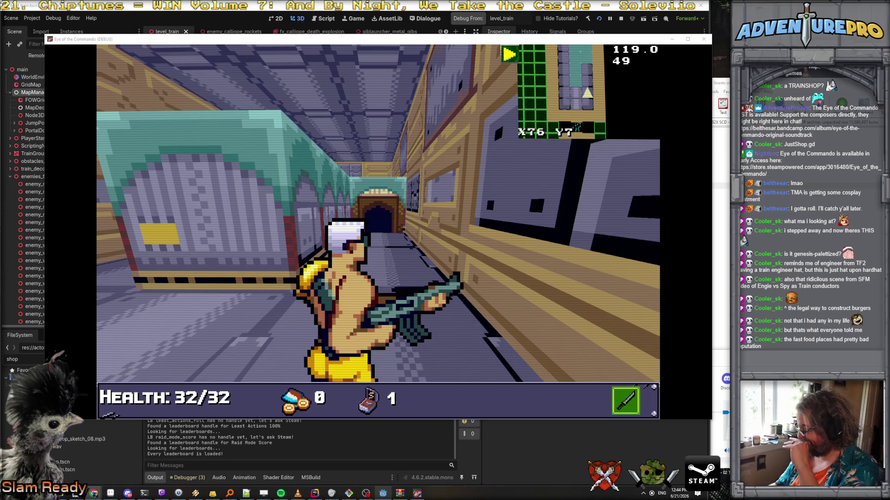
{"action": "left_click", "coordinate": [415, 207]}
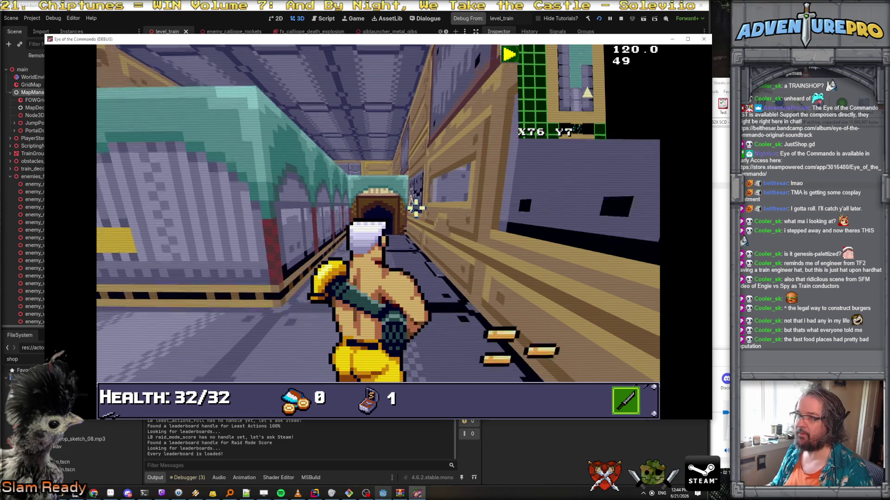
{"action": "key", "text": "w"}
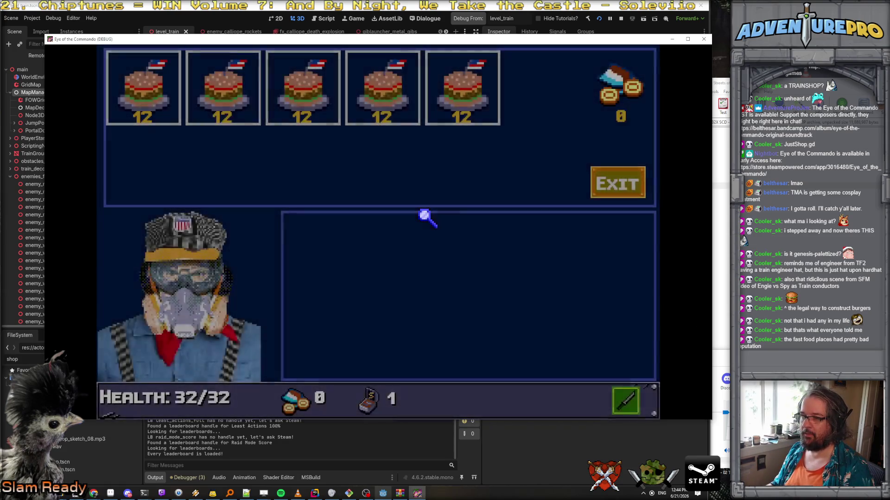
{"action": "left_click", "coordinate": [612, 184]}
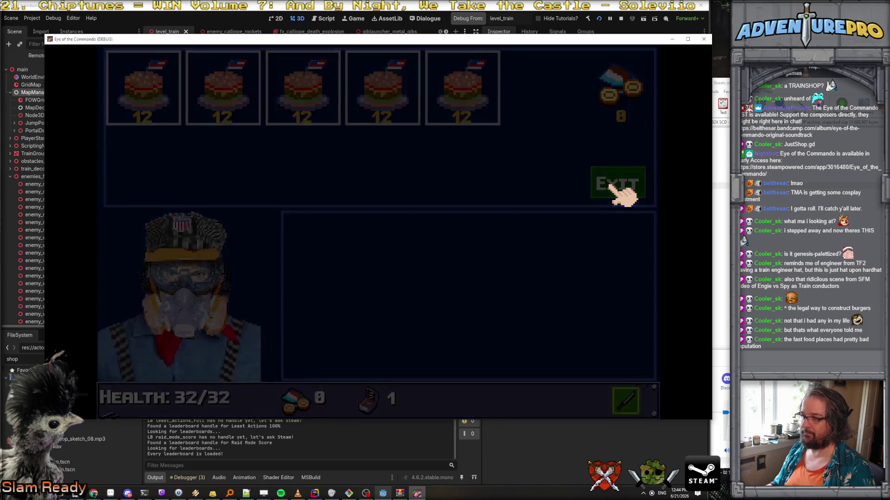
Step: Advance down the corridor toward the red-lamp door and shoot the red barrels
{"action": "key", "text": "w"}
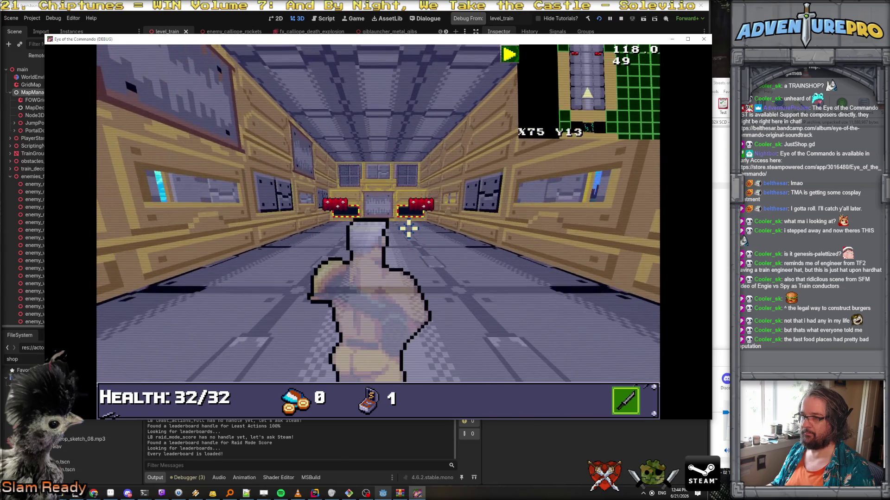
{"action": "key", "text": "w"}
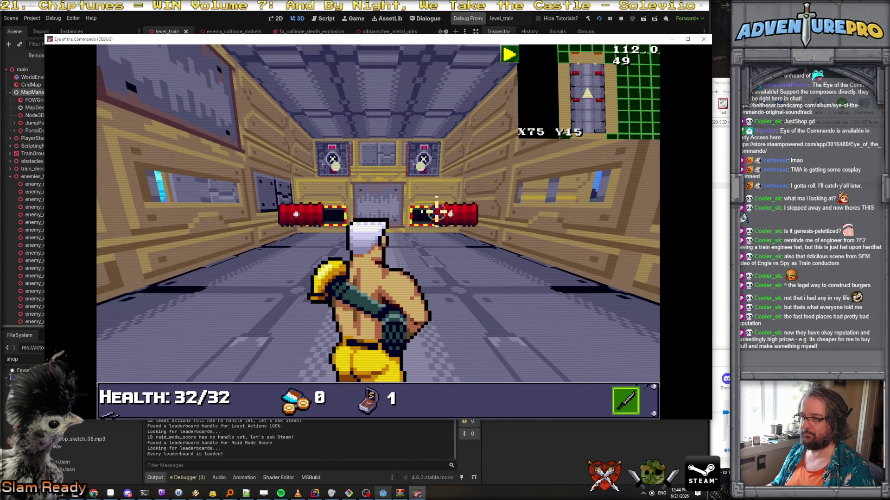
{"action": "left_click", "coordinate": [435, 213]}
{"action": "key", "text": "a"}
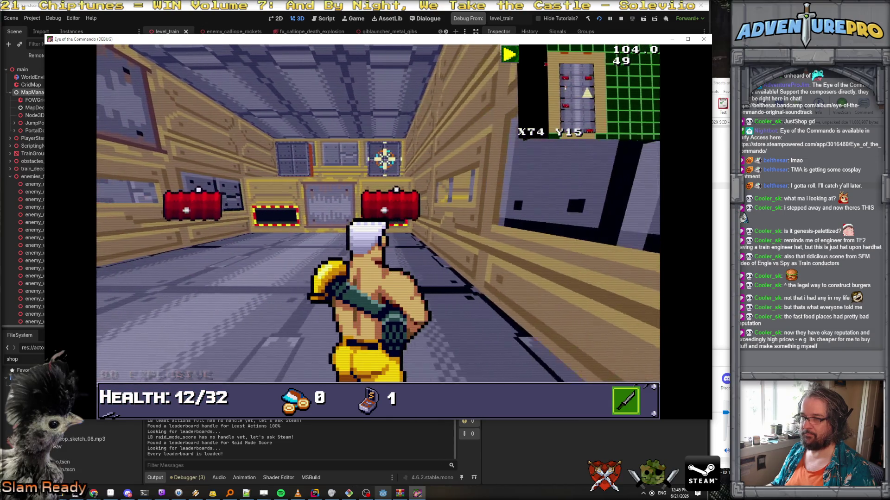
{"action": "key", "text": "d"}
{"action": "left_click", "coordinate": [466, 213]}
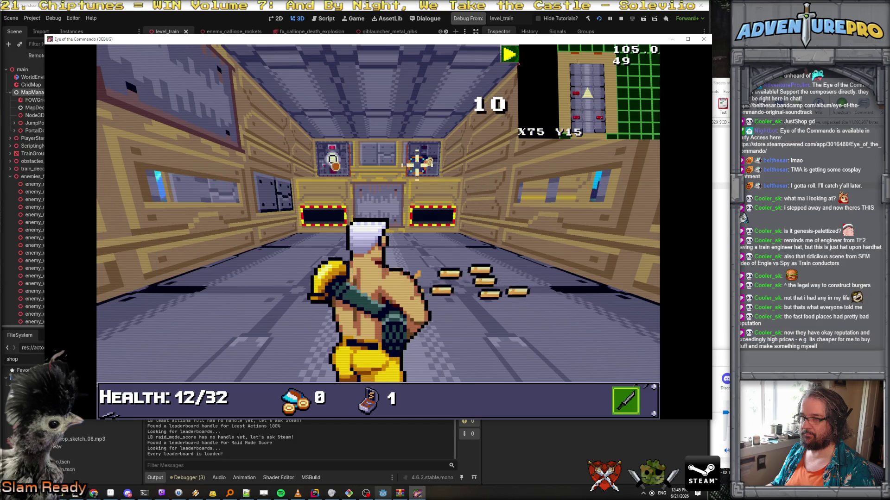
{"action": "key", "text": "w"}
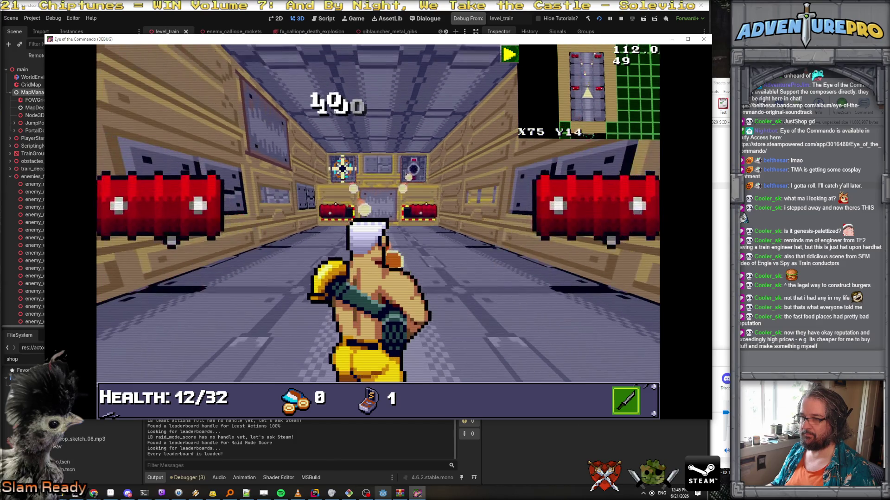
{"action": "key", "text": "s"}
{"action": "left_click", "coordinate": [332, 159]}
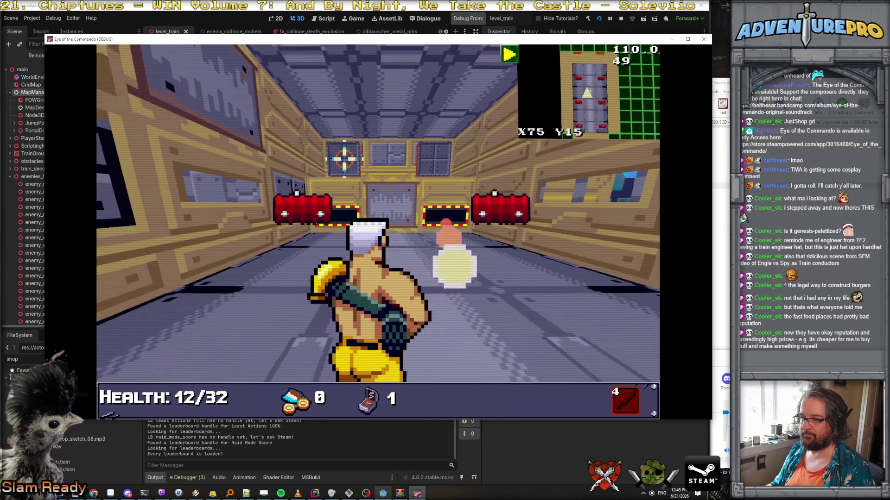
{"action": "left_click", "coordinate": [354, 159]}
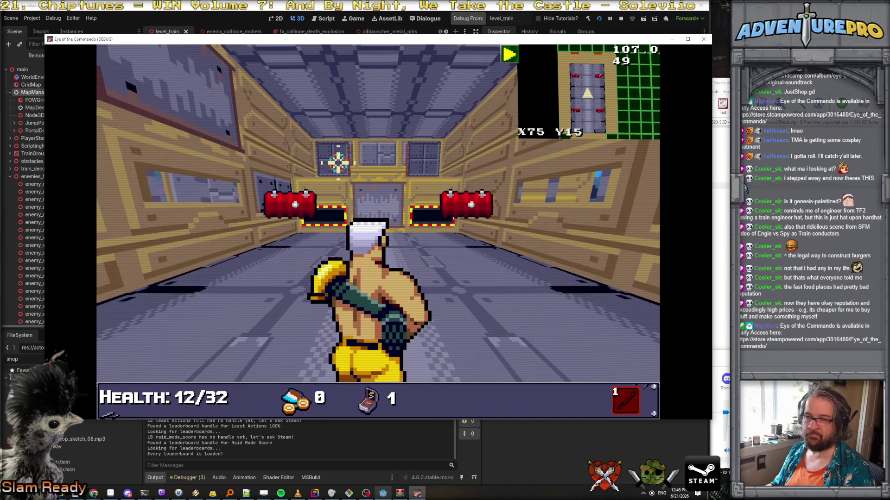
Step: Destroy the left and right wall cannons, then move the game window aside
{"action": "left_click", "coordinate": [337, 161]}
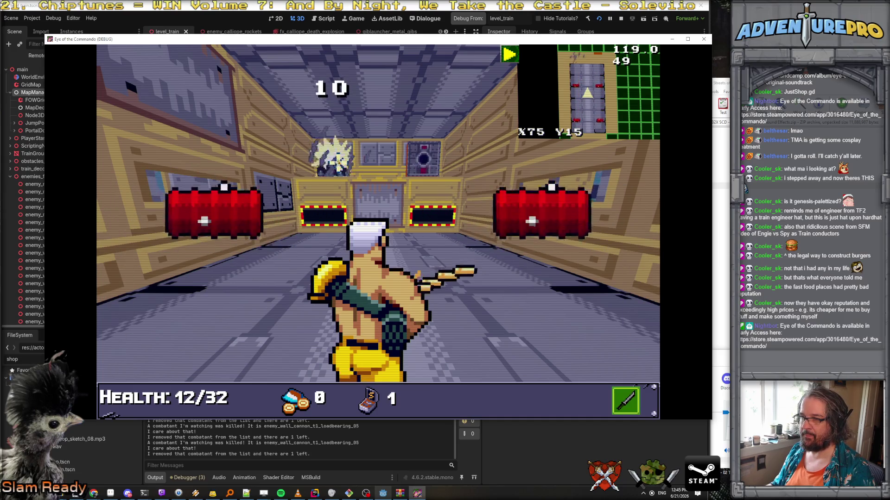
{"action": "left_click", "coordinate": [421, 159]}
{"action": "left_click", "coordinate": [422, 161]}
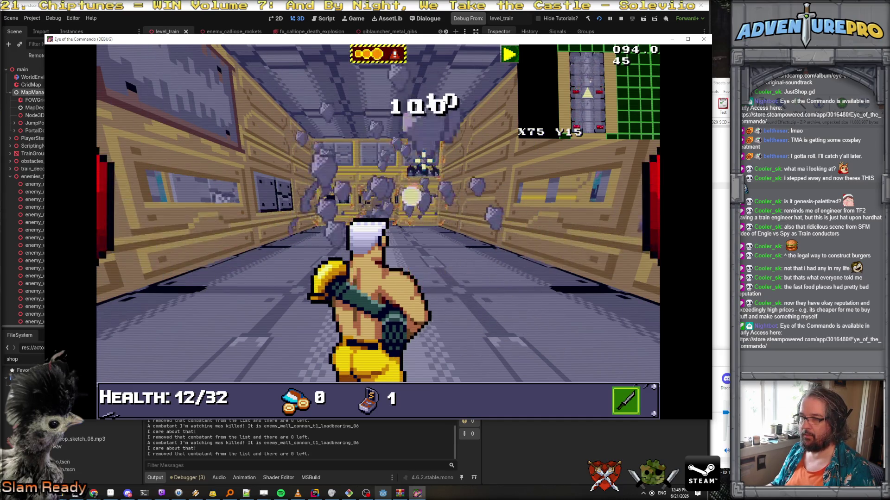
{"action": "left_click", "coordinate": [419, 159]}
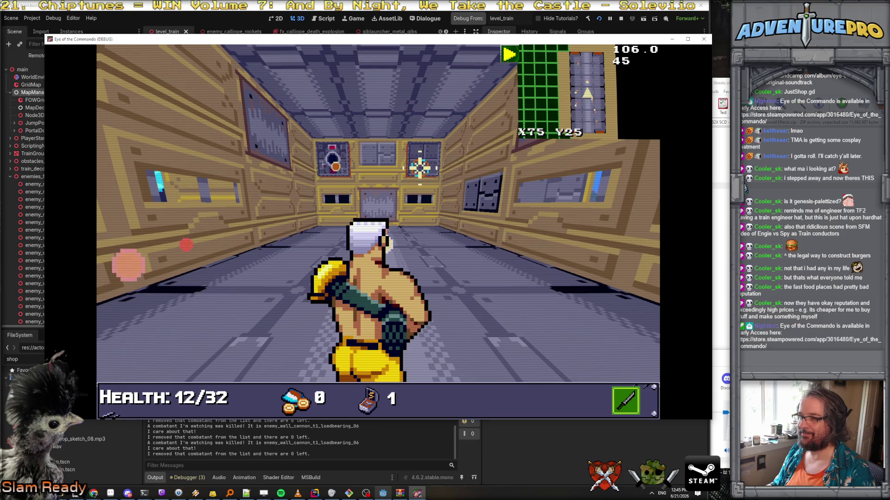
{"action": "mouse_move", "coordinate": [186, 39]}
{"action": "left_mouse_down"}
{"action": "mouse_move", "coordinate": [364, 46]}
{"action": "mouse_move", "coordinate": [467, 68]}
{"action": "left_mouse_up"}
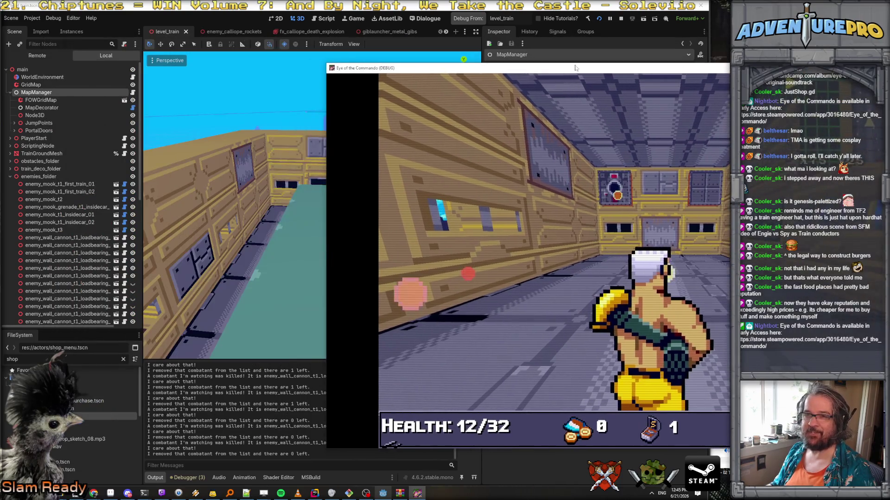
Step: Select the live main > WorldEnvironment node in the Remote scene tree
{"action": "left_click", "coordinate": [43, 78]}
{"action": "left_click", "coordinate": [49, 57]}
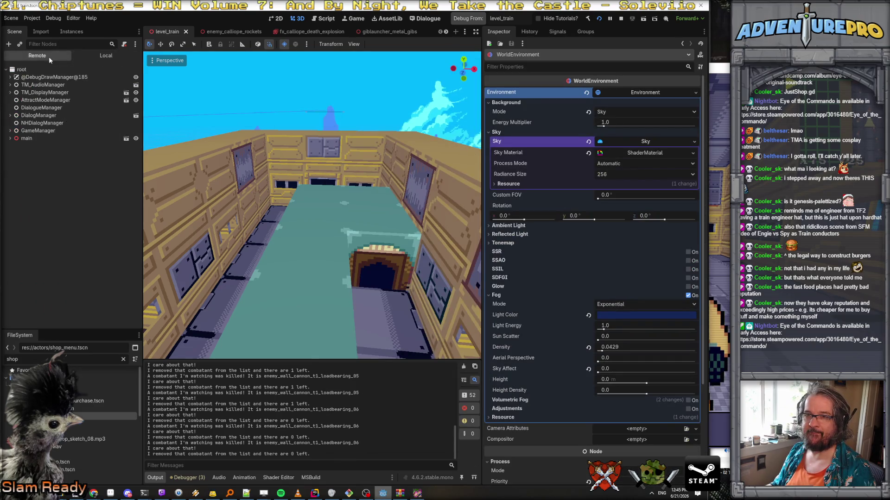
{"action": "left_click", "coordinate": [10, 138]}
{"action": "left_click", "coordinate": [46, 146]}
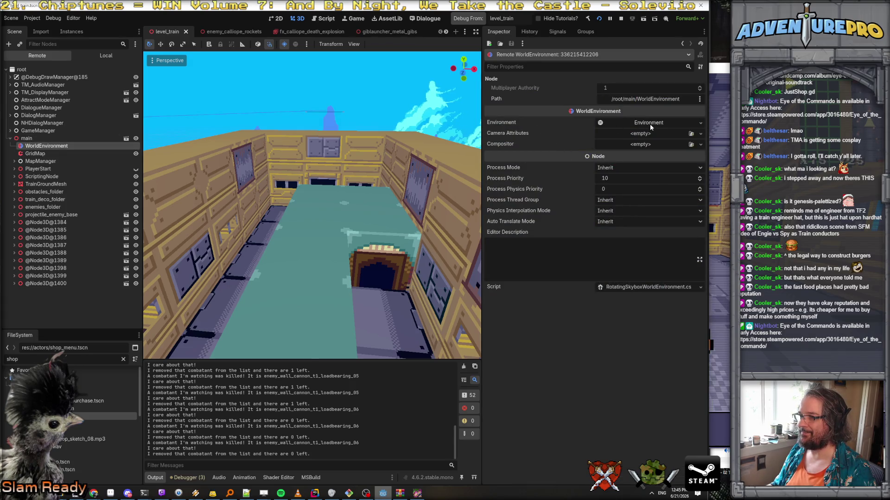
Step: Expand the Environment properties in a widened Inspector and open the Ambient Light Color picker
{"action": "left_click", "coordinate": [649, 123]}
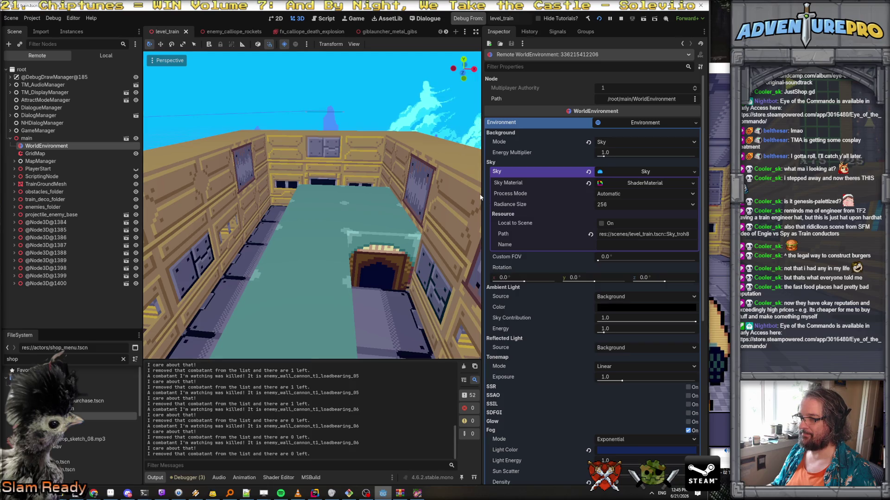
{"action": "mouse_move", "coordinate": [477, 193]}
{"action": "left_mouse_down"}
{"action": "mouse_move", "coordinate": [351, 198]}
{"action": "mouse_move", "coordinate": [383, 200]}
{"action": "left_mouse_up"}
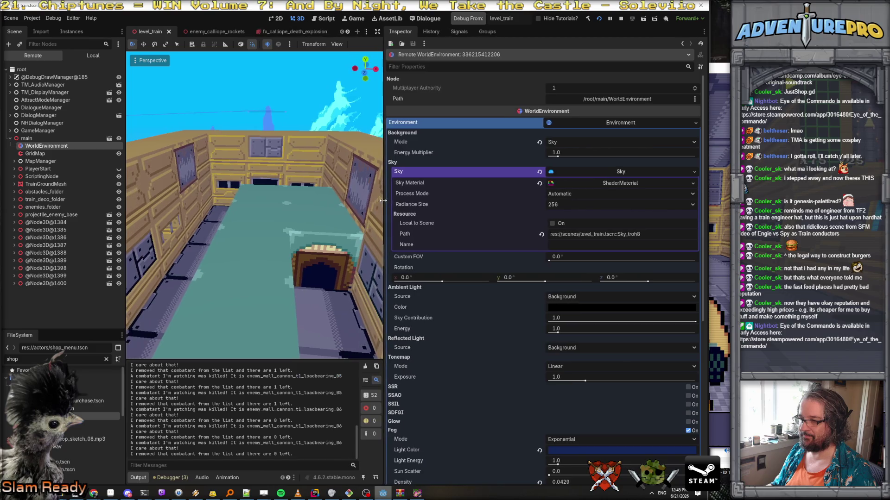
{"action": "scroll", "coordinate": [532, 273], "scroll_direction": "down", "scroll_amount": 5}
{"action": "left_click", "coordinate": [561, 207]}
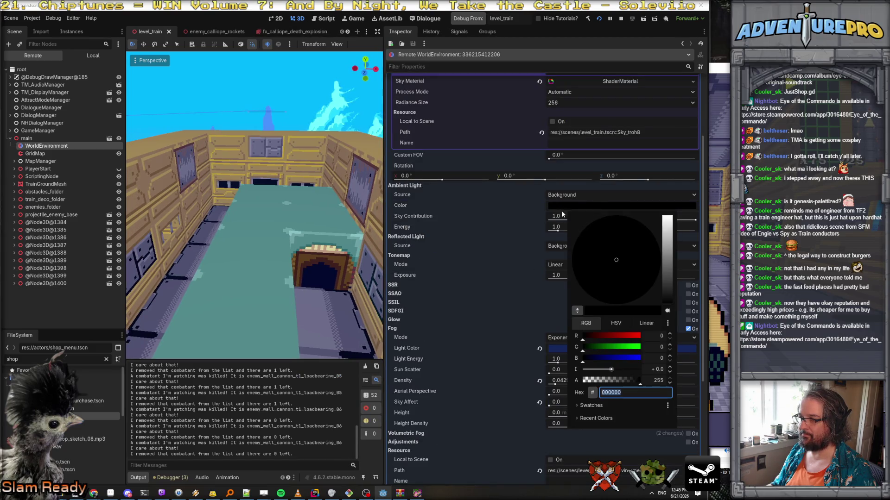
Step: Make the ambient light colour ff0000 and the fog light colour red
{"action": "left_click_drag", "start_coordinate": [618, 335], "coordinate": [645, 335]}
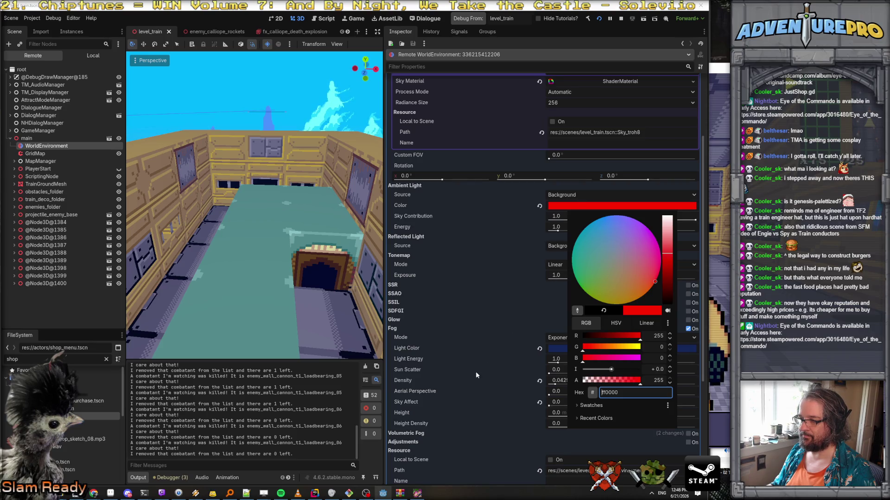
{"action": "left_click", "coordinate": [474, 338]}
{"action": "left_click", "coordinate": [563, 348]}
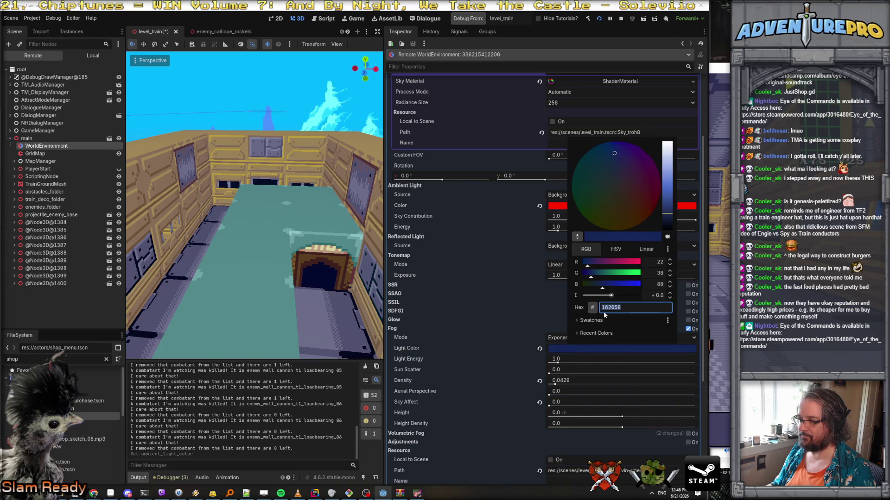
{"action": "left_click_drag", "start_coordinate": [615, 262], "coordinate": [652, 258]}
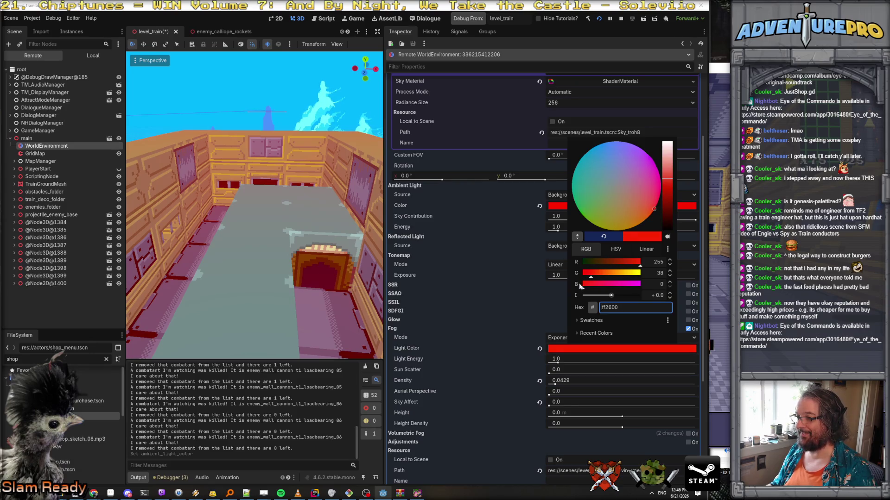
{"action": "key", "text": "alt+Tab"}
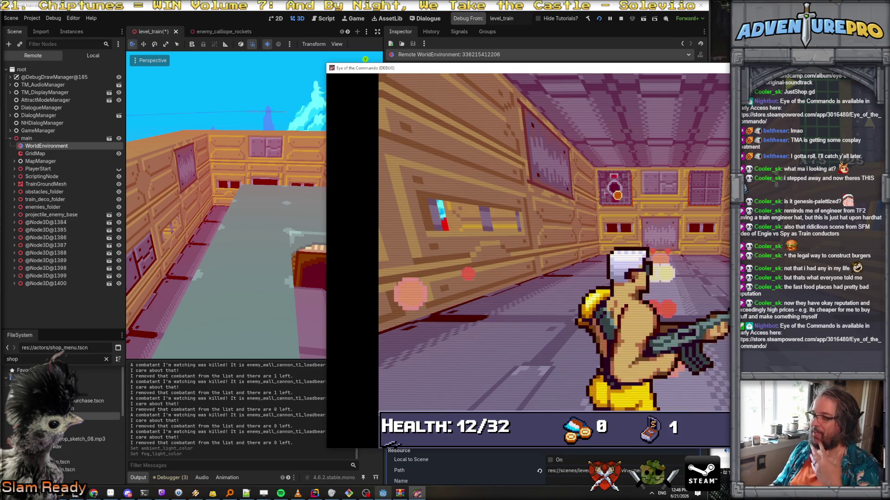
Step: Thicken the fog density to about 0.0643 and check the result in the game window
{"action": "mouse_move", "coordinate": [440, 67]}
{"action": "left_mouse_down"}
{"action": "mouse_move", "coordinate": [636, 65]}
{"action": "mouse_move", "coordinate": [375, 63]}
{"action": "mouse_move", "coordinate": [889, 74]}
{"action": "left_mouse_up"}
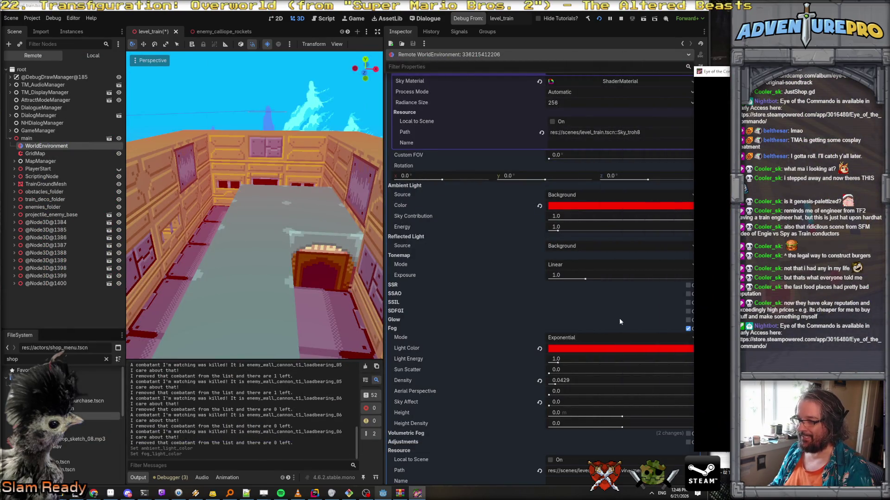
{"action": "mouse_move", "coordinate": [560, 382]}
{"action": "left_mouse_down"}
{"action": "mouse_move", "coordinate": [668, 393]}
{"action": "mouse_move", "coordinate": [649, 383]}
{"action": "mouse_move", "coordinate": [561, 397]}
{"action": "mouse_move", "coordinate": [598, 376]}
{"action": "left_mouse_up"}
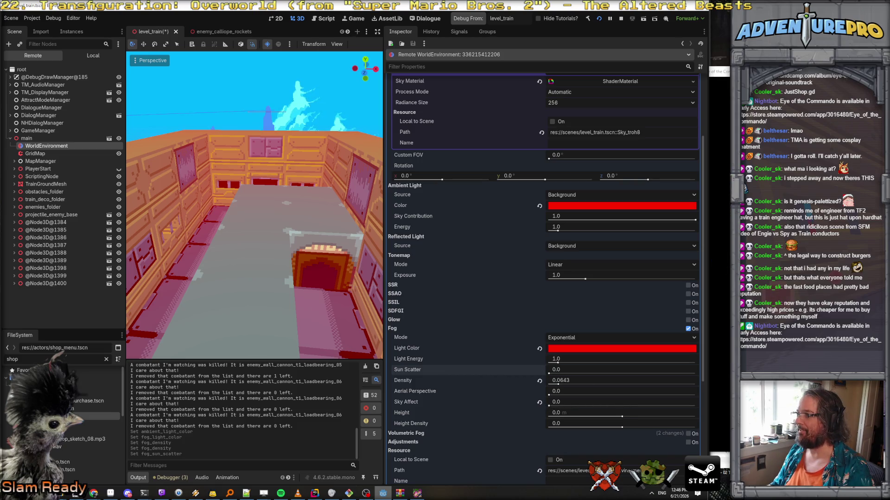
{"action": "key", "text": "alt+Tab"}
{"action": "left_click_drag", "start_coordinate": [602, 34], "coordinate": [403, 23]}
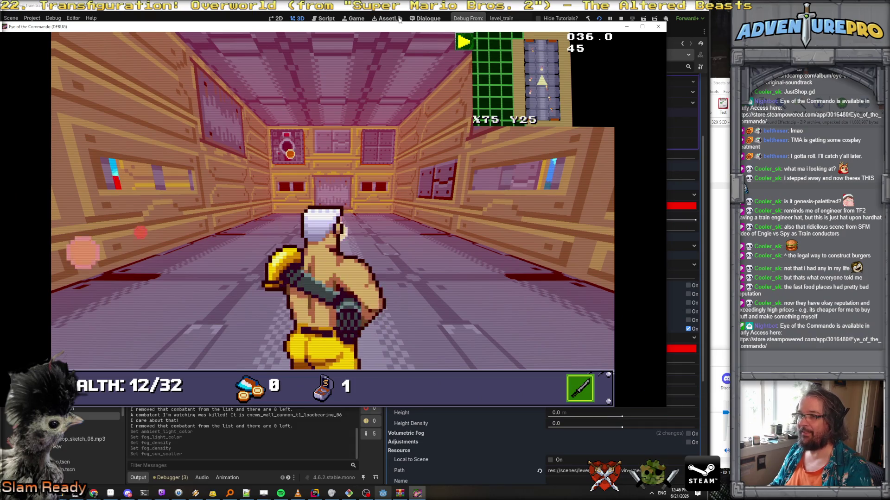
Step: Test a very high fog density and Sky Affect, then lower density to about 0.04
{"action": "key", "text": "alt+Tab"}
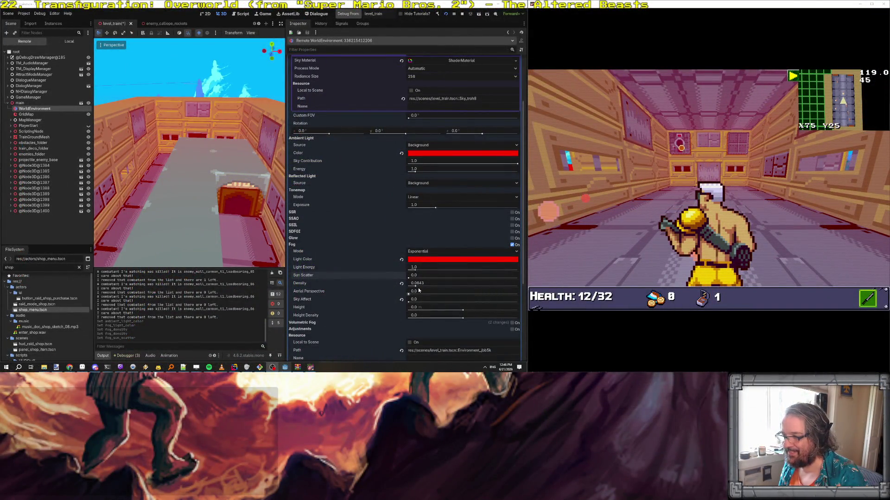
{"action": "mouse_move", "coordinate": [416, 286]}
{"action": "left_mouse_down"}
{"action": "mouse_move", "coordinate": [515, 287]}
{"action": "mouse_move", "coordinate": [418, 293]}
{"action": "left_mouse_up"}
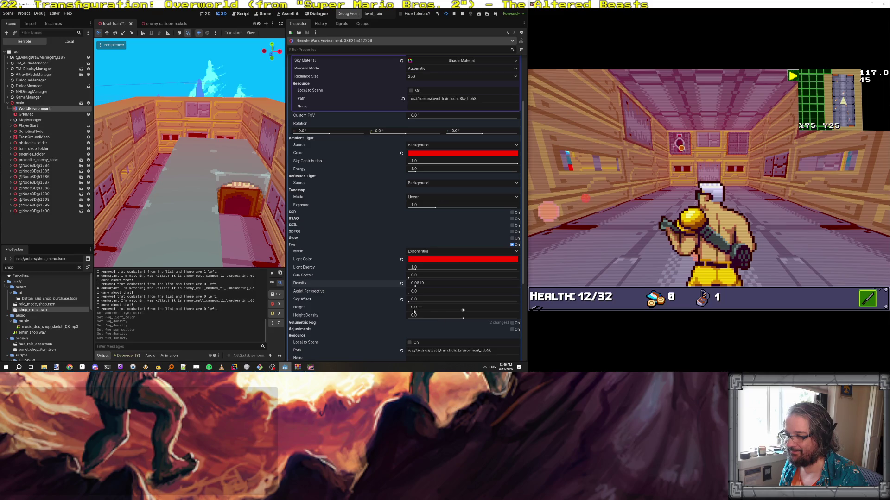
{"action": "mouse_move", "coordinate": [408, 302]}
{"action": "left_mouse_down"}
{"action": "mouse_move", "coordinate": [564, 307]}
{"action": "mouse_move", "coordinate": [385, 303]}
{"action": "left_mouse_up"}
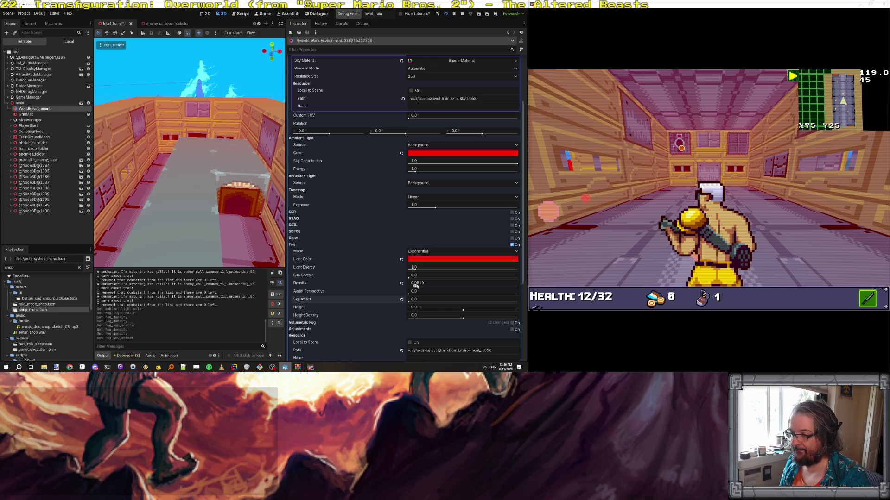
{"action": "mouse_move", "coordinate": [416, 286]}
{"action": "left_mouse_down"}
{"action": "mouse_move", "coordinate": [412, 279]}
{"action": "mouse_move", "coordinate": [517, 272]}
{"action": "mouse_move", "coordinate": [435, 271]}
{"action": "mouse_move", "coordinate": [404, 278]}
{"action": "mouse_move", "coordinate": [558, 270]}
{"action": "mouse_move", "coordinate": [407, 273]}
{"action": "mouse_move", "coordinate": [486, 261]}
{"action": "mouse_move", "coordinate": [511, 263]}
{"action": "mouse_move", "coordinate": [410, 271]}
{"action": "mouse_move", "coordinate": [569, 260]}
{"action": "mouse_move", "coordinate": [424, 263]}
{"action": "mouse_move", "coordinate": [575, 251]}
{"action": "mouse_move", "coordinate": [377, 254]}
{"action": "mouse_move", "coordinate": [551, 244]}
{"action": "mouse_move", "coordinate": [480, 241]}
{"action": "left_mouse_up"}
{"action": "key", "text": "ctrl+z"}
{"action": "key", "text": "ctrl+shift+z"}
Step: Compare fog light energy values by undo and redo, settling at 0.85 for a faint red tint
{"action": "key", "text": "ctrl+z"}
{"action": "key", "text": "ctrl+shift+z"}
{"action": "key", "text": "ctrl+z"}
{"action": "key", "text": "ctrl+shift+z"}
{"action": "key", "text": "ctrl+z"}
{"action": "key", "text": "ctrl+shift+z"}
{"action": "key", "text": "ctrl+z"}
{"action": "key", "text": "ctrl+shift+z"}
{"action": "key", "text": "ctrl+z"}
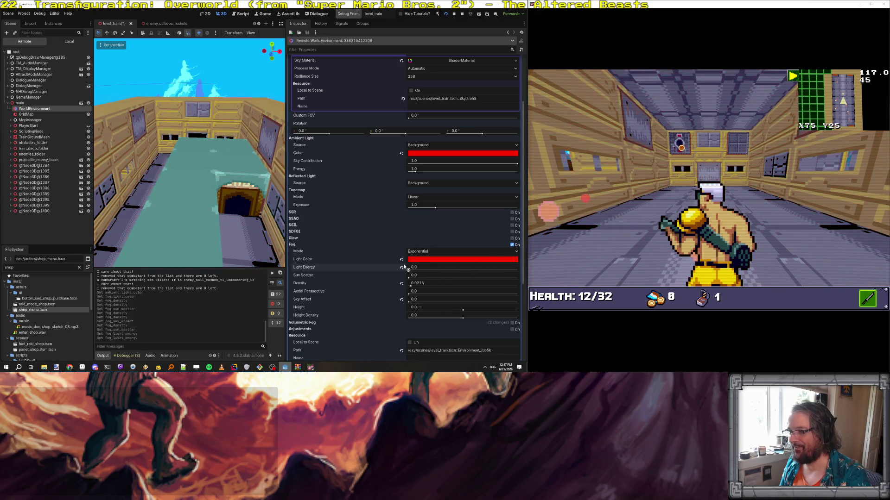
Step: Review the Fog Mode options, then test-fire at an enemy in the running game
{"action": "left_click", "coordinate": [434, 253]}
{"action": "scroll", "coordinate": [363, 273], "scroll_direction": "down", "scroll_amount": 2}
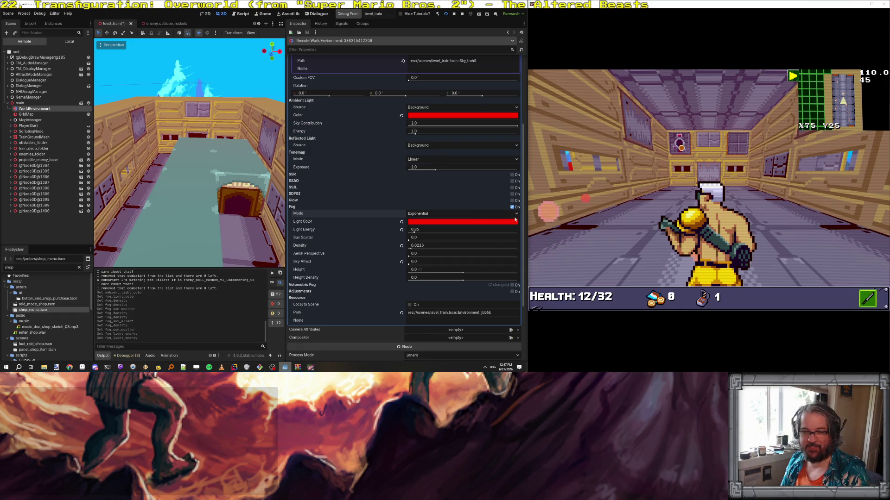
{"action": "left_click", "coordinate": [679, 144]}
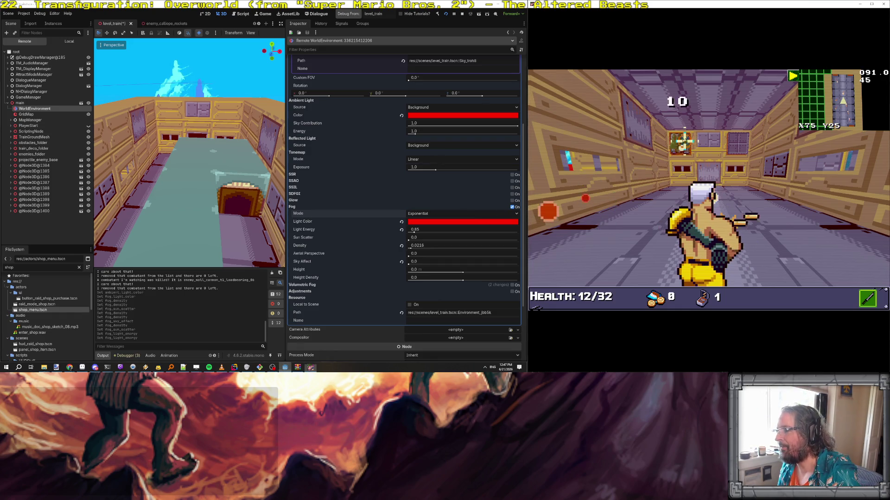
{"action": "left_click", "coordinate": [678, 141]}
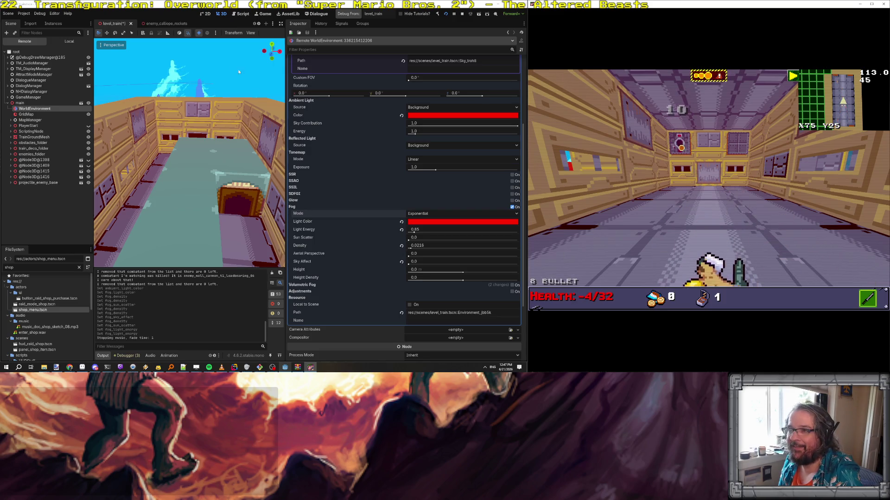